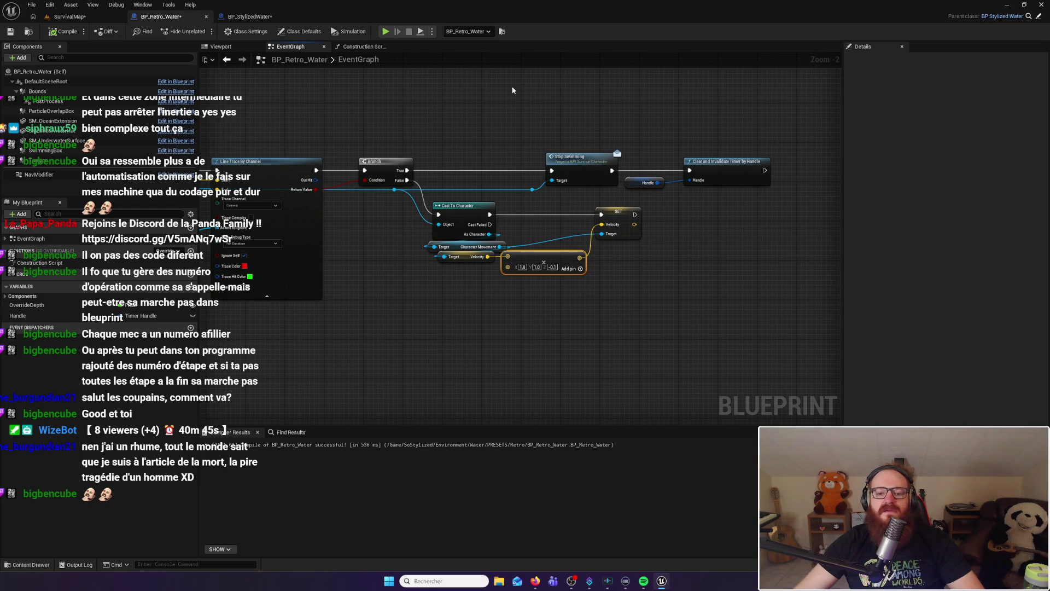
Change the Make Vector Z value to -1, recompile BP_Retro_Water, and switch to SurvivalMap
left_click(553, 267)
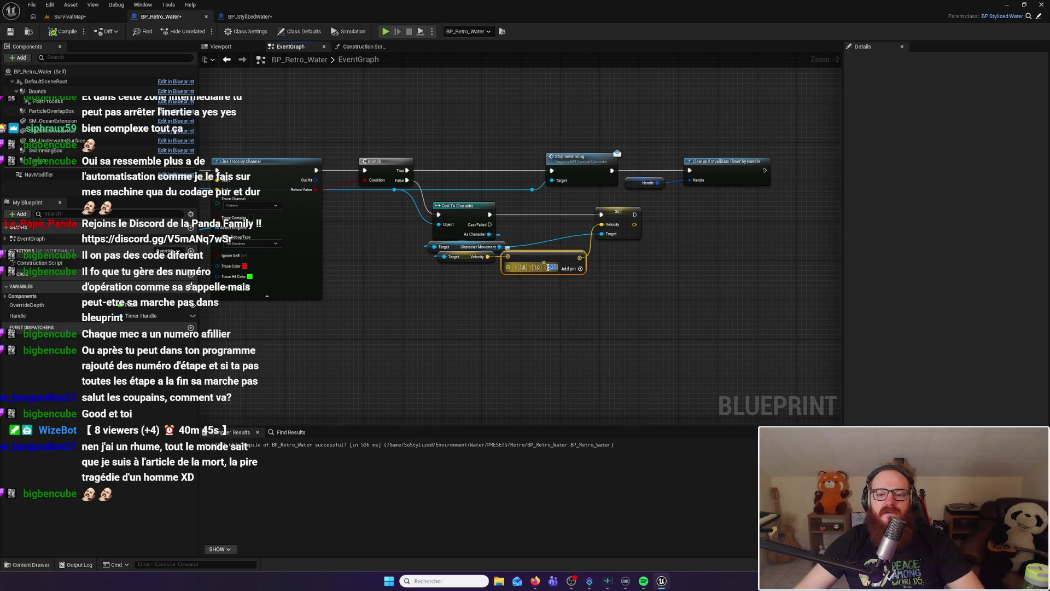
type("-1.")
key("Return")
left_click(634, 276)
left_click(64, 31)
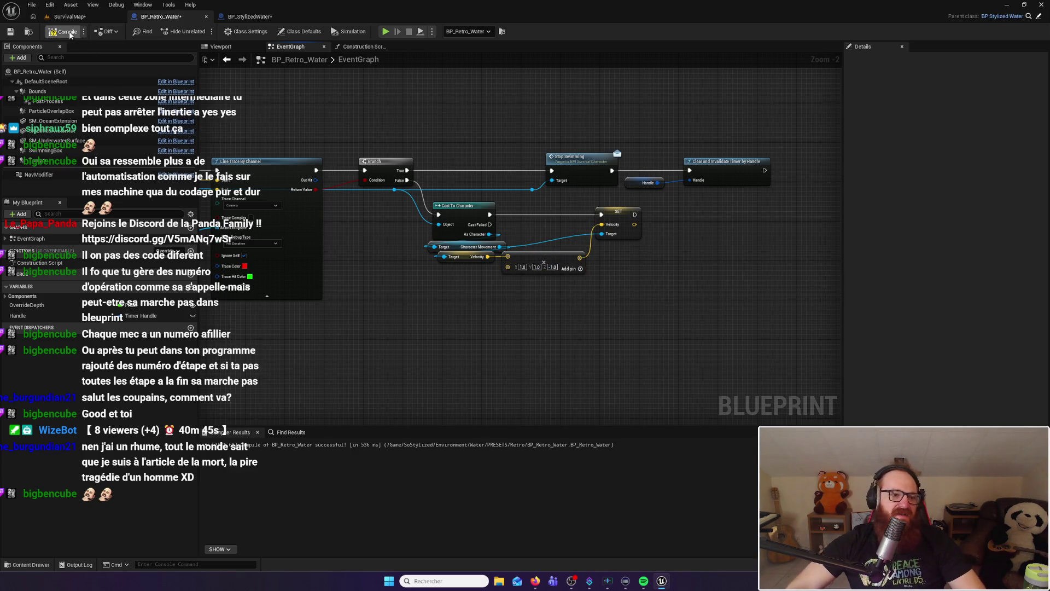
left_click(73, 18)
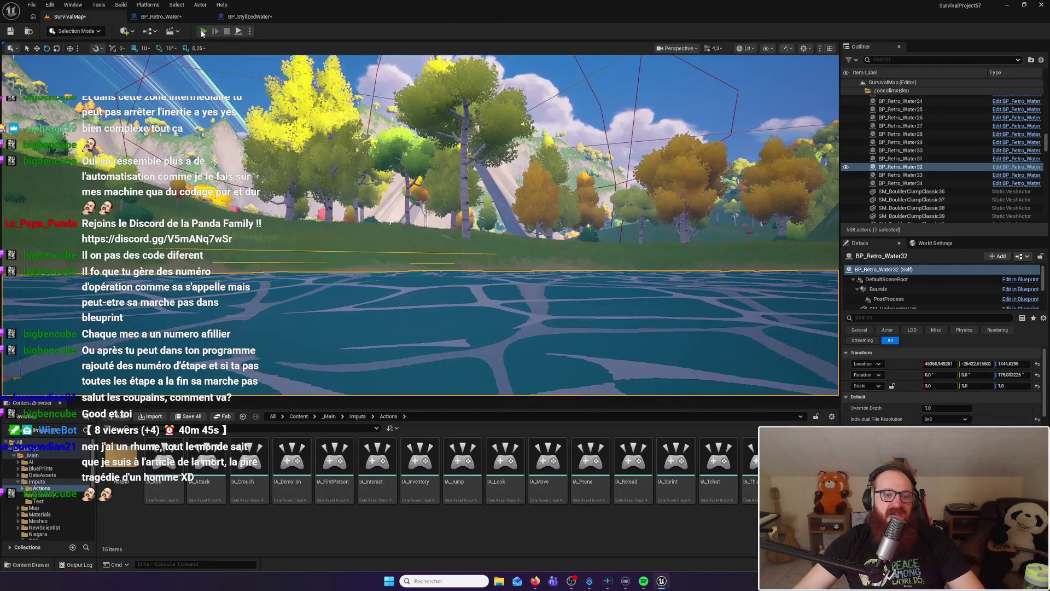
left_click(203, 32)
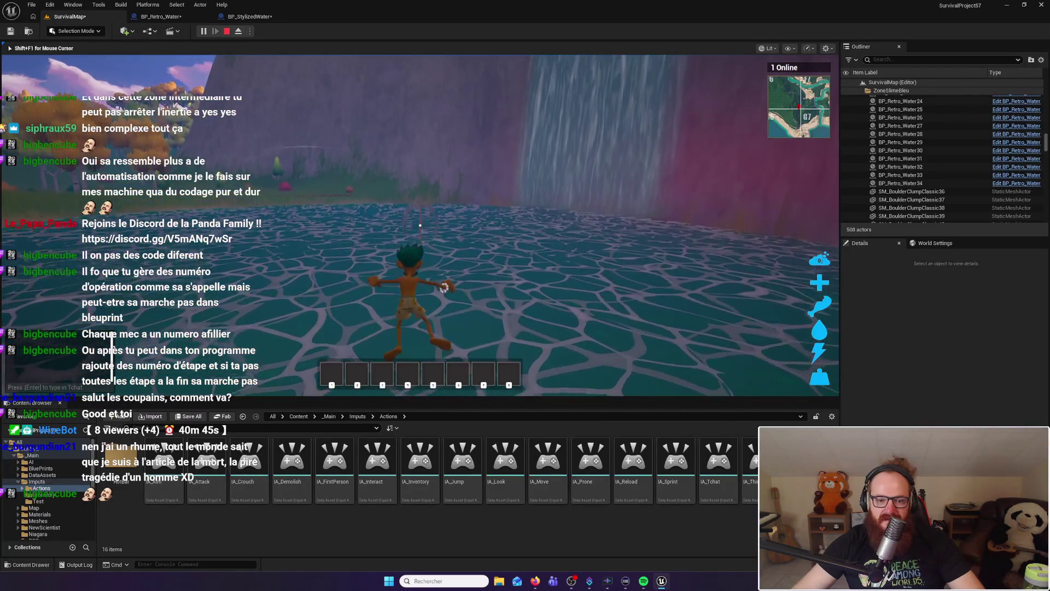
key("Escape")
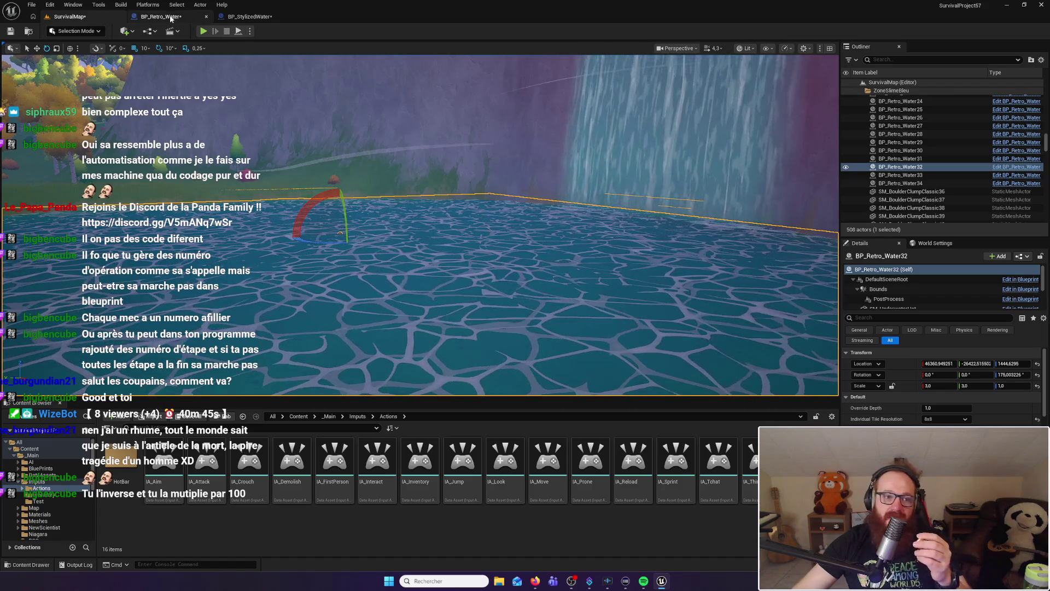
Look over the BP_Retro_Water event graph, briefly visit SurvivalMap, then return to the blueprint
left_click(162, 17)
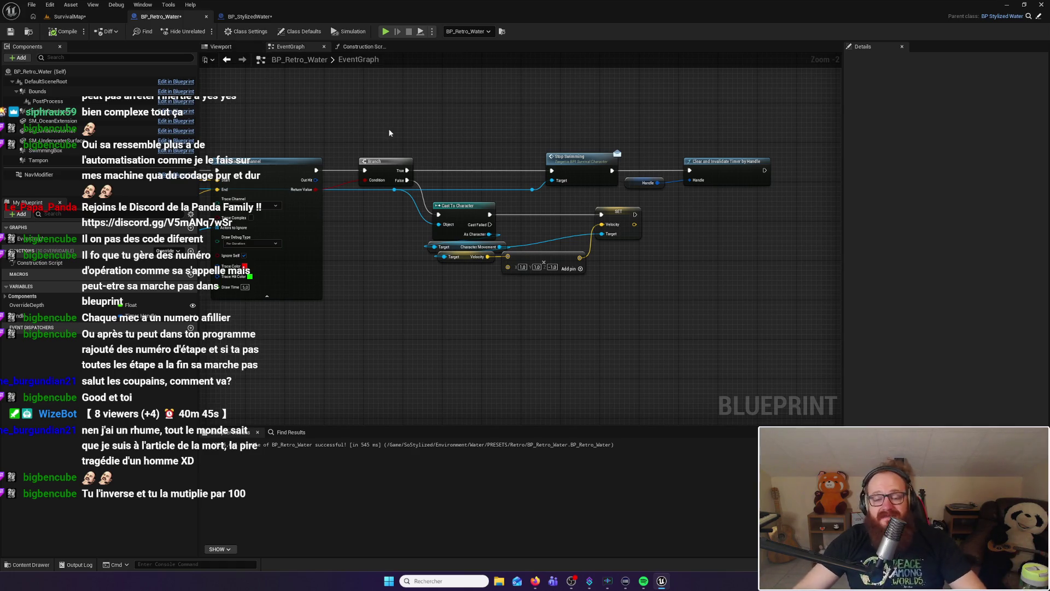
left_click_drag(603, 264, 616, 270)
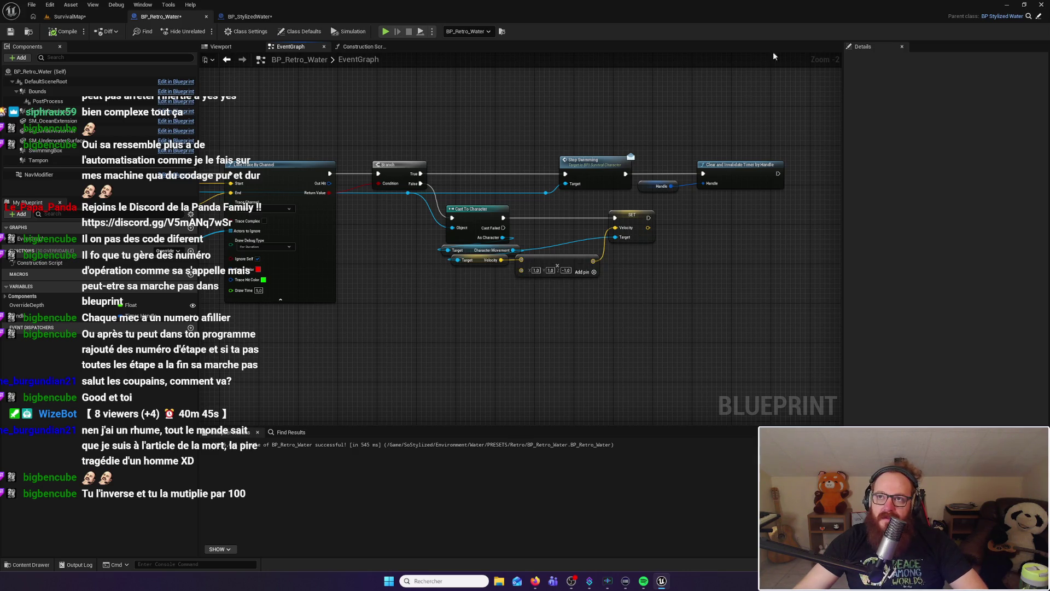
key("alt+Tab")
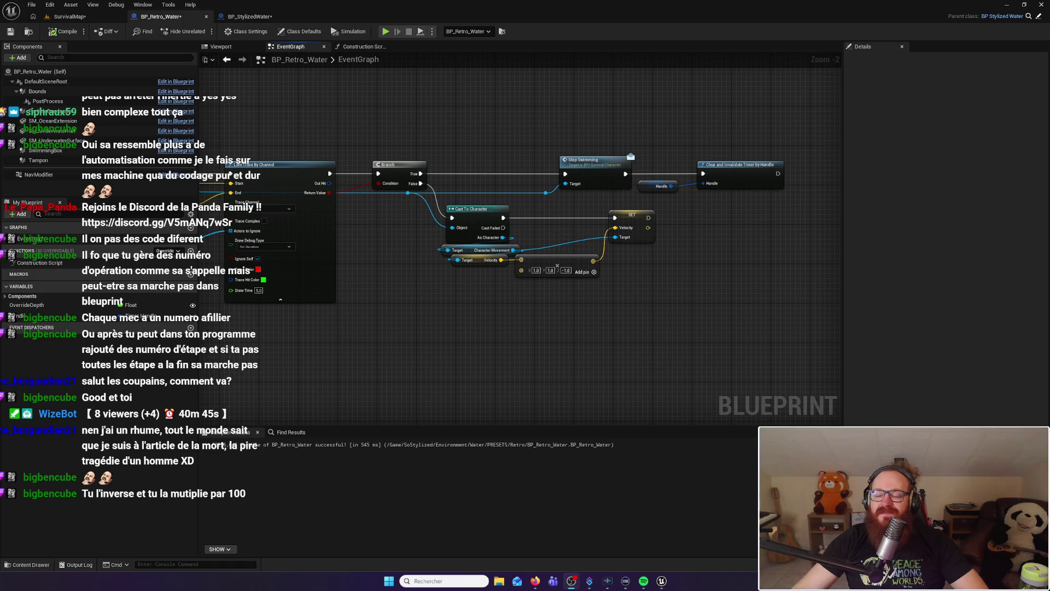
left_click(65, 17)
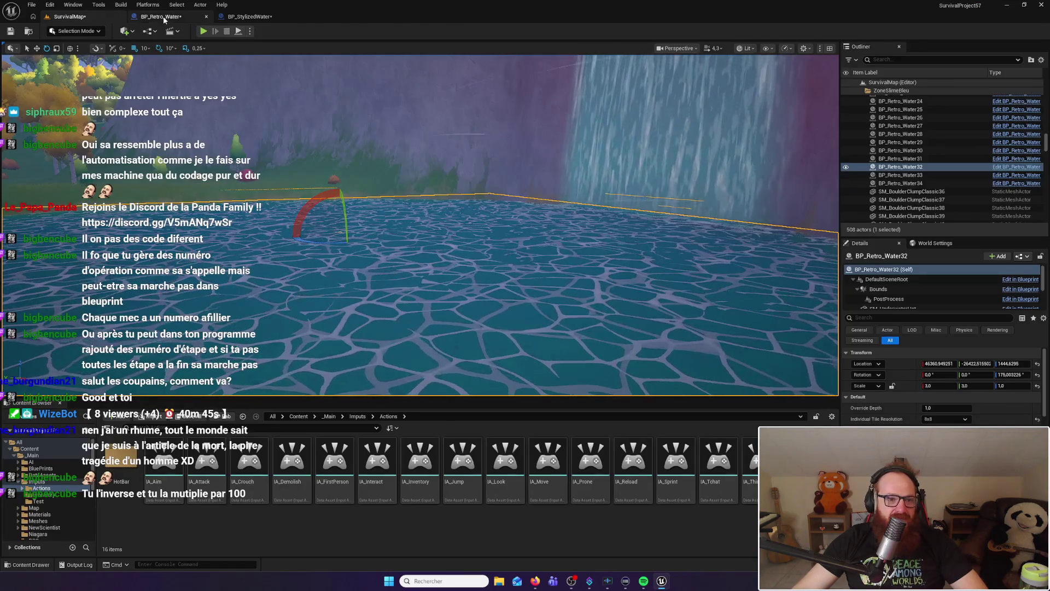
key("ctrl+Tab")
mouse_move(427, 341)
left_mouse_down()
mouse_move(647, 321)
mouse_move(592, 315)
left_mouse_up()
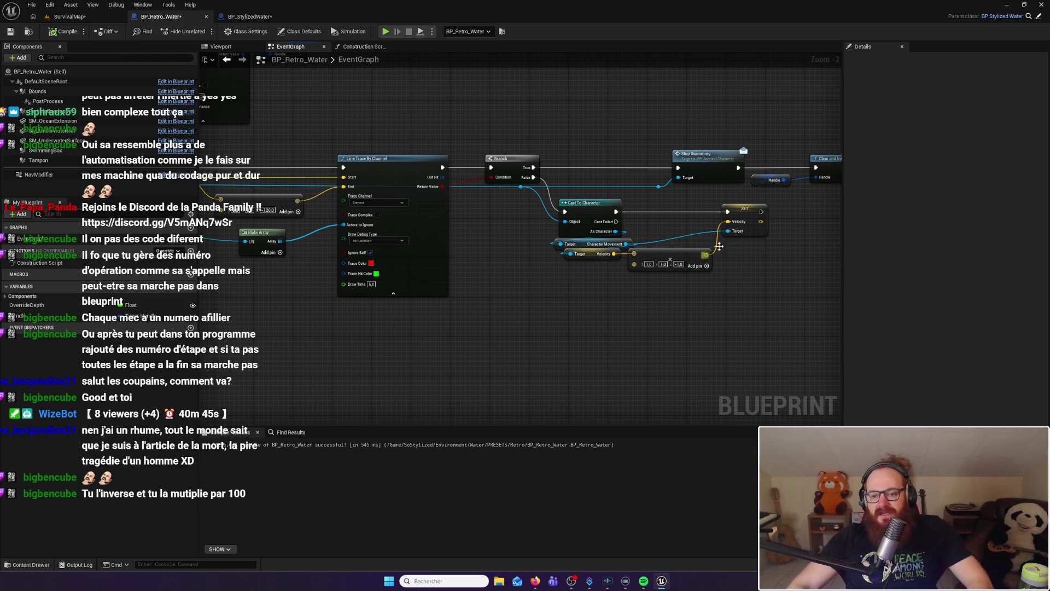
left_click(738, 205)
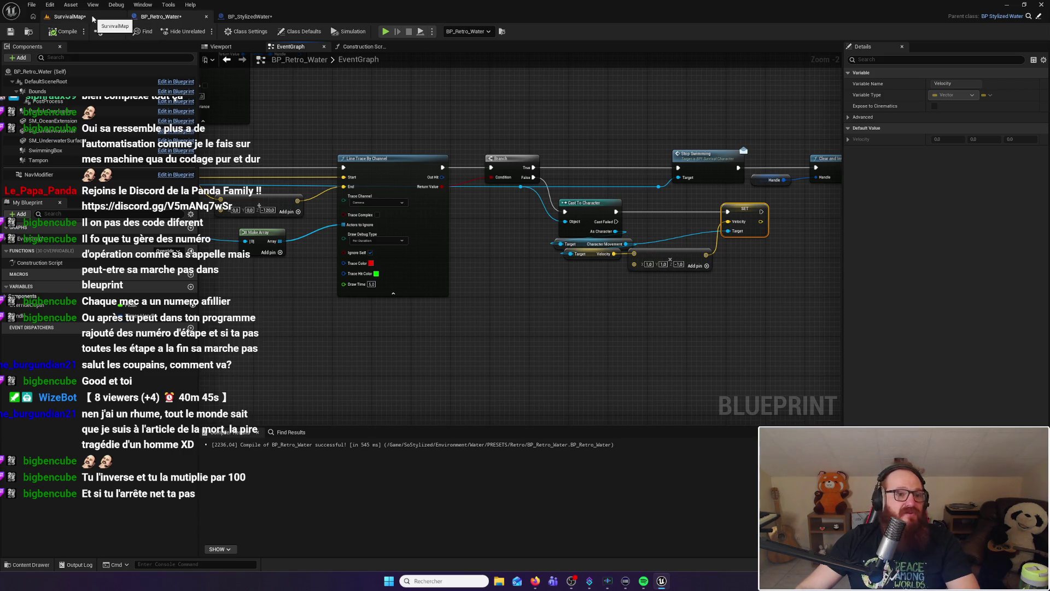
From SurvivalMap's Content Browser, browse to _Main > BluePrints and open BP_FirstPersonCharacter
left_click(76, 16)
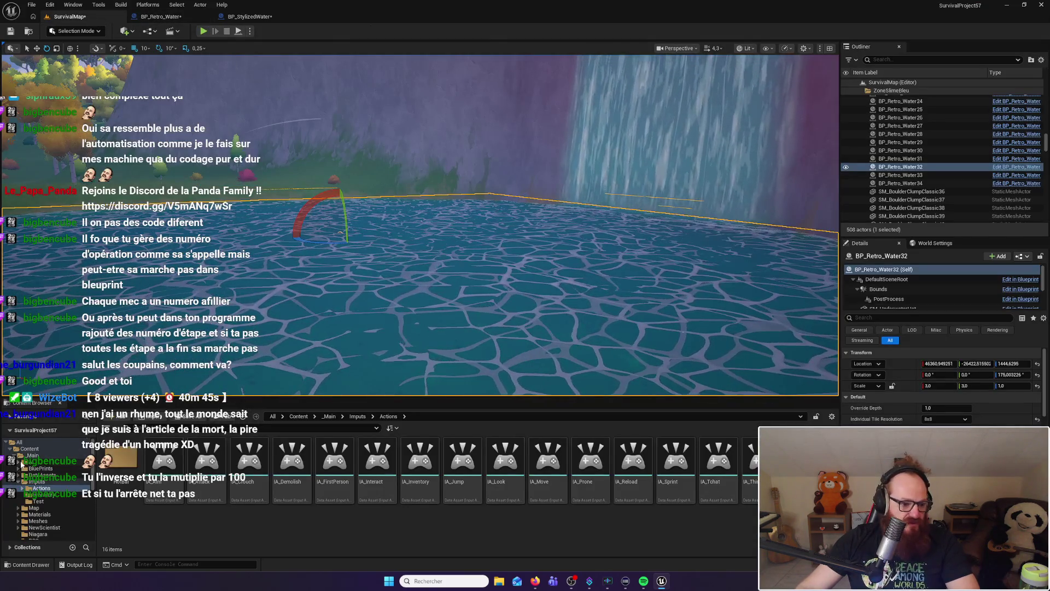
left_click(32, 455)
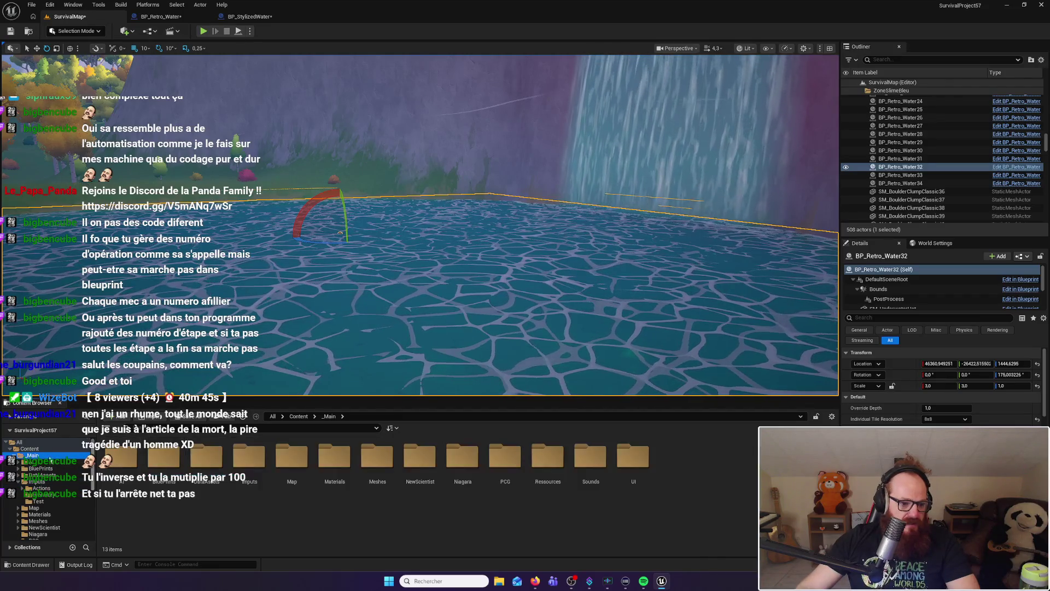
left_click(162, 469)
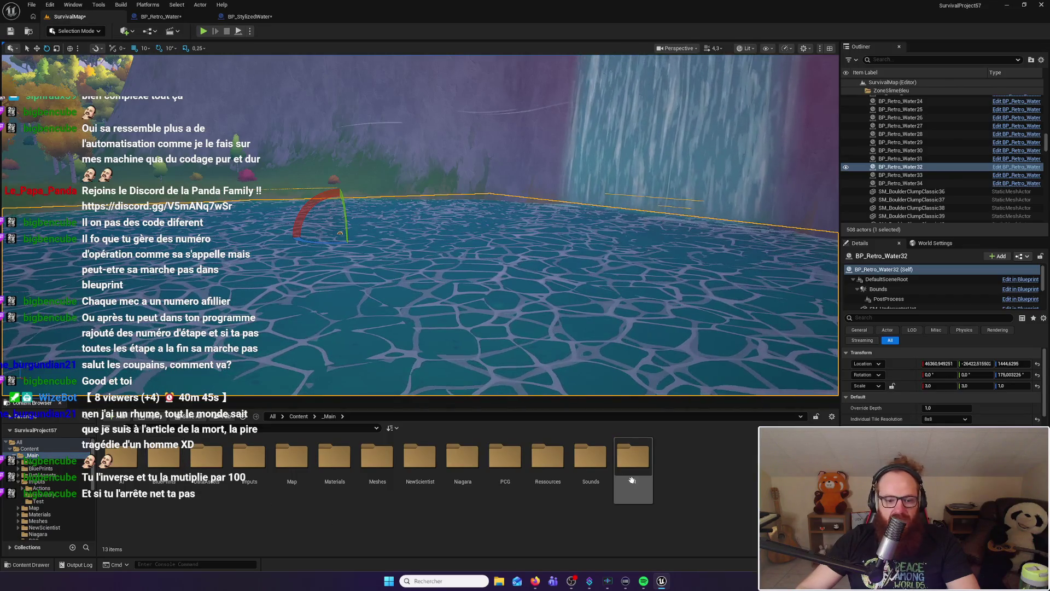
double_click(170, 464)
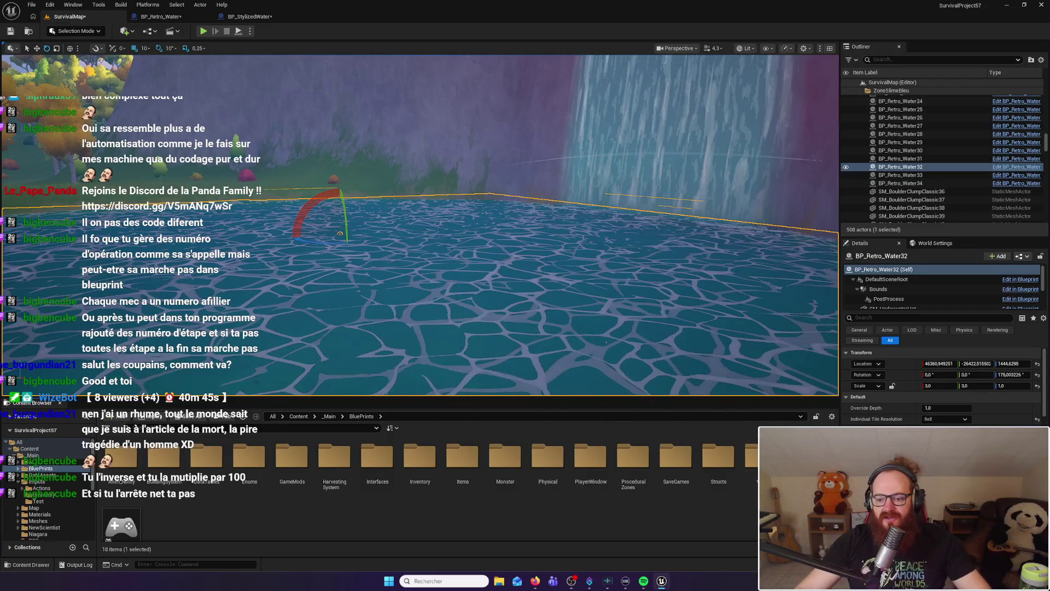
key("alt+Tab")
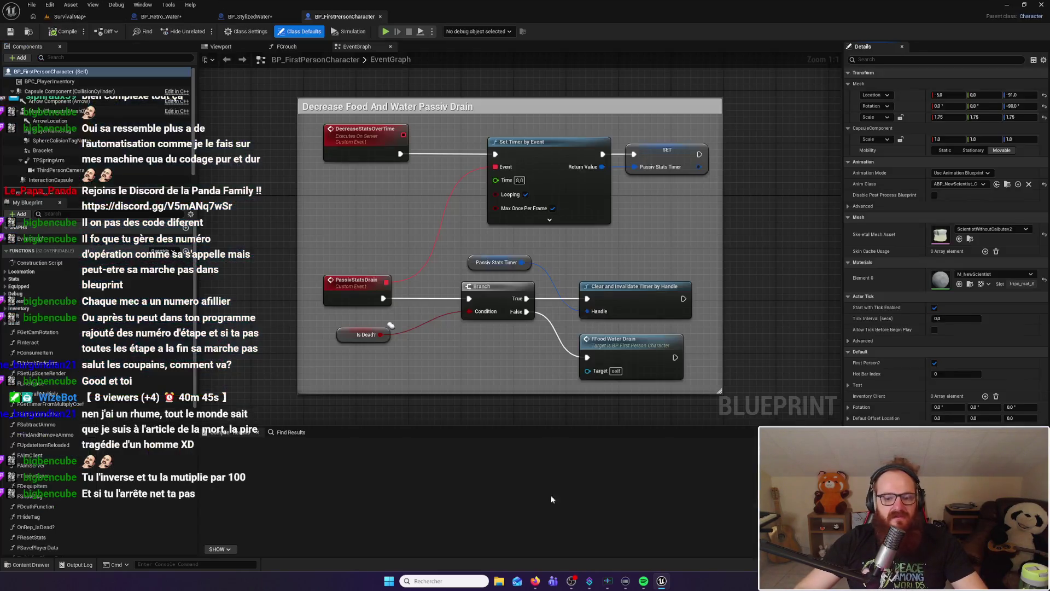
Zoom and pan the character's event graph to centre the Jump Input comment box
scroll(487, 233, "down", 12)
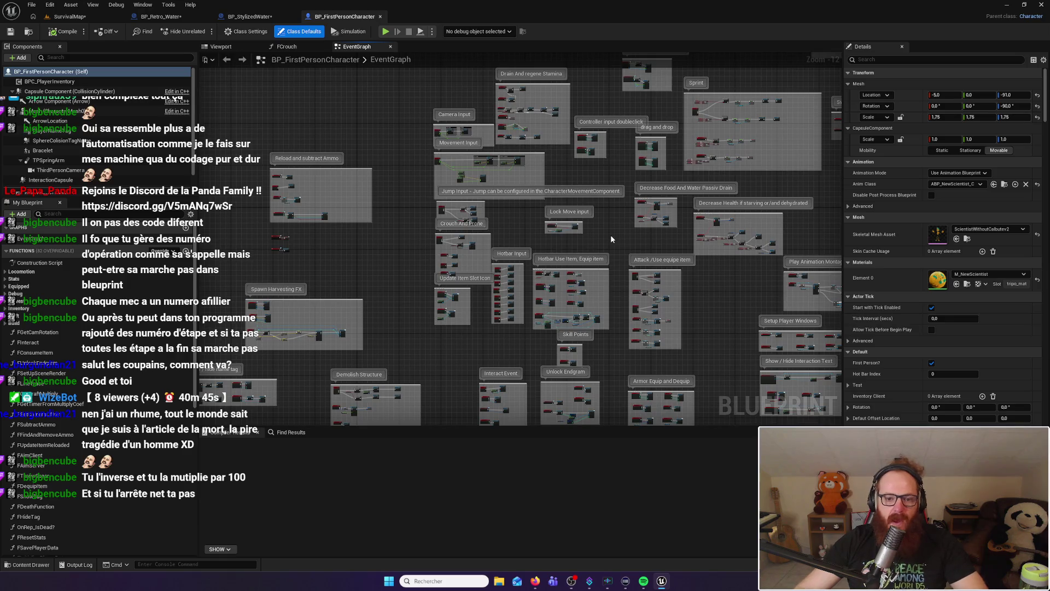
scroll(497, 223, "up", 10)
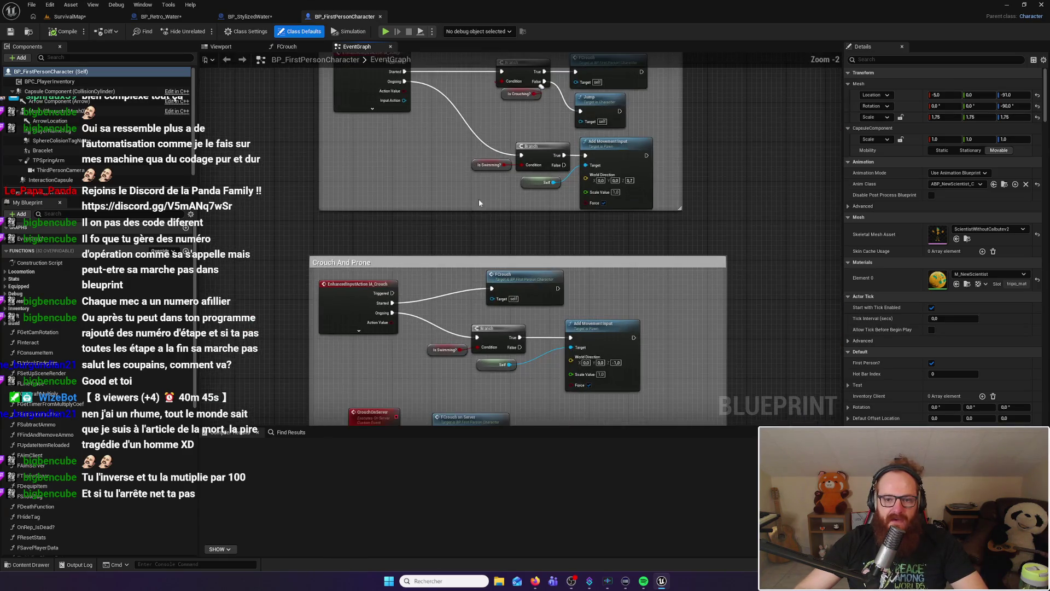
scroll(444, 236, "up", 2)
mouse_move(447, 234)
left_mouse_down()
mouse_move(512, 210)
mouse_move(515, 234)
left_mouse_up()
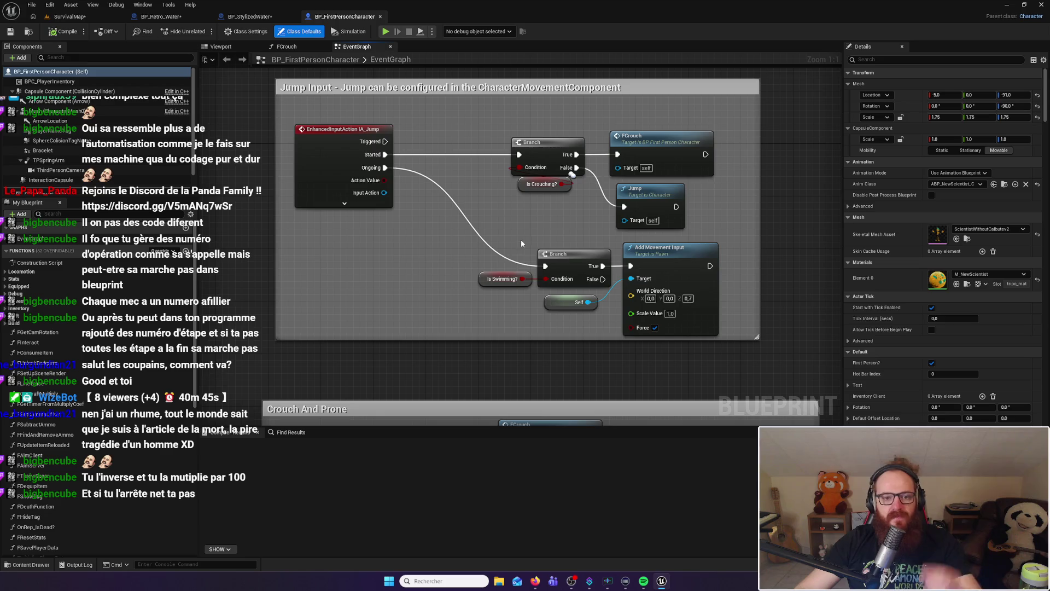
left_click_drag(530, 216, 523, 245)
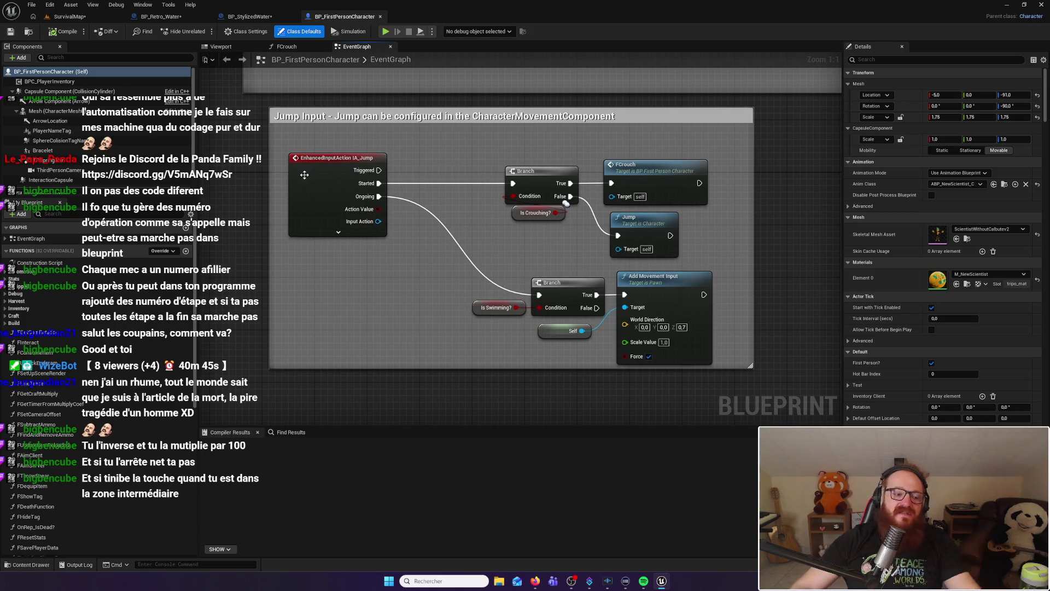
scroll(108, 366, "down", 6)
scroll(108, 365, "down", 4)
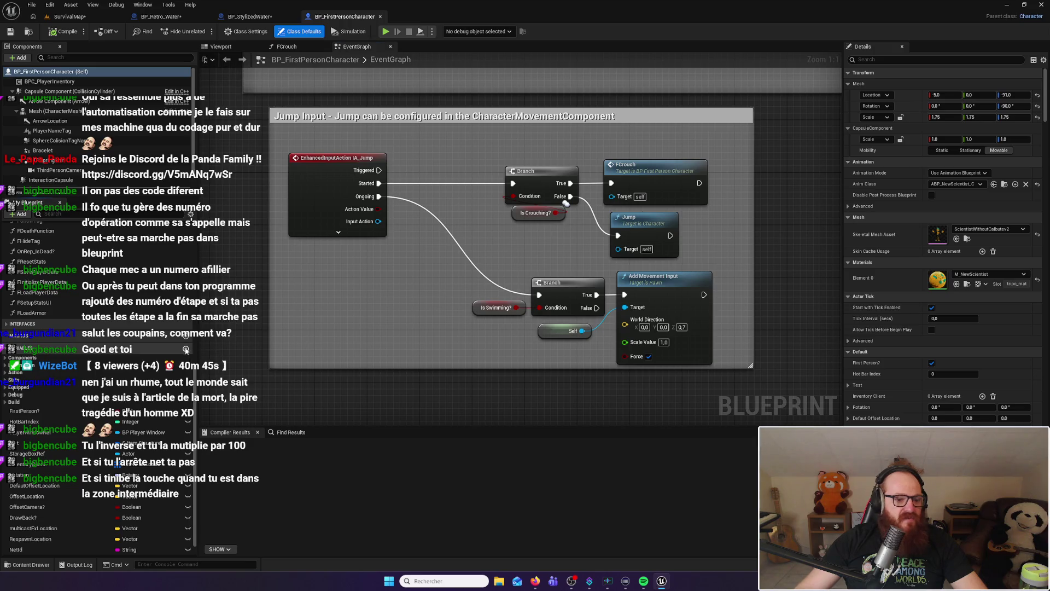
Add a new Boolean variable named CanUpWater
left_click(186, 349)
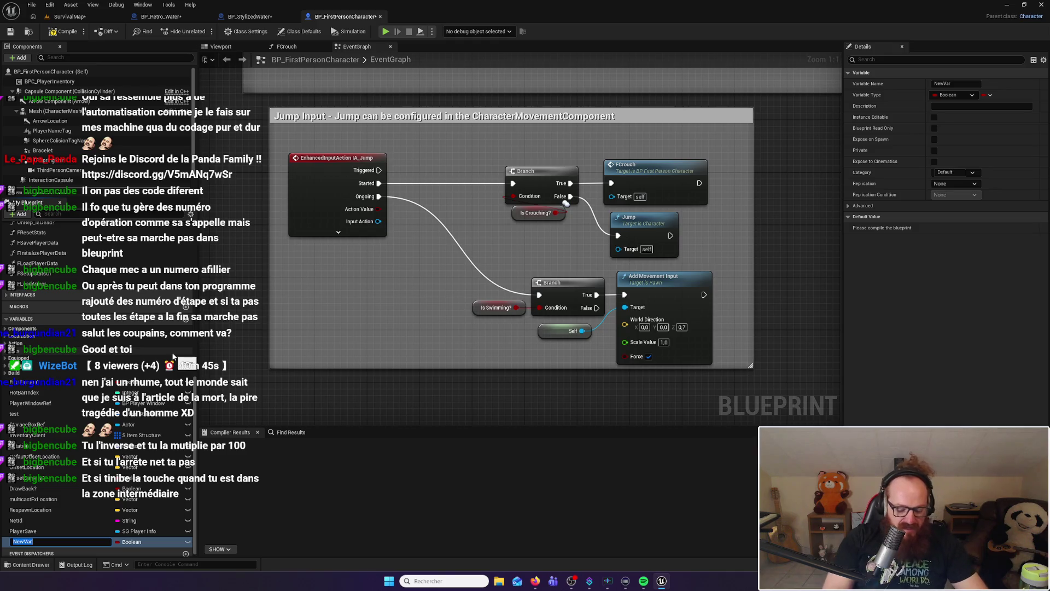
type("CanUp")
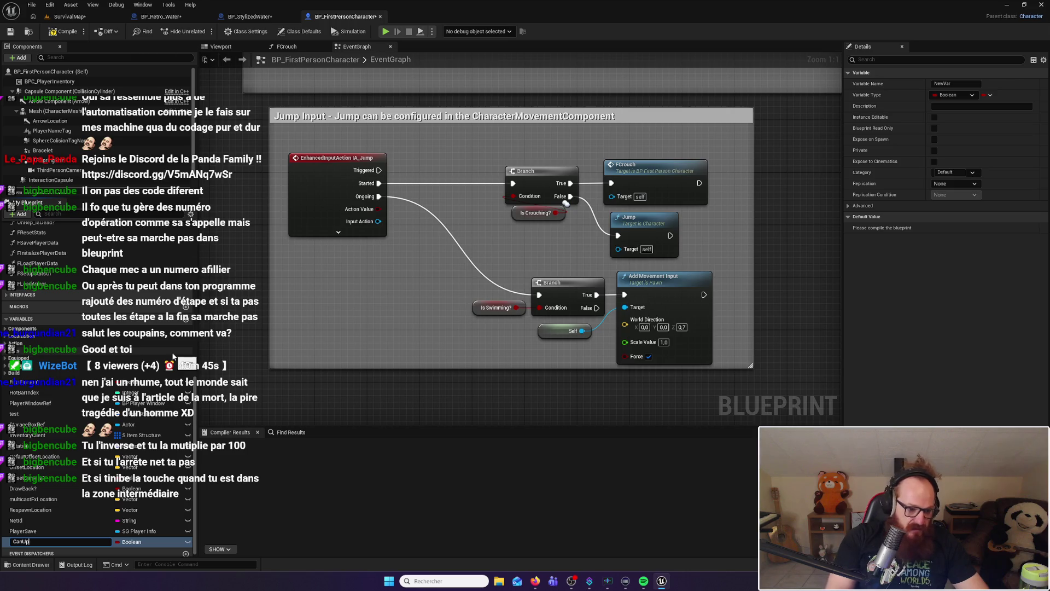
type("Water")
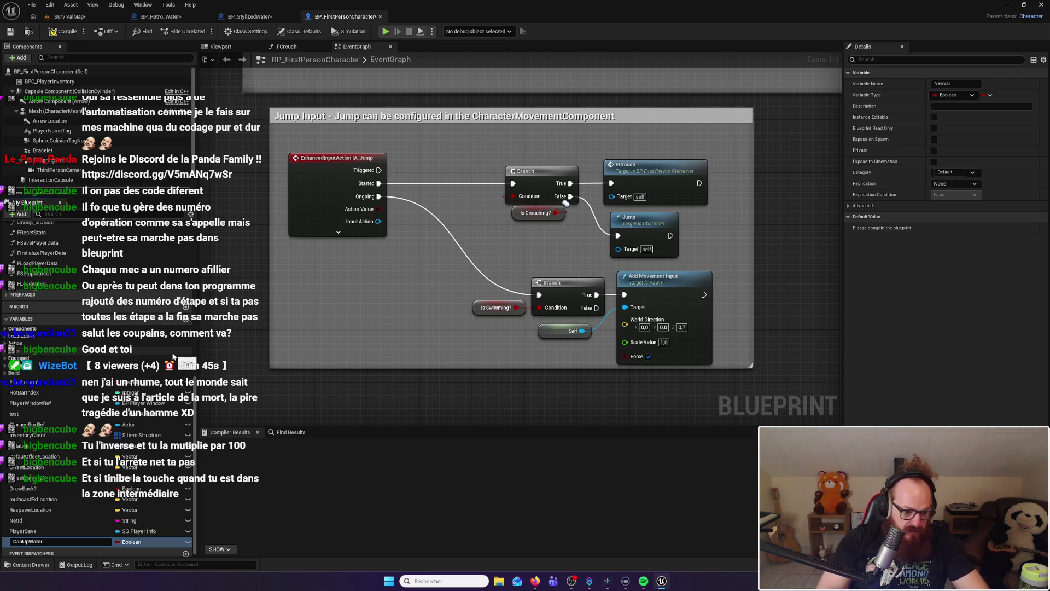
key("Return")
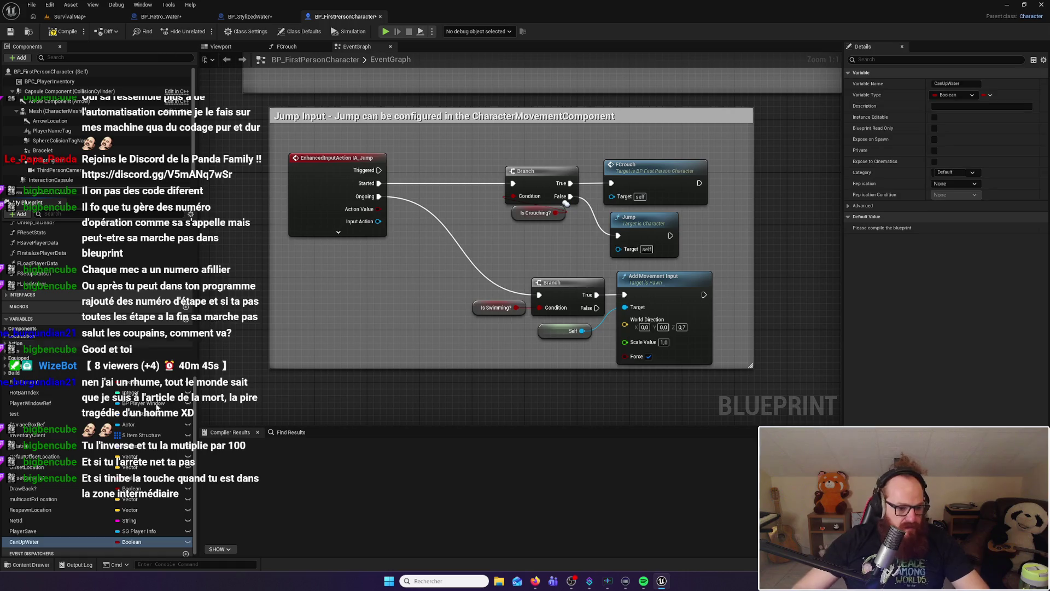
File CanUpWater under Locomotion and drag it into the Jump Input graph
left_click(33, 542)
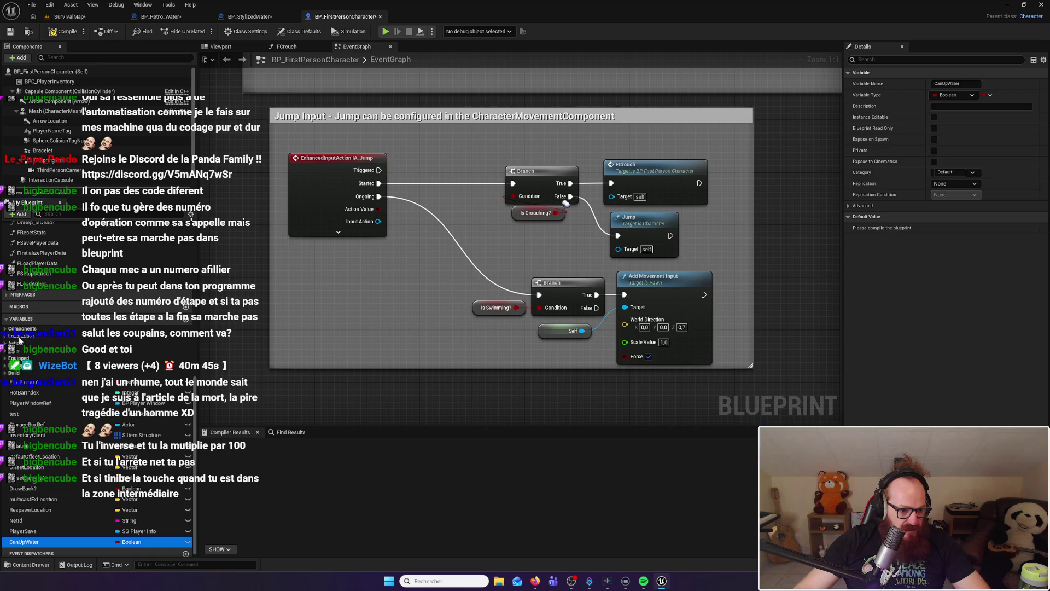
left_click_drag(19, 340, 20, 336)
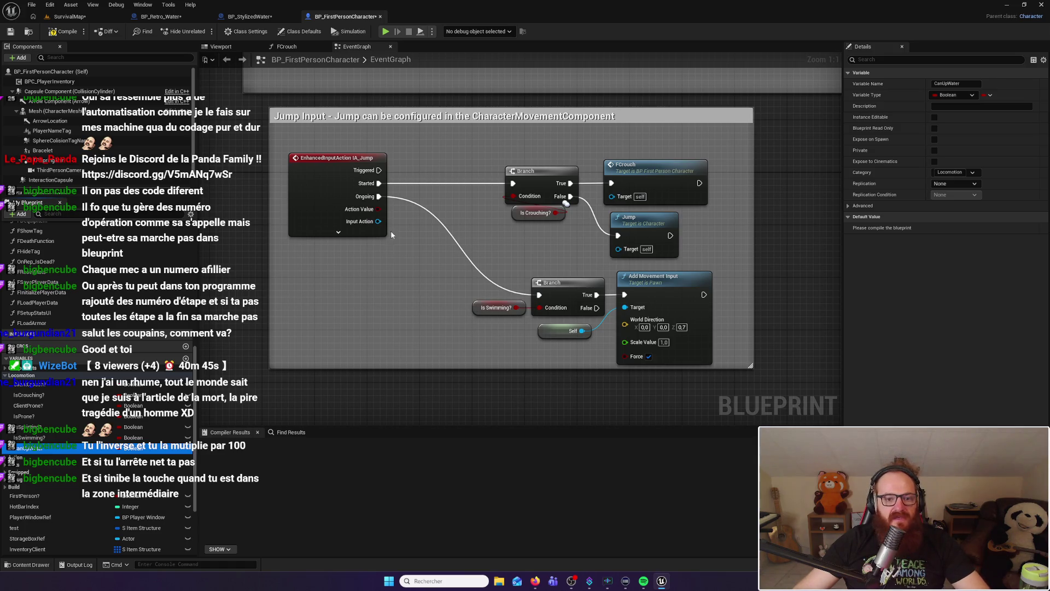
left_click_drag(27, 448, 356, 295)
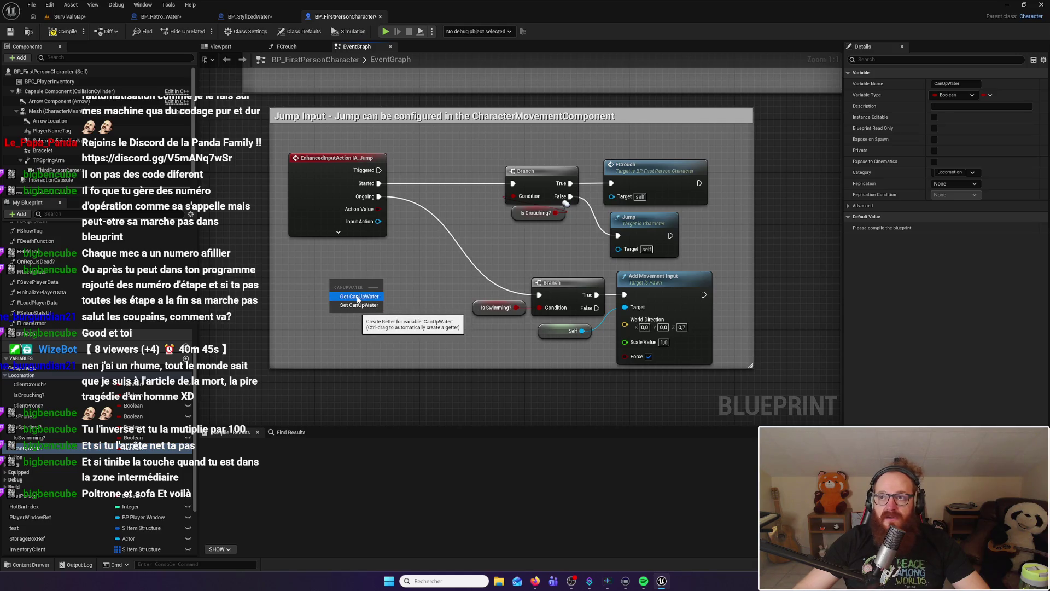
Wire Ongoing through a Can Up Water Branch into the Is Swimming? check
left_click(359, 296)
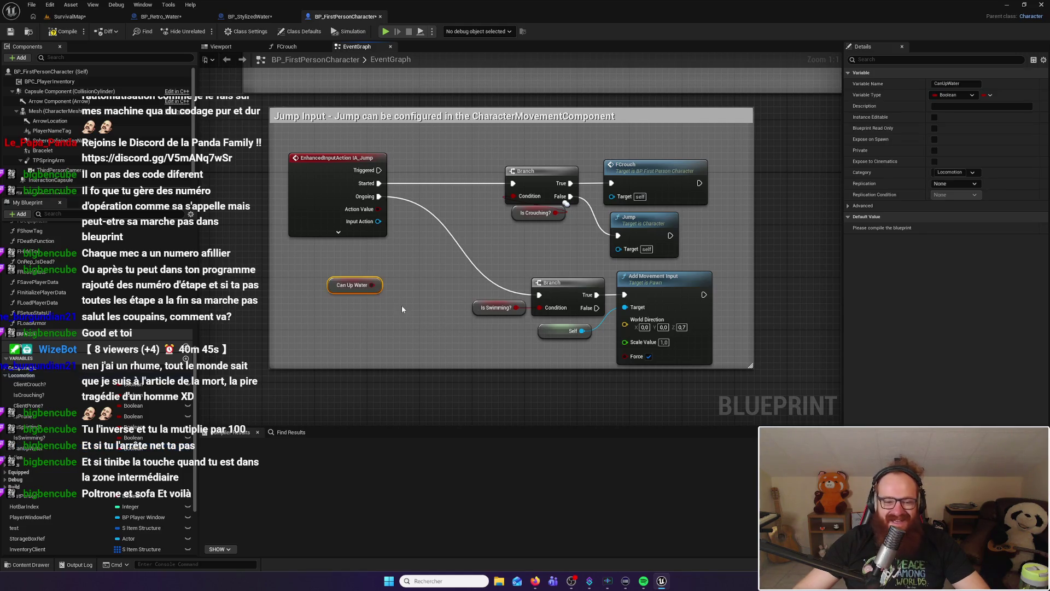
left_click(564, 284)
left_click_drag(441, 263, 428, 245)
left_click_drag(380, 197, 414, 255)
left_click_drag(372, 285, 416, 268)
left_click_drag(380, 183, 513, 184)
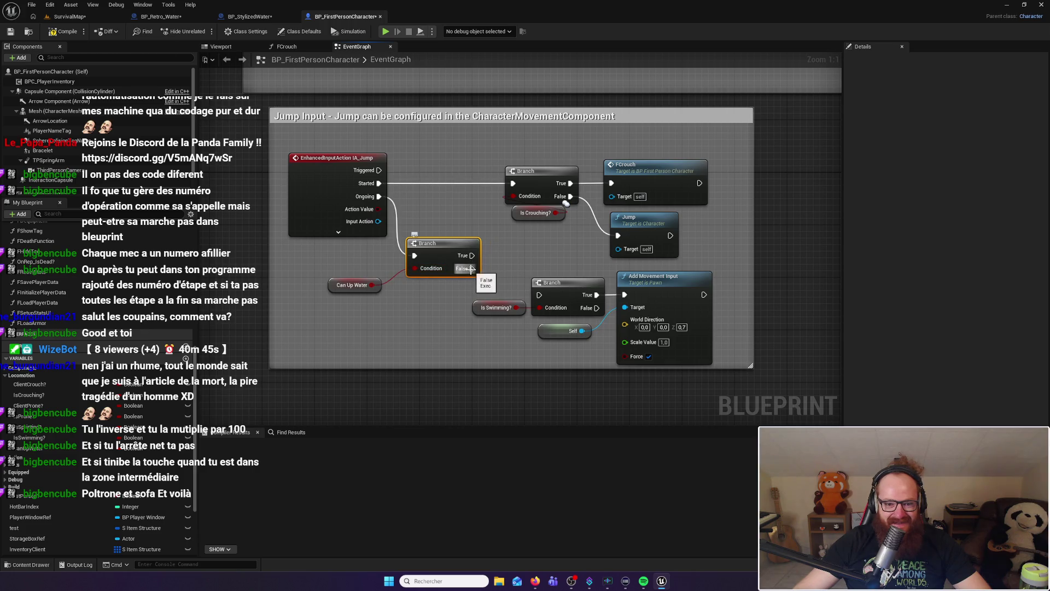
left_click_drag(472, 255, 539, 295)
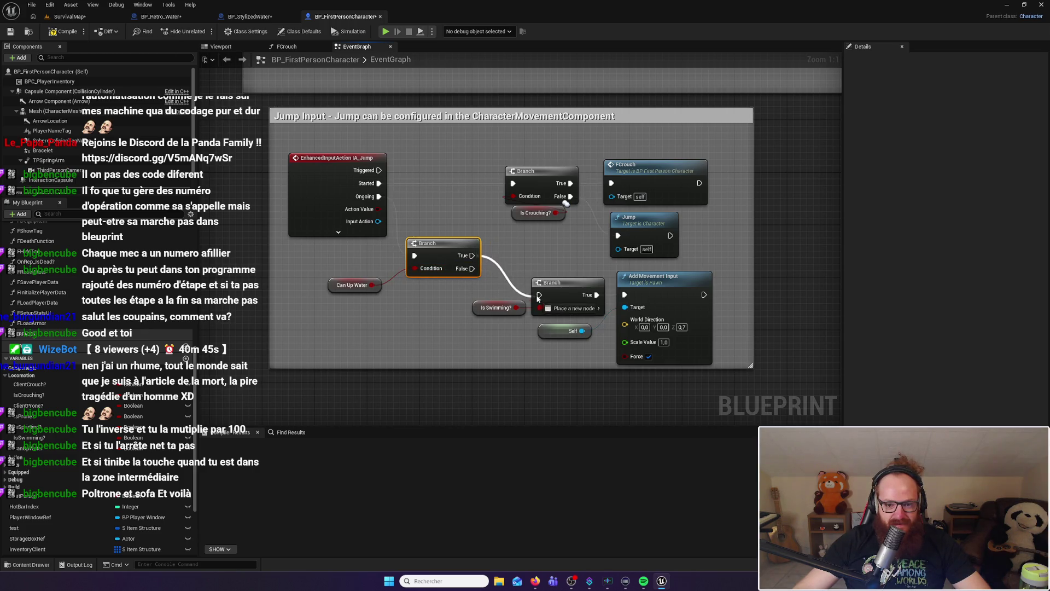
Default Can Up Water to true, recompile, and straighten the Branch nodes
left_click(345, 286)
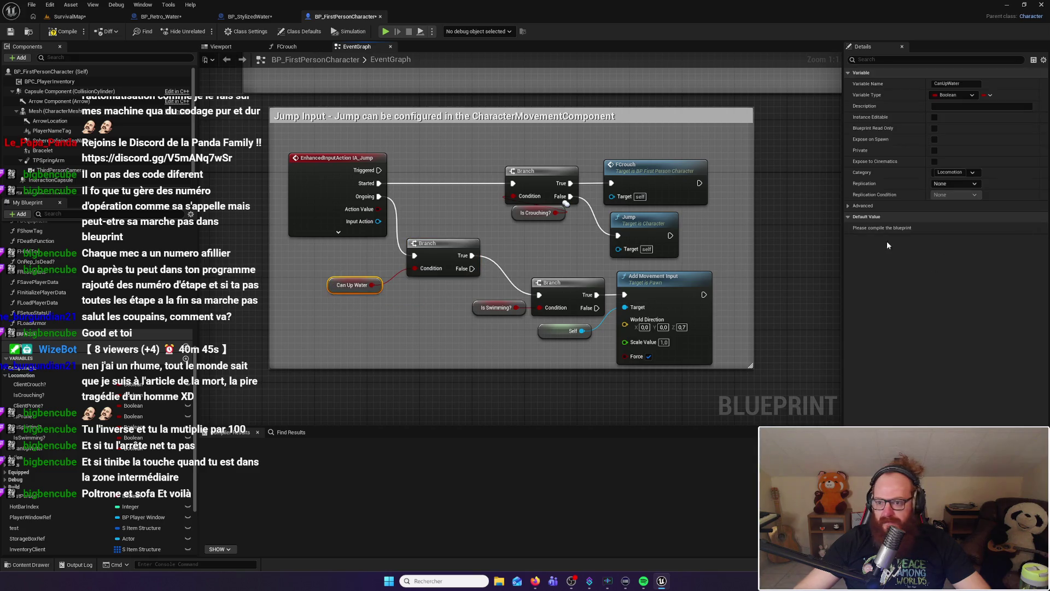
left_click(64, 31)
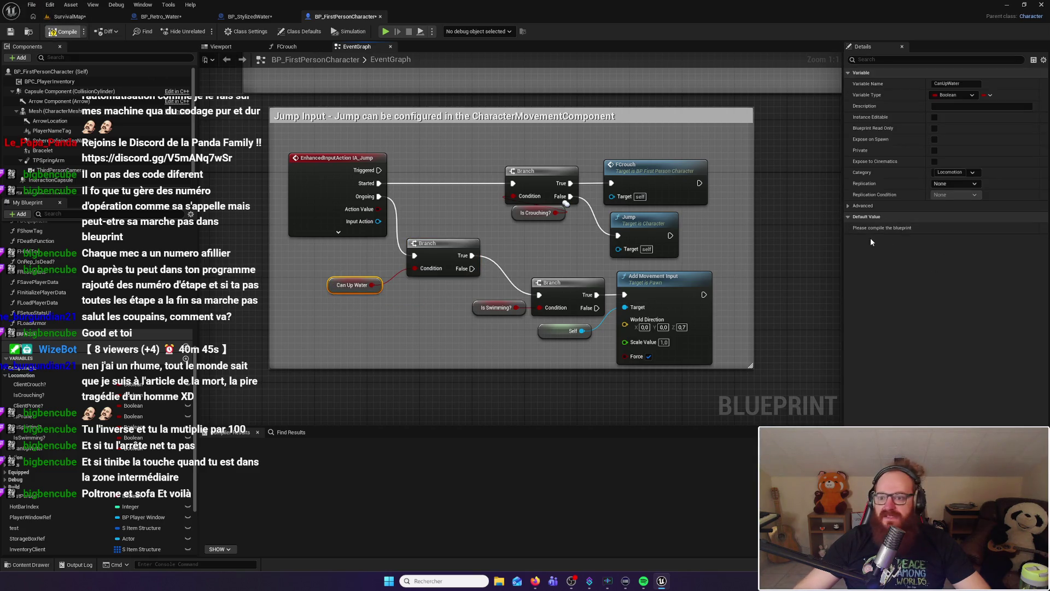
left_click(935, 228)
left_click(64, 31)
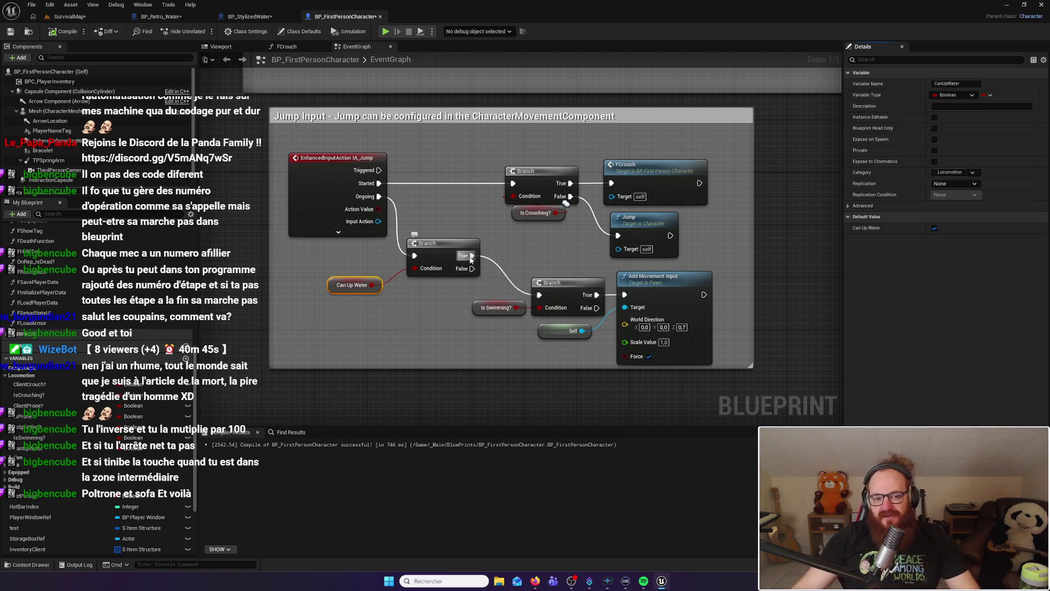
left_click_drag(437, 249, 444, 256)
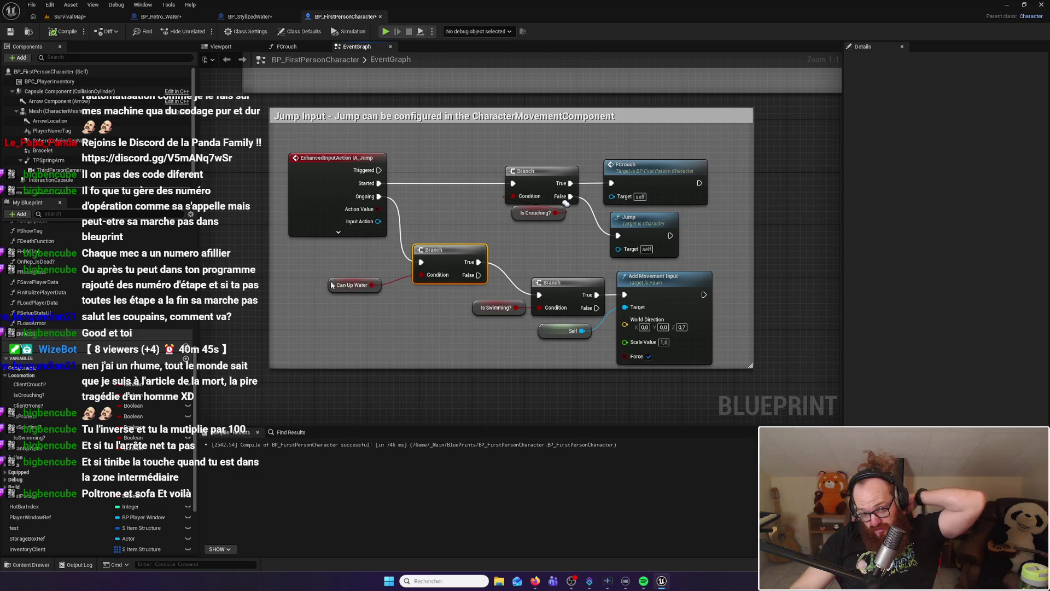
key("q")
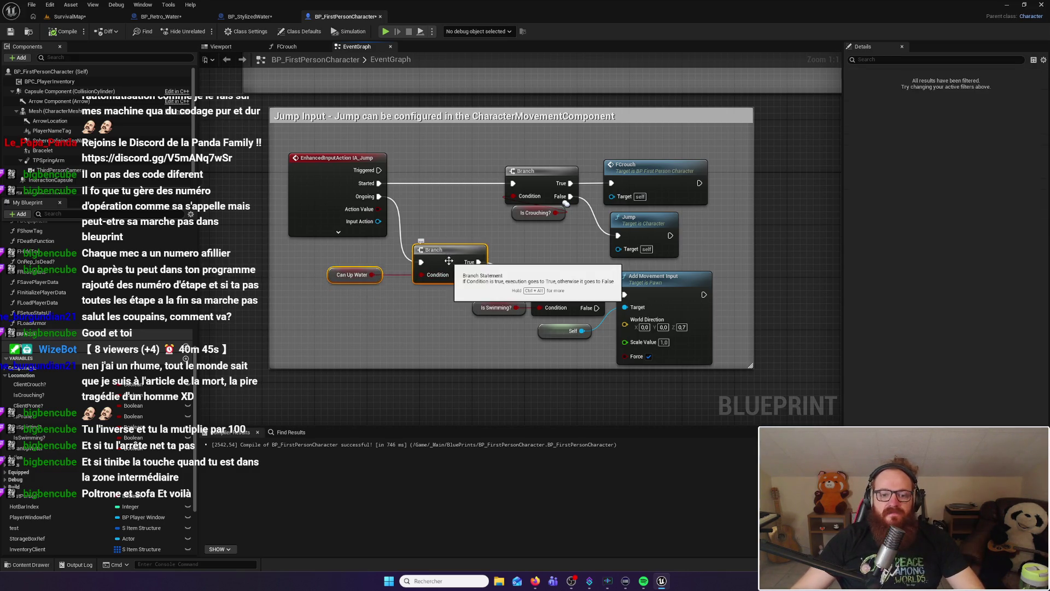
left_click(398, 339)
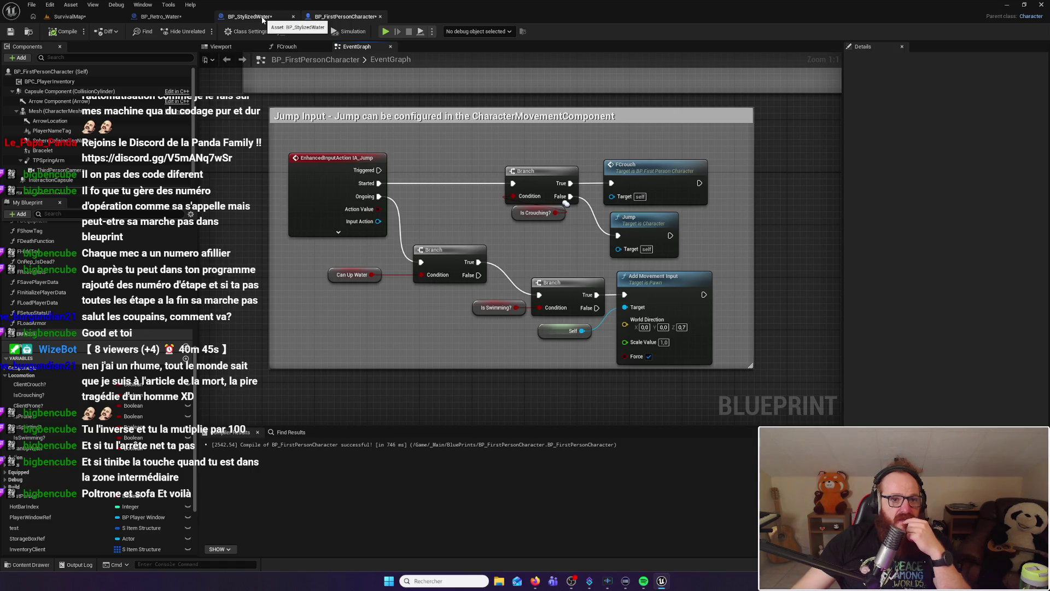
In BP_Retro_Water, move the SET Velocity, velocity getter and multiply nodes to the right
left_click(263, 17)
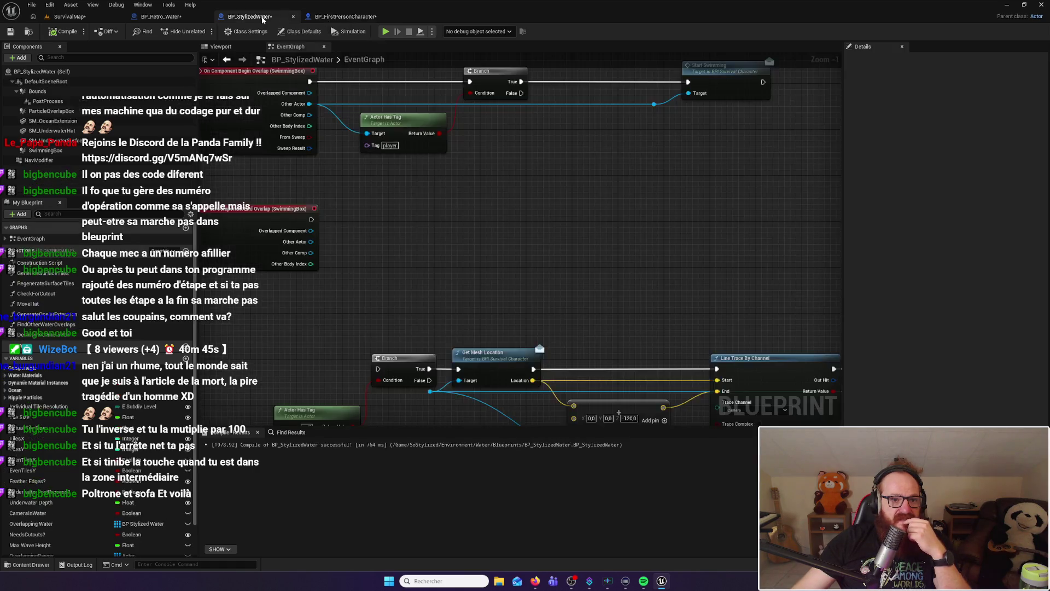
left_click(161, 17)
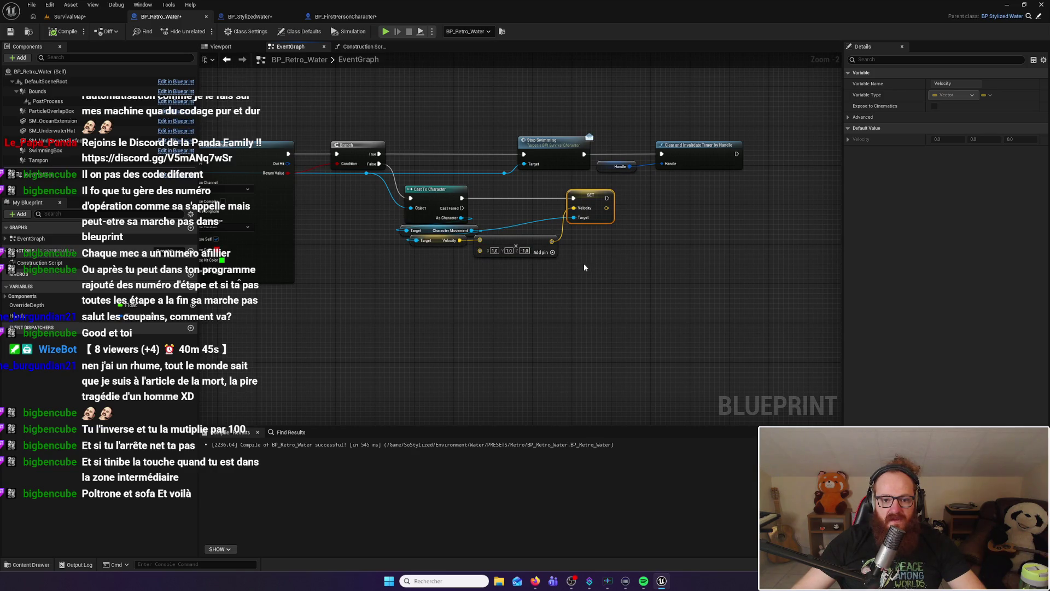
mouse_move(392, 266)
left_mouse_down()
mouse_move(471, 235)
mouse_move(556, 235)
left_mouse_up()
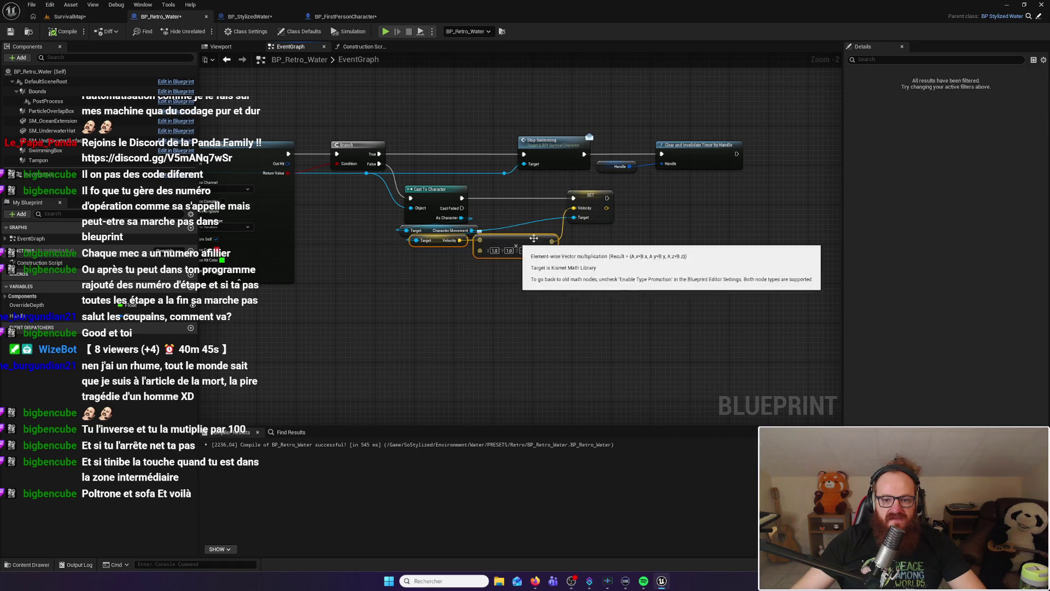
left_click(595, 202, "shift")
left_click_drag(596, 202, 779, 203)
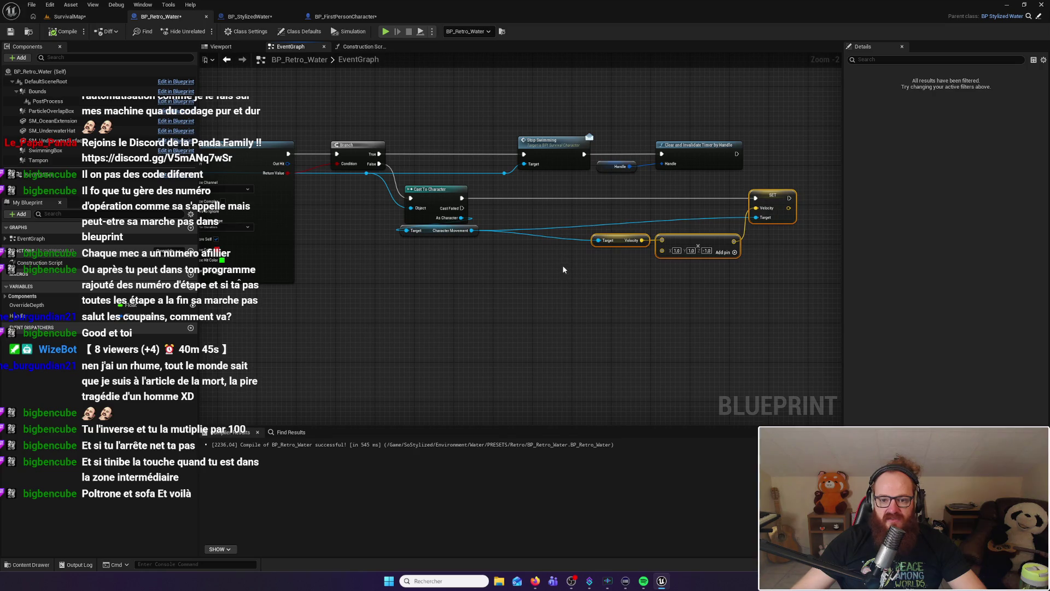
Search 'get can' from the movement component and cast character pins, adding no node
left_click_drag(472, 231, 497, 220)
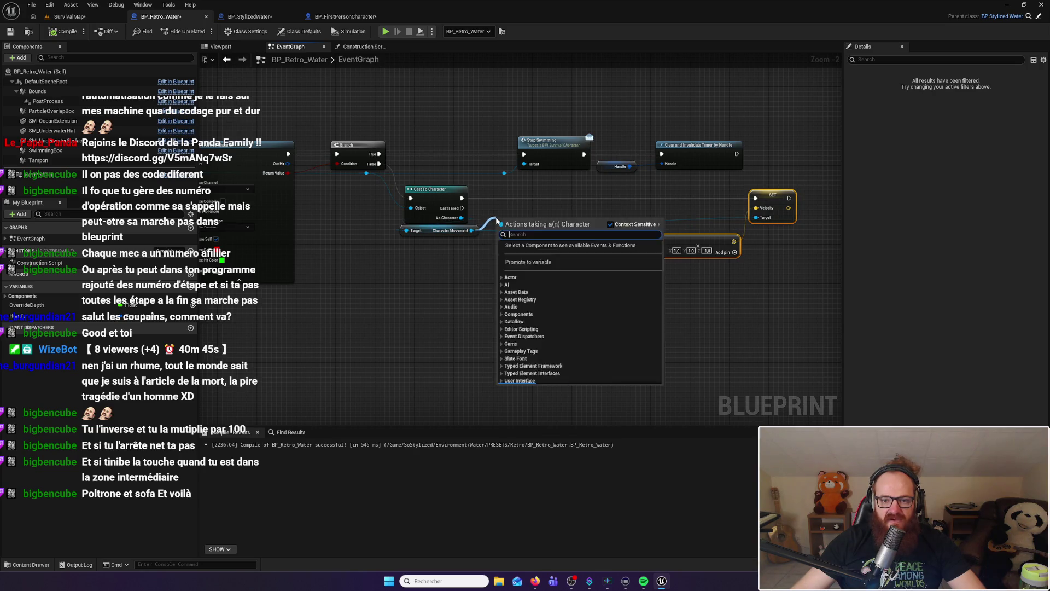
type("get can")
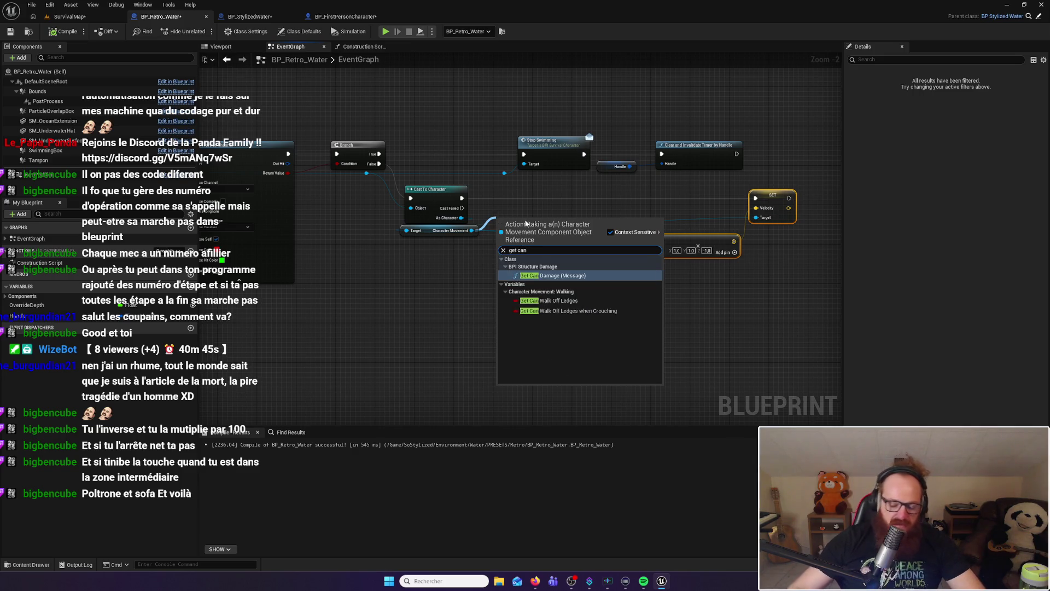
key("BackSpace")
key("BackSpace")
key("BackSpace")
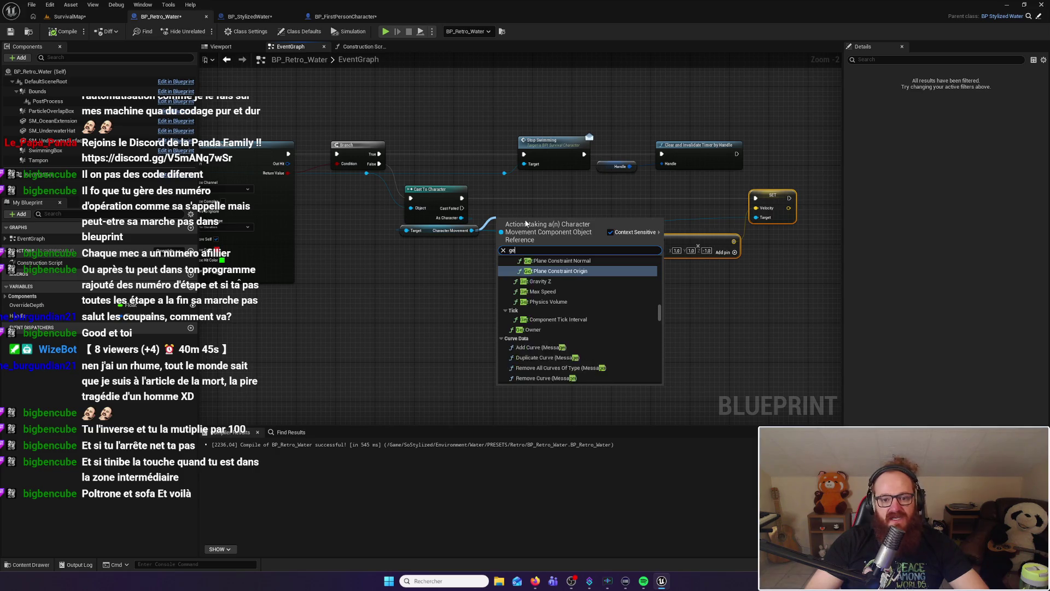
left_click(556, 206)
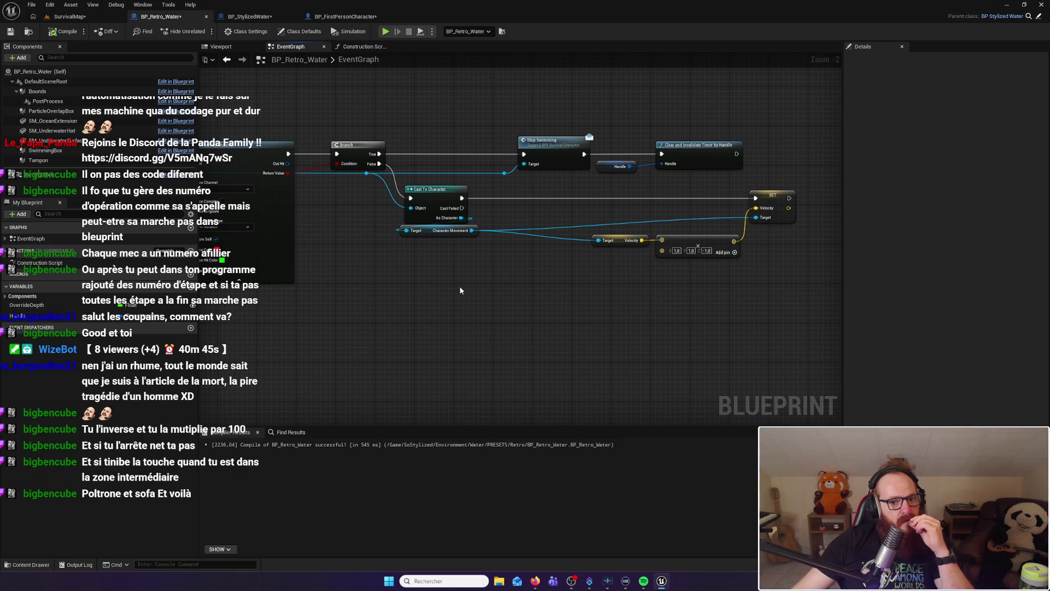
left_click_drag(462, 218, 500, 208)
type("get can")
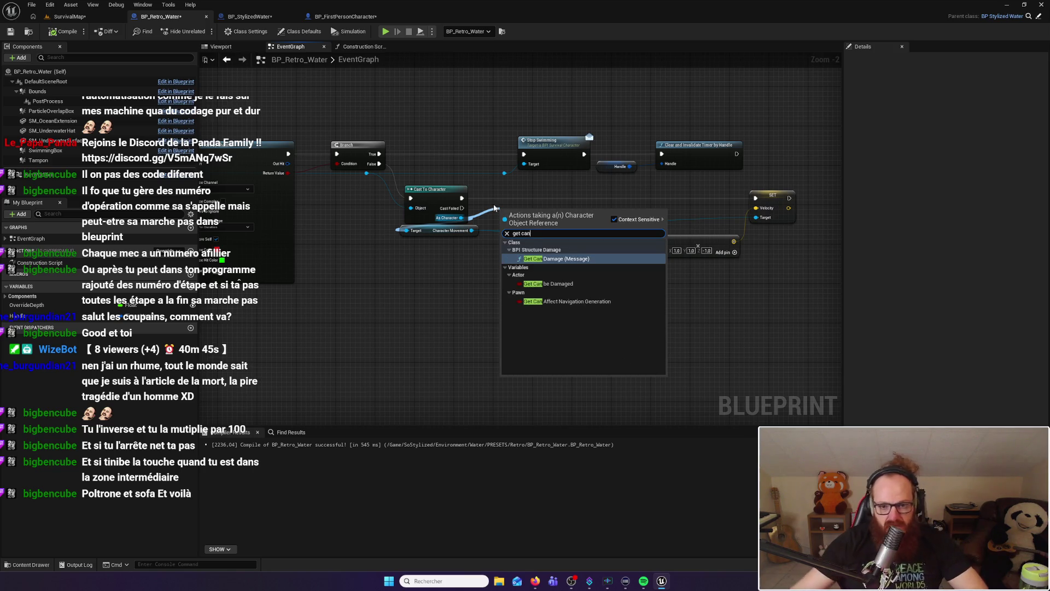
left_click(459, 266)
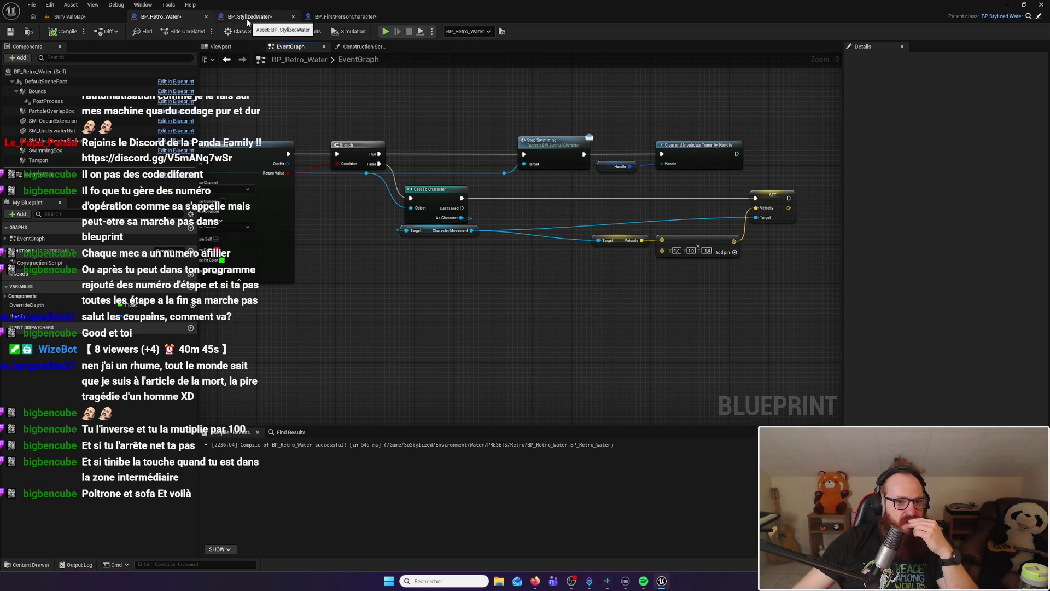
Return to BP_FirstPersonCharacter and locate the CanUpWater variable in My Blueprint
left_click(346, 18)
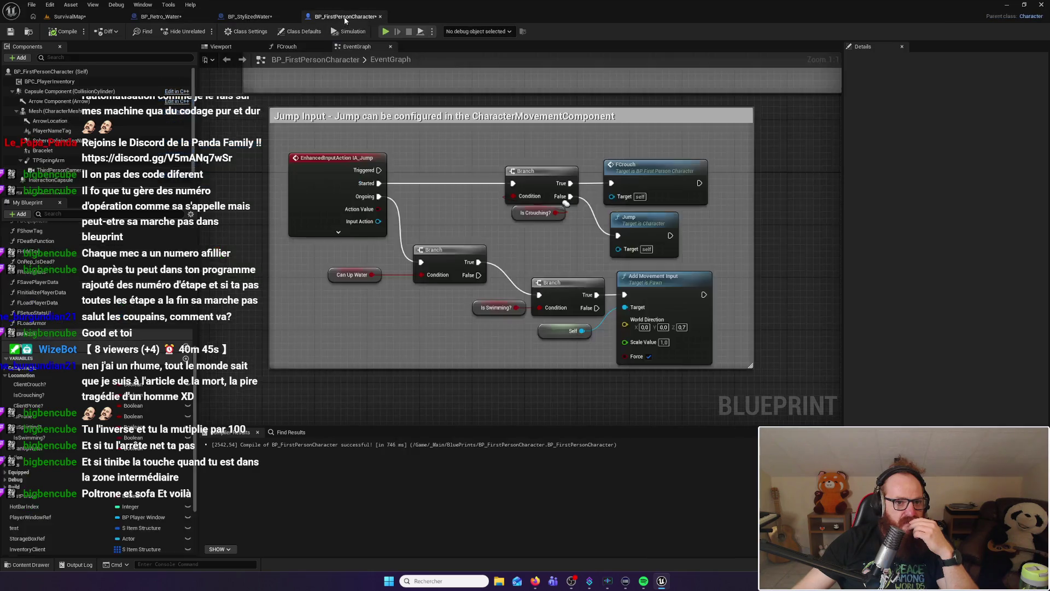
scroll(158, 499, "down", 4)
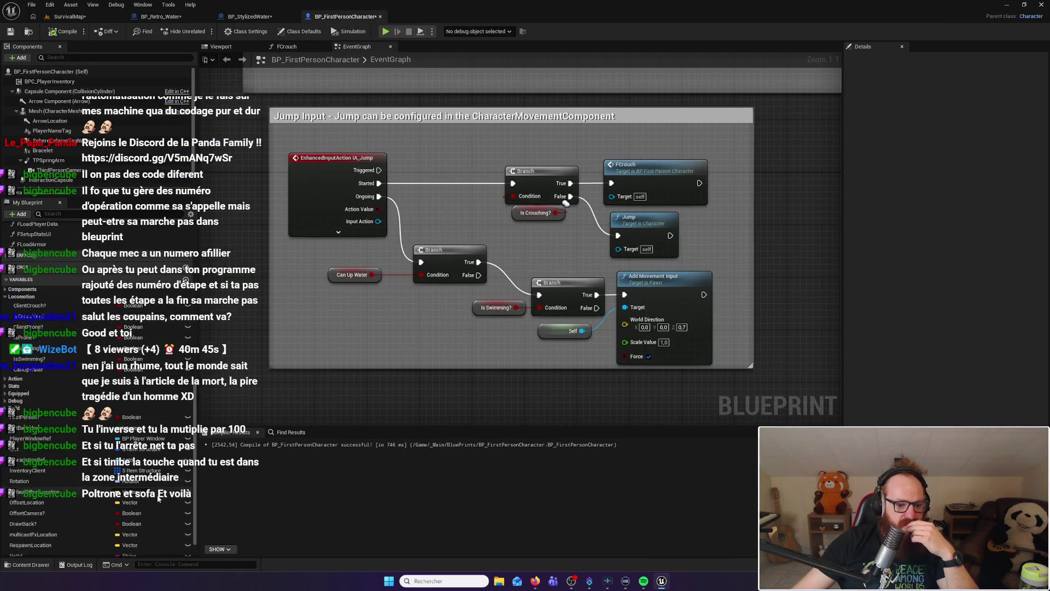
scroll(157, 499, "up", 1)
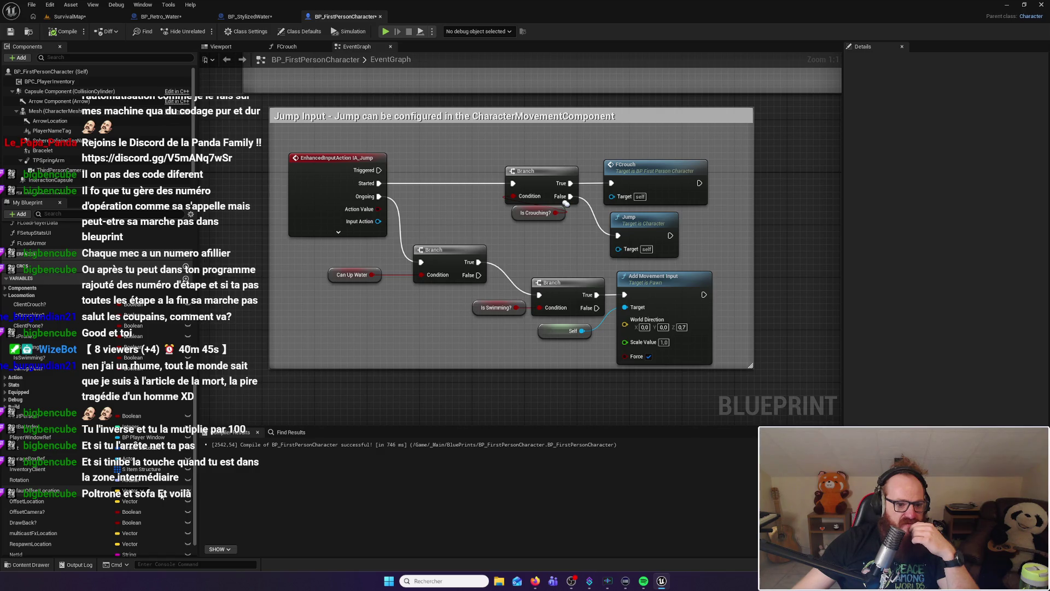
scroll(162, 495, "up", 2)
left_click_drag(49, 408, 50, 411)
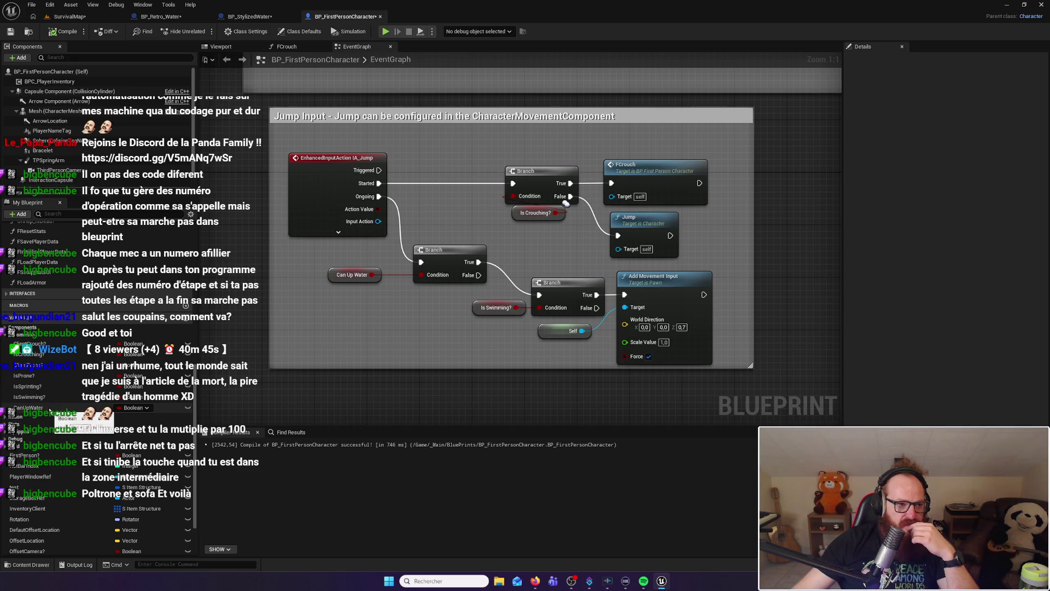
left_click_drag(49, 410, 45, 410)
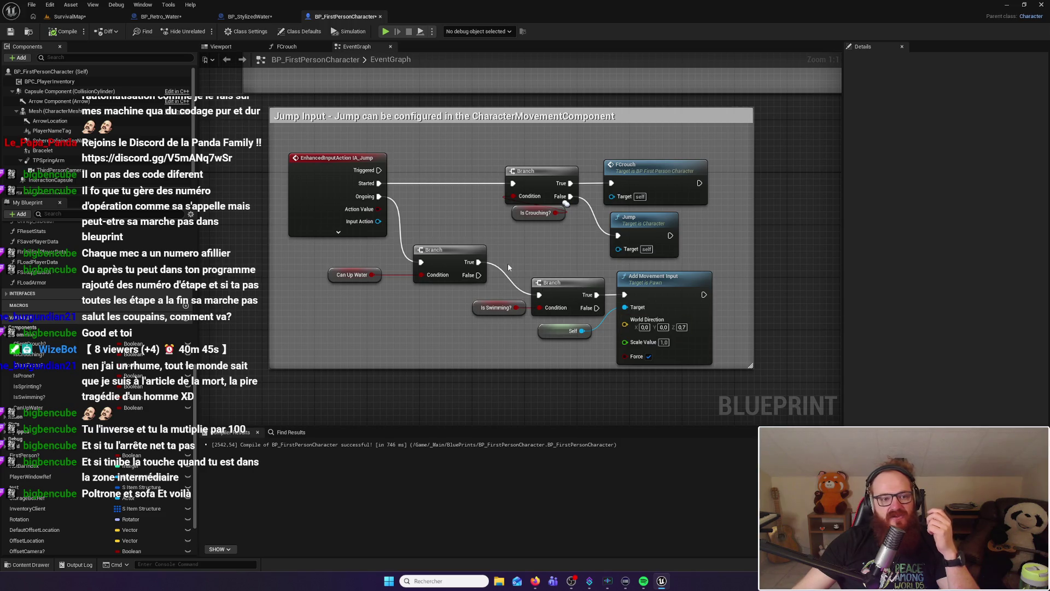
From SurvivalMap's Content Browser, enter the Interfaces folder and open BPI_SurvivalCharacter
left_click(77, 18)
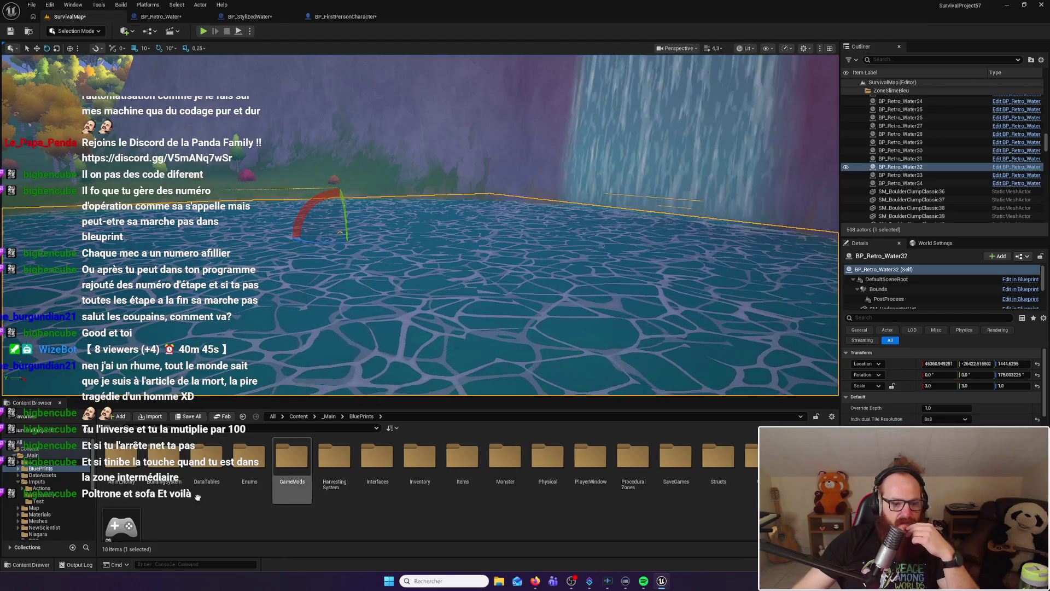
left_click(378, 467)
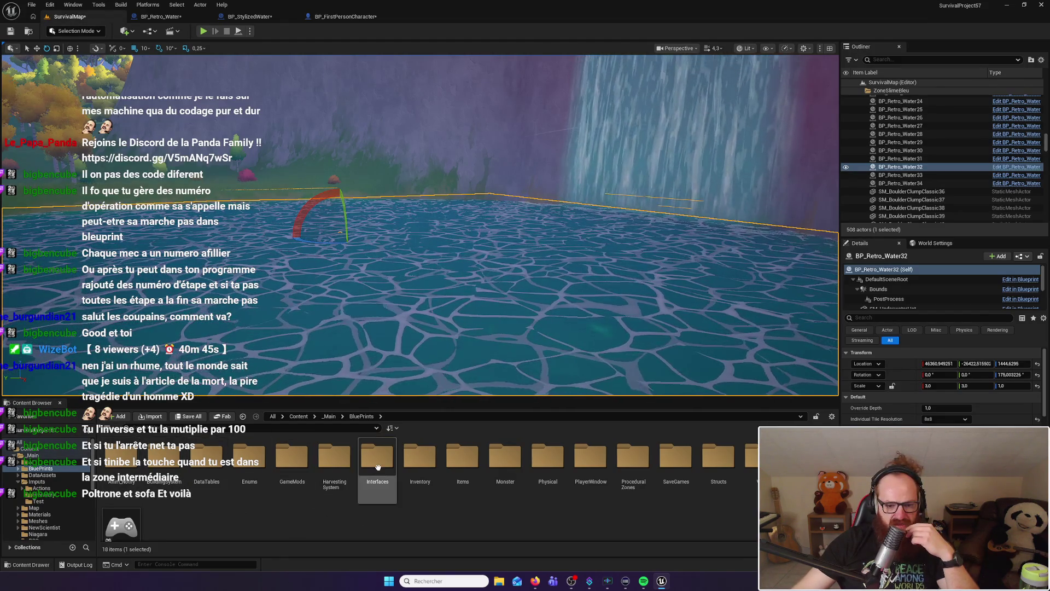
double_click(377, 467)
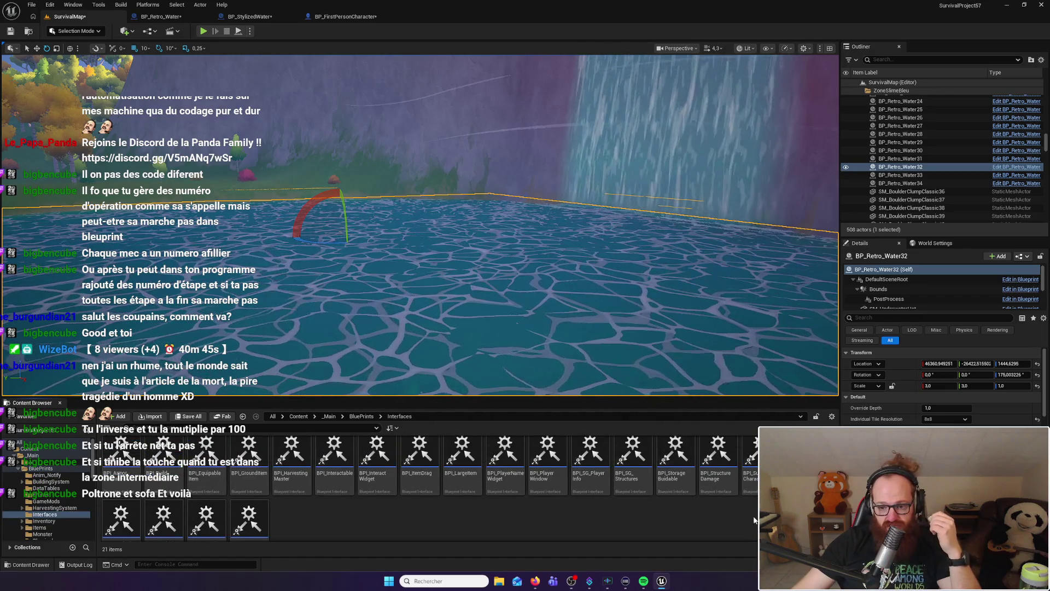
left_click(750, 459)
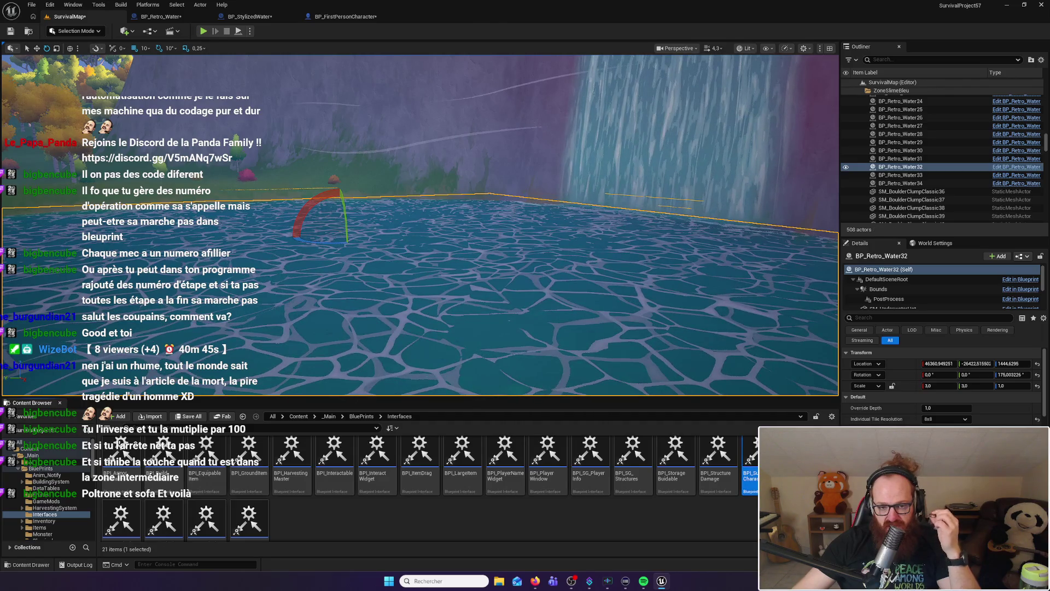
double_click(750, 460)
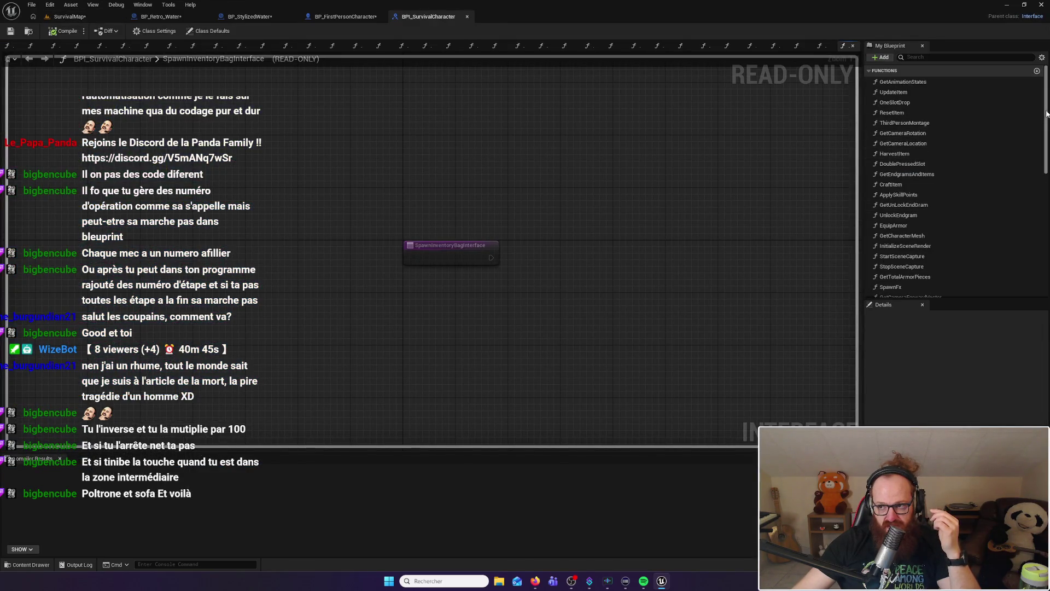
Look over the existing StopSwimming and StartSwimming interface functions
left_click_drag(1048, 114, 1048, 236)
left_click(915, 293)
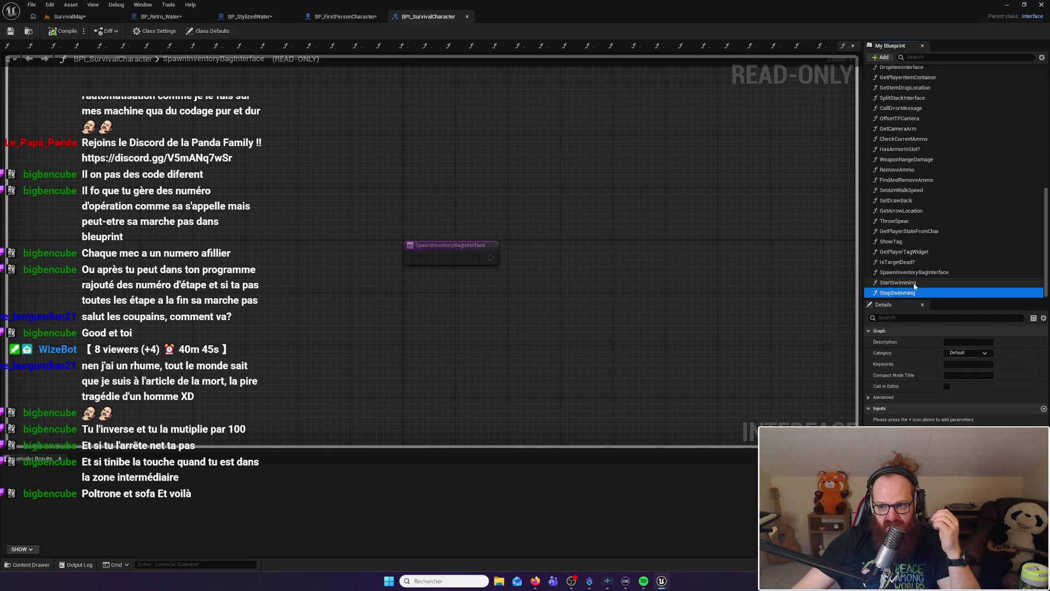
left_click(914, 283)
Add a new interface function named starting with 'Se', then bring up OBS
left_click(881, 57)
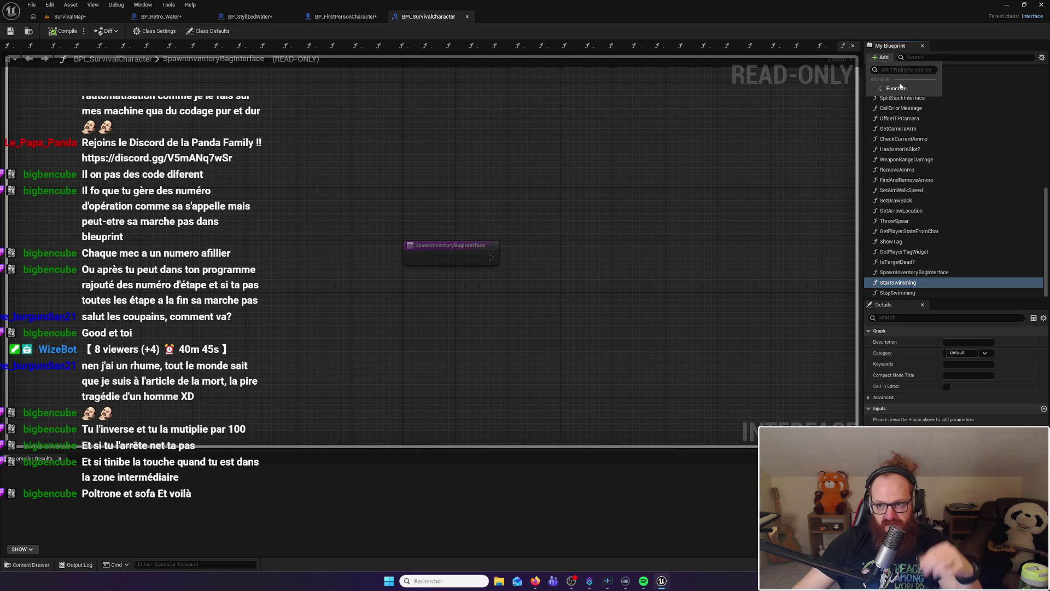
left_click(896, 88)
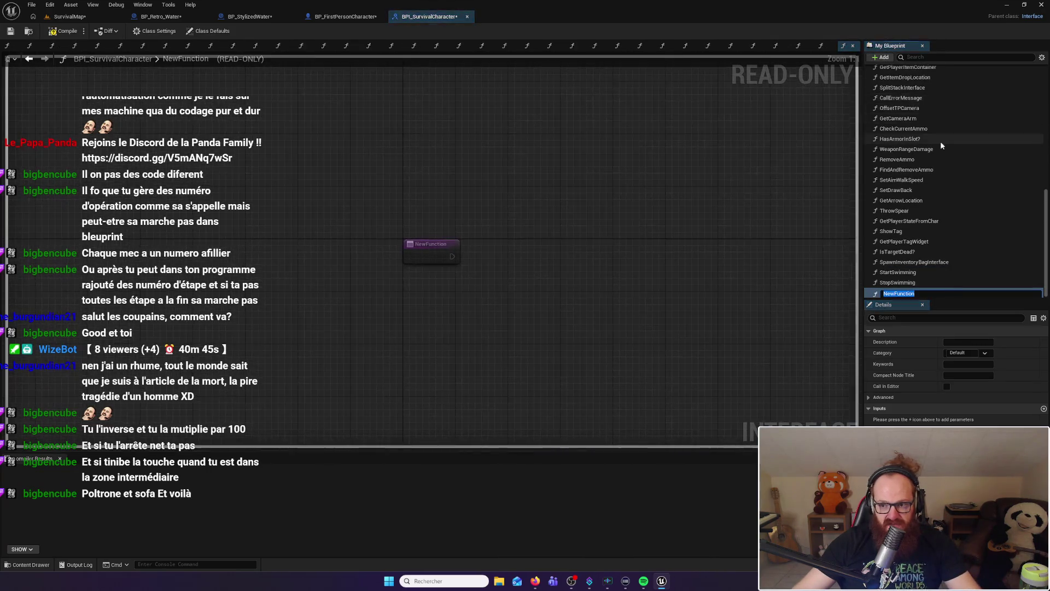
type("Set")
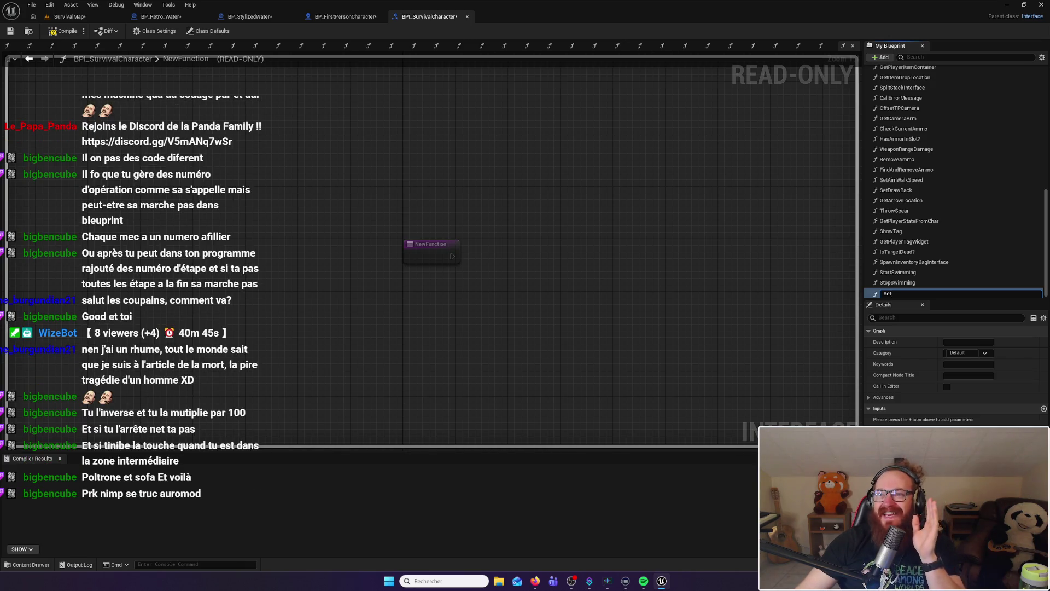
left_click(572, 581)
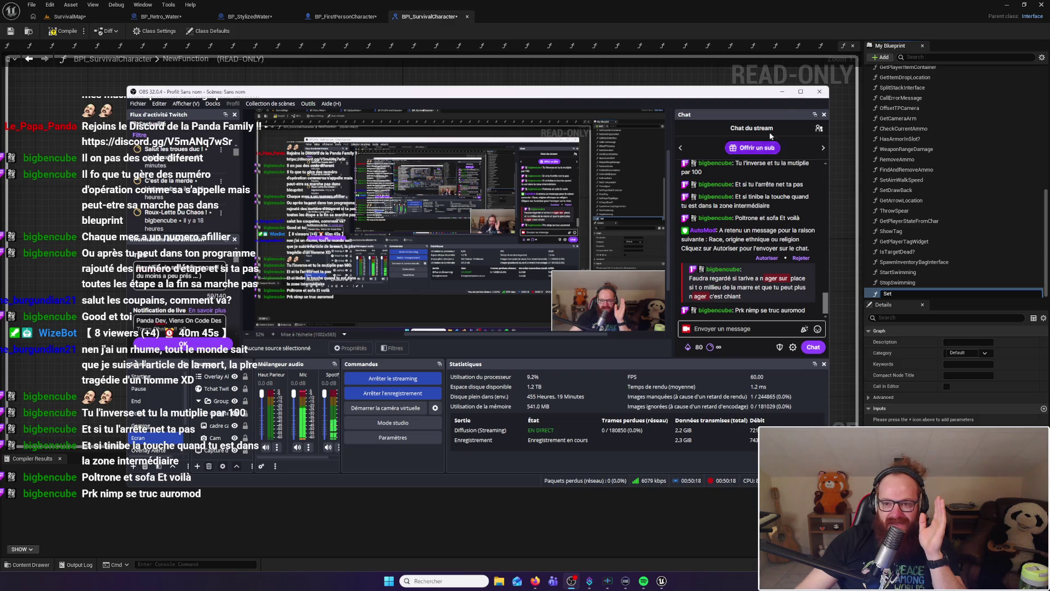
Maximize OBS to check the full-screen stream preview, then switch back to the Unreal interface graph
left_click(801, 91)
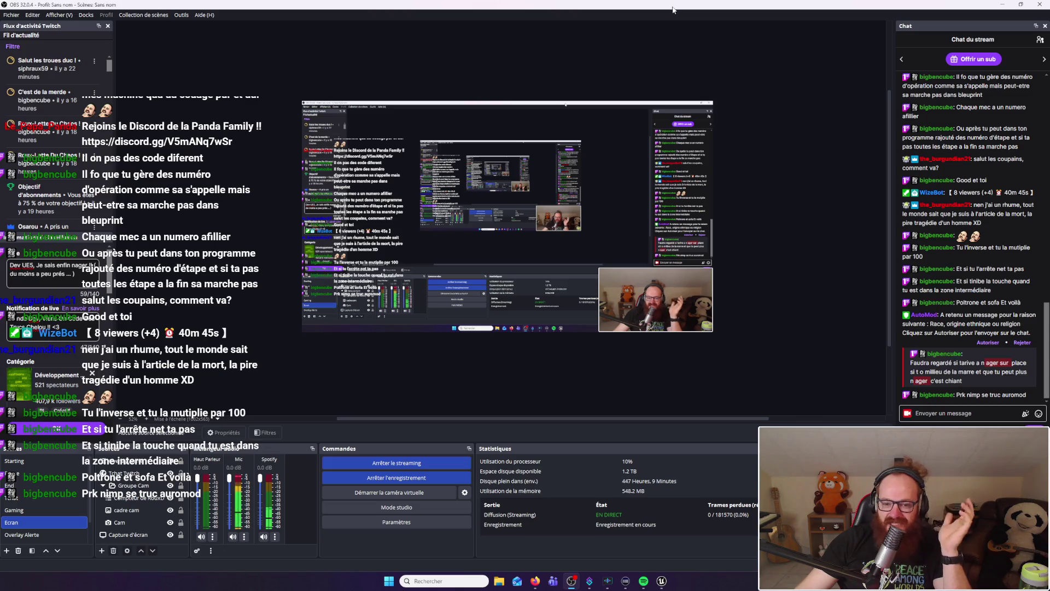
key("alt+Tab")
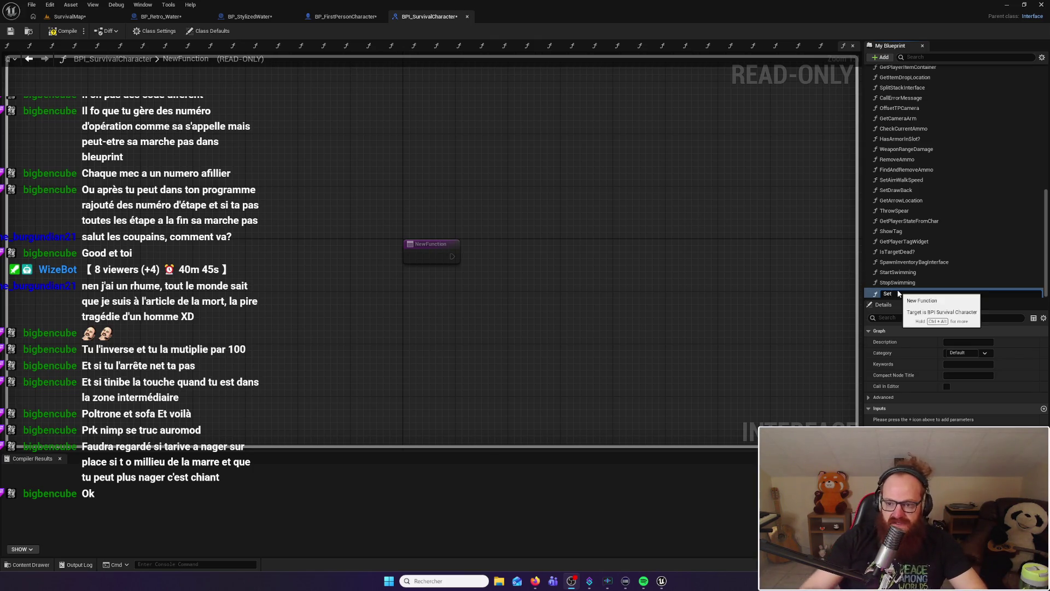
Commit the name 'Set', then rename the new interface function to SetCanUpWater
key("Return")
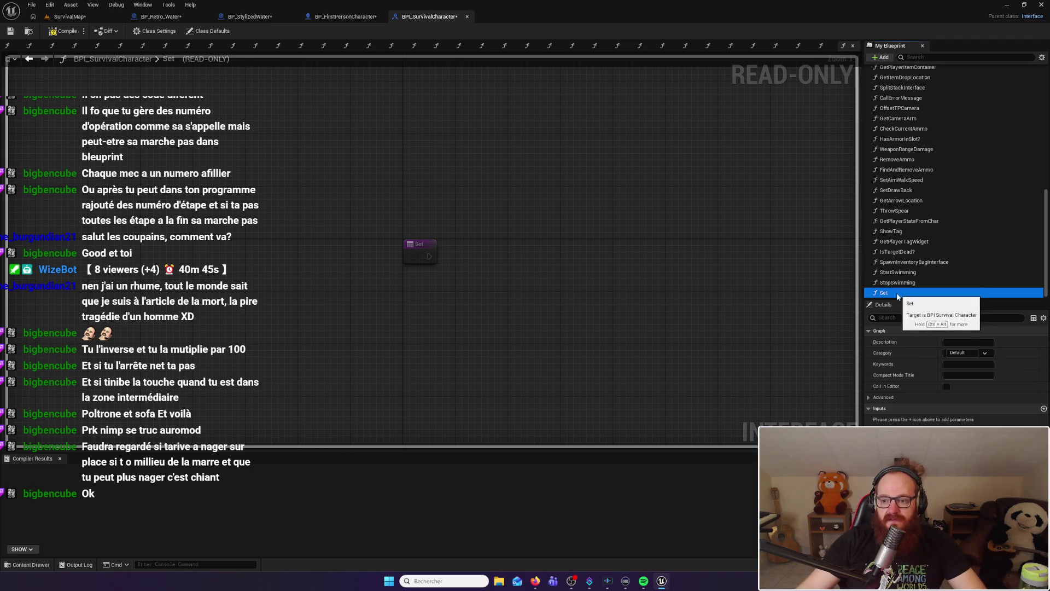
left_click(903, 294)
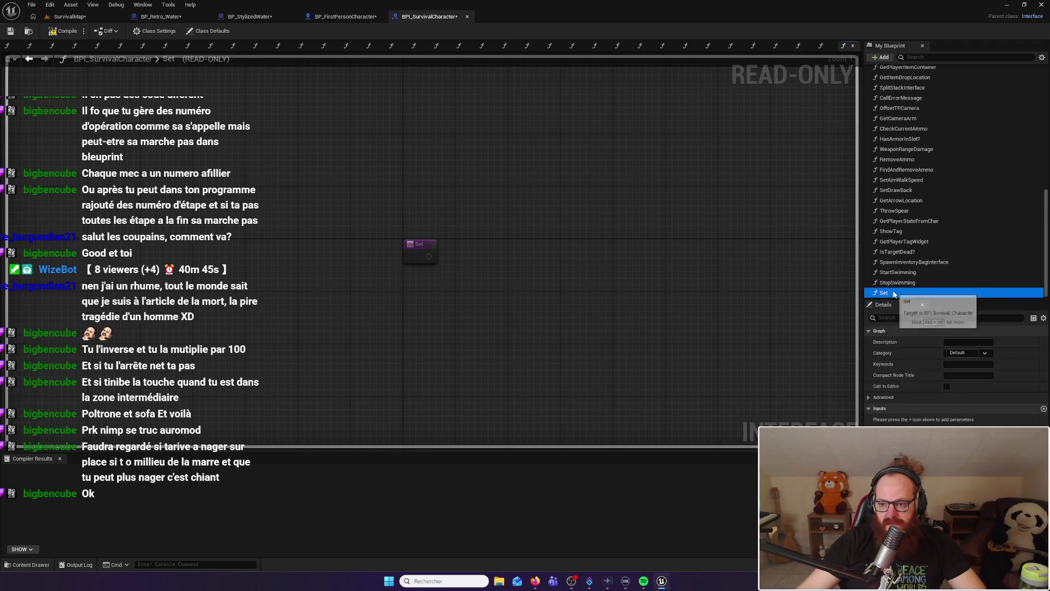
left_click(898, 294)
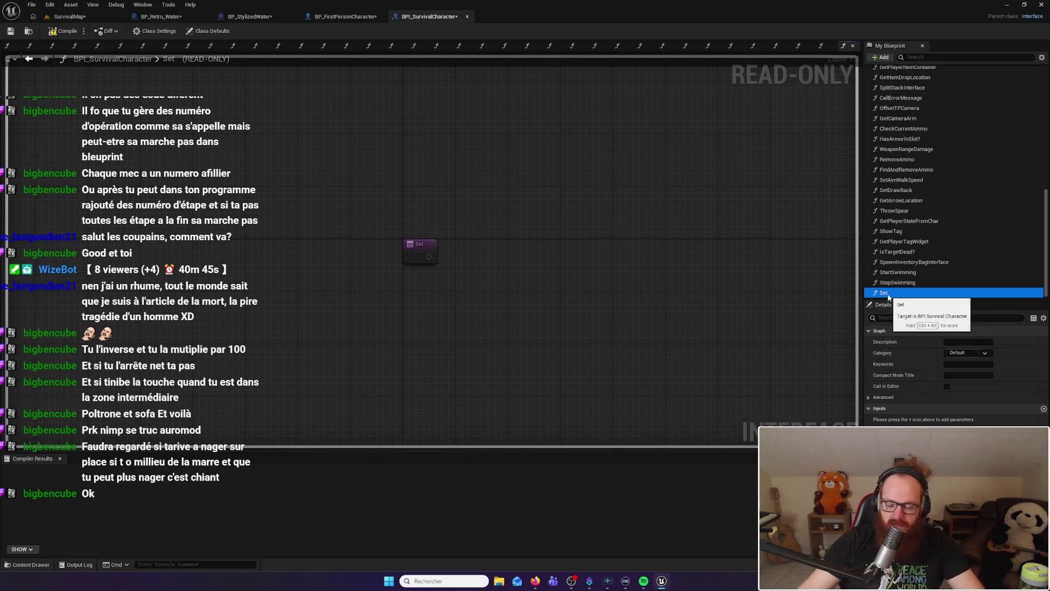
type("S")
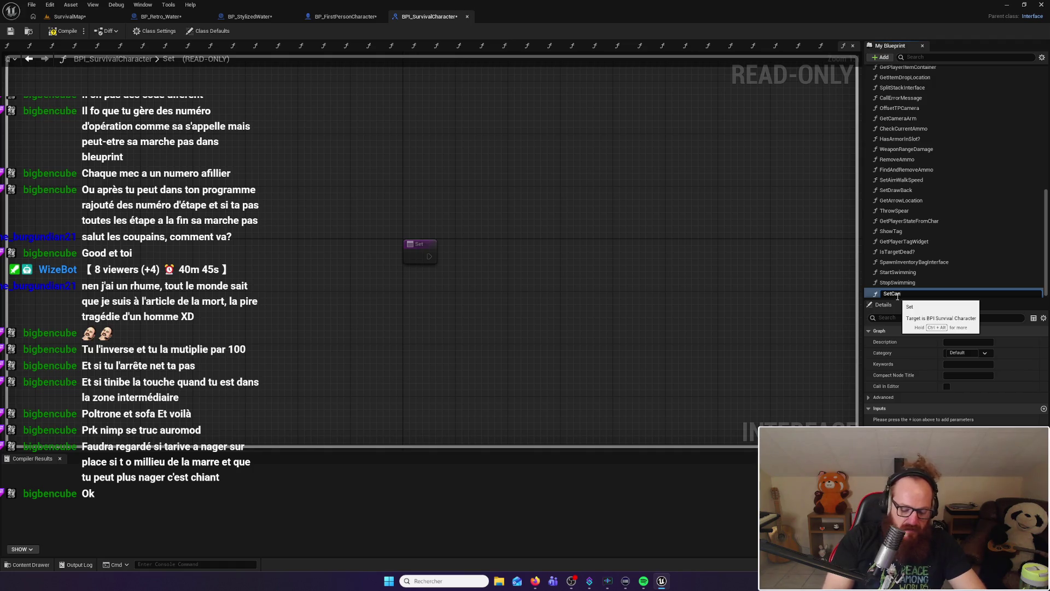
type("ter")
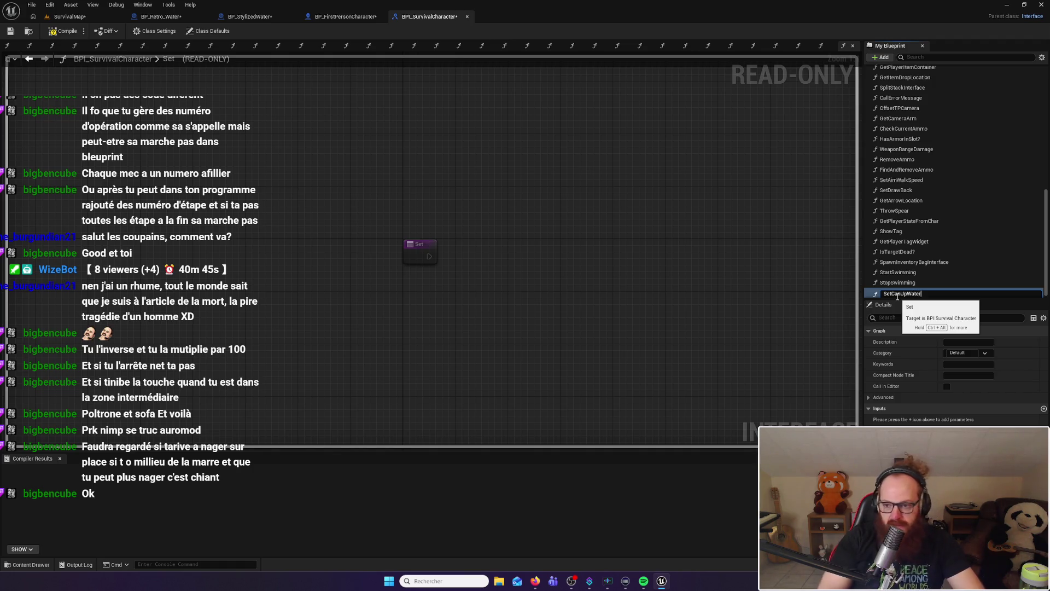
key("Return")
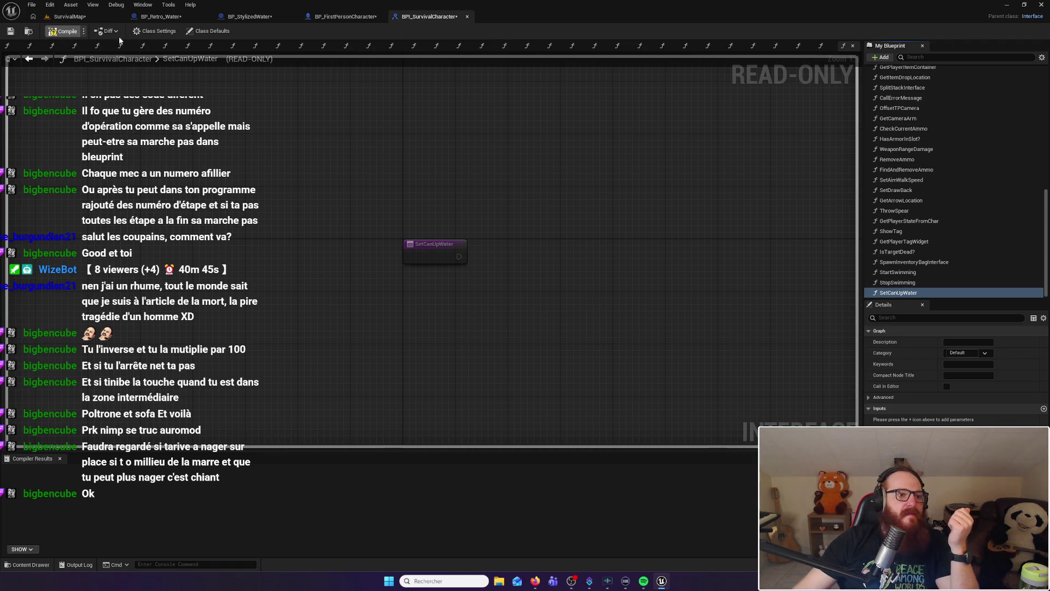
left_click(466, 16)
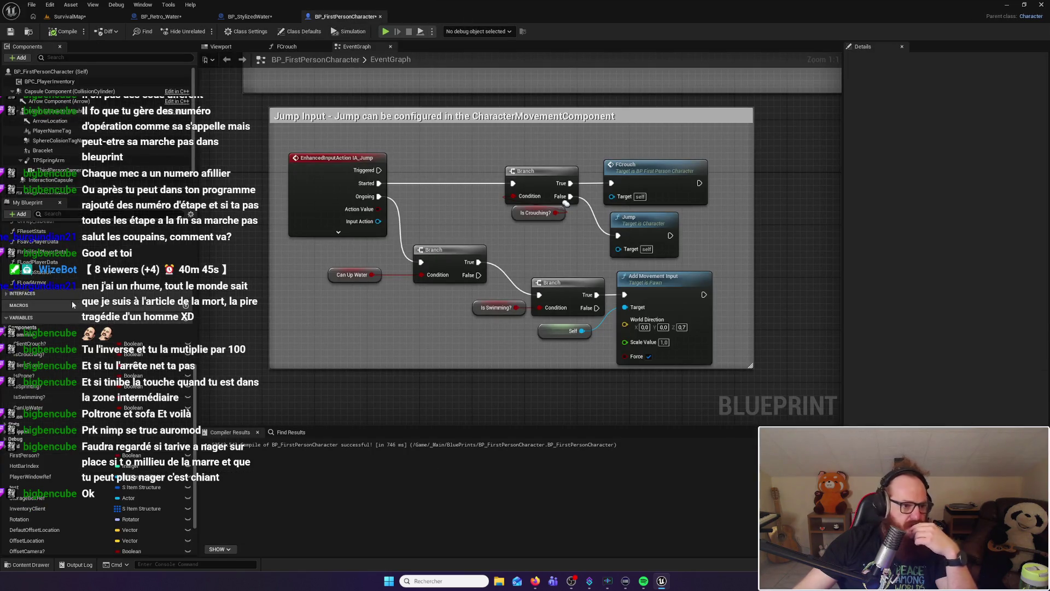
Implement Event SetCanUpWater in BP_FirstPersonCharacter and attach a SET Can Up Water node to it
left_click(59, 294)
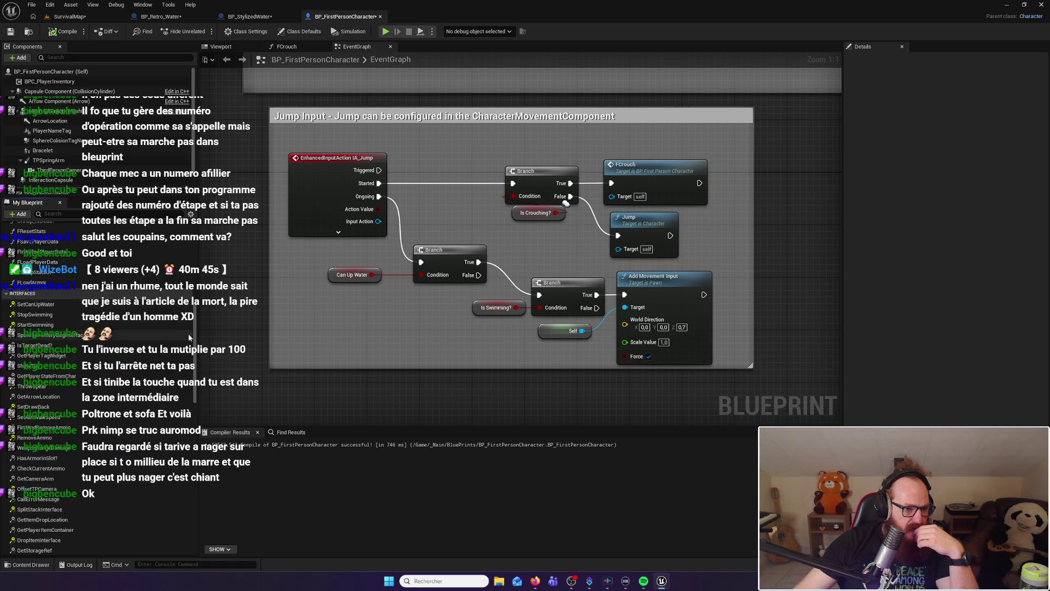
scroll(65, 338, "down", 10)
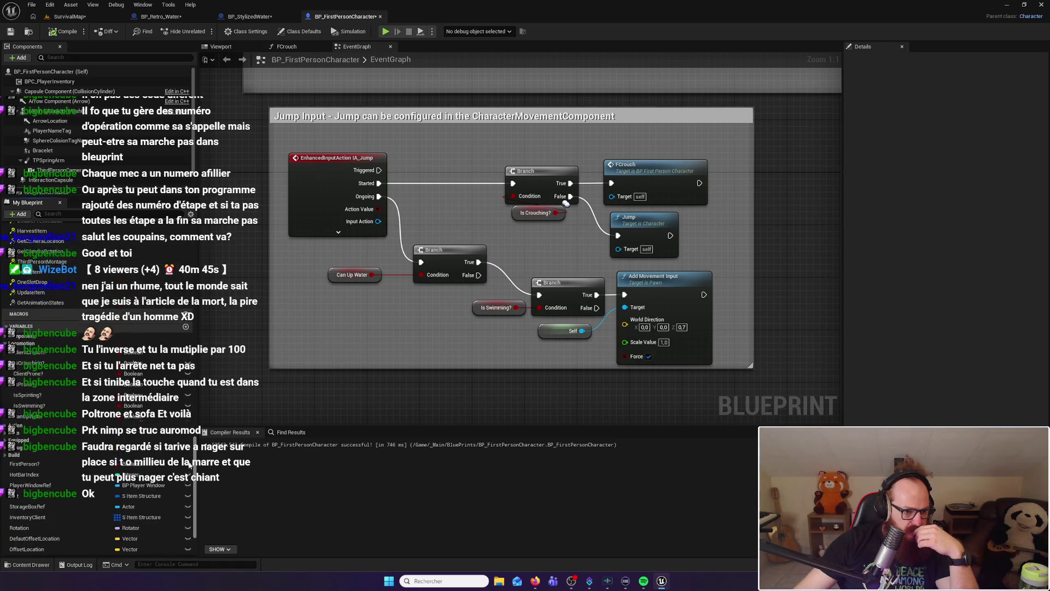
scroll(59, 309, "up", 9)
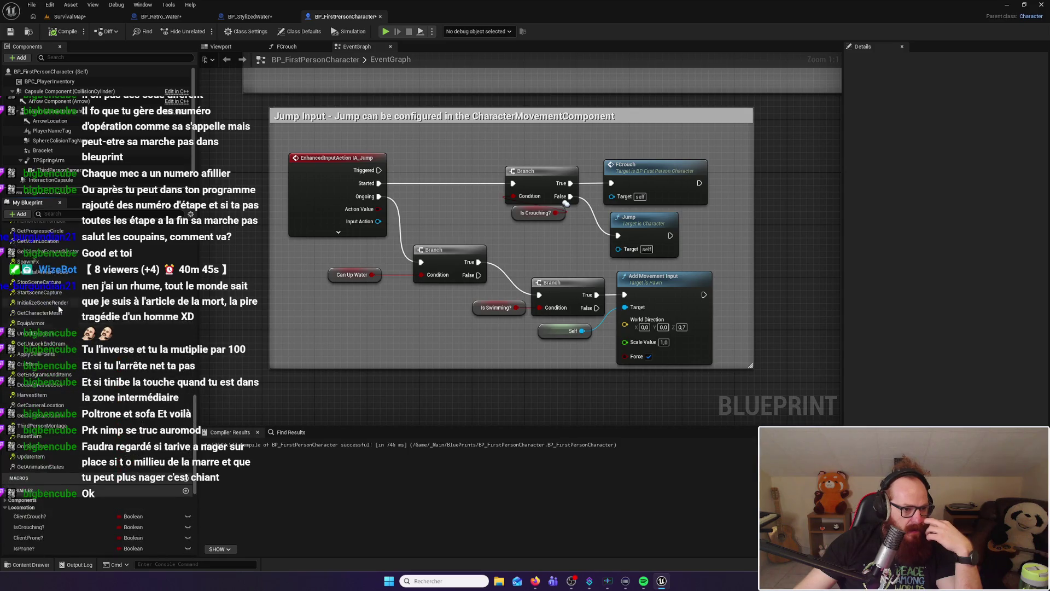
scroll(58, 305, "up", 8)
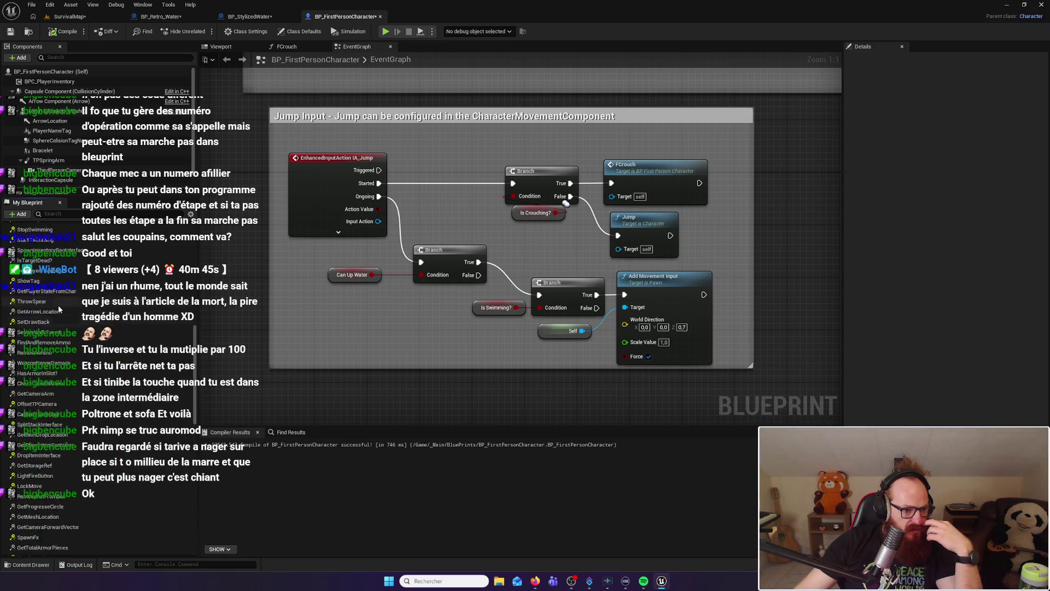
scroll(59, 309, "up", 1)
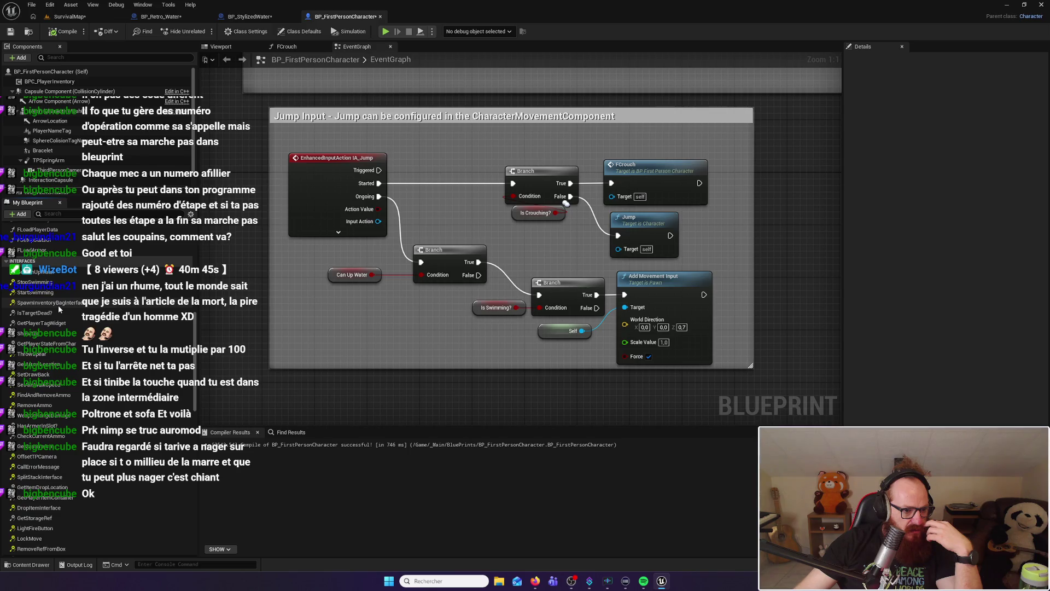
left_click(47, 271)
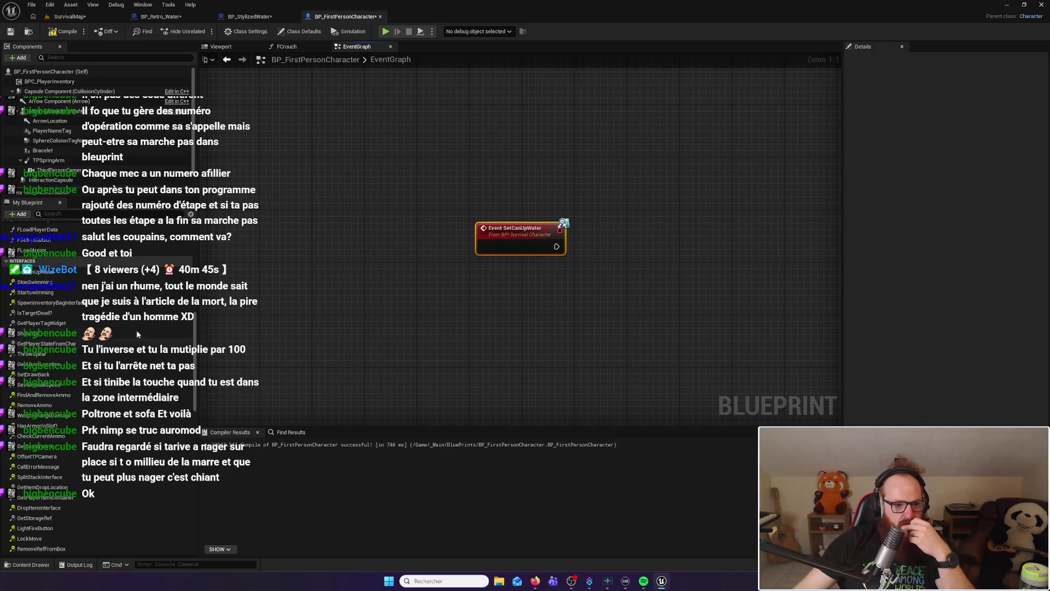
left_click(22, 261)
scroll(117, 401, "down", 1)
mouse_move(79, 350)
left_mouse_down()
mouse_move(569, 257)
mouse_move(557, 249)
mouse_move(650, 240)
left_mouse_up()
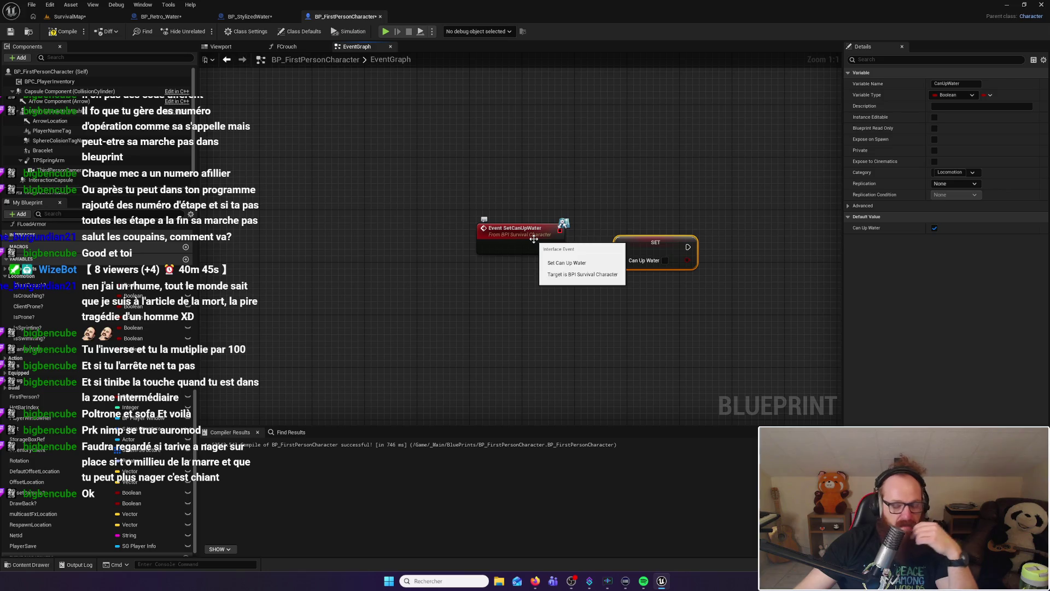
left_click(69, 16)
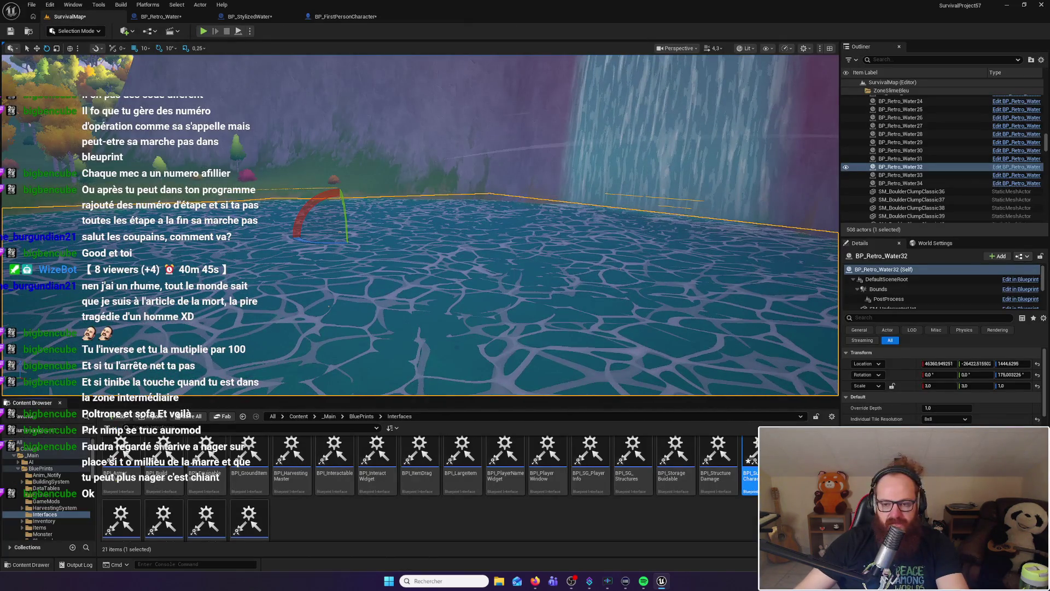
Add a Boolean input named CanUp? to SetCanUpWater in BPI_SurvivalCharacter and compile it
double_click(751, 459)
scroll(930, 257, "down", 10)
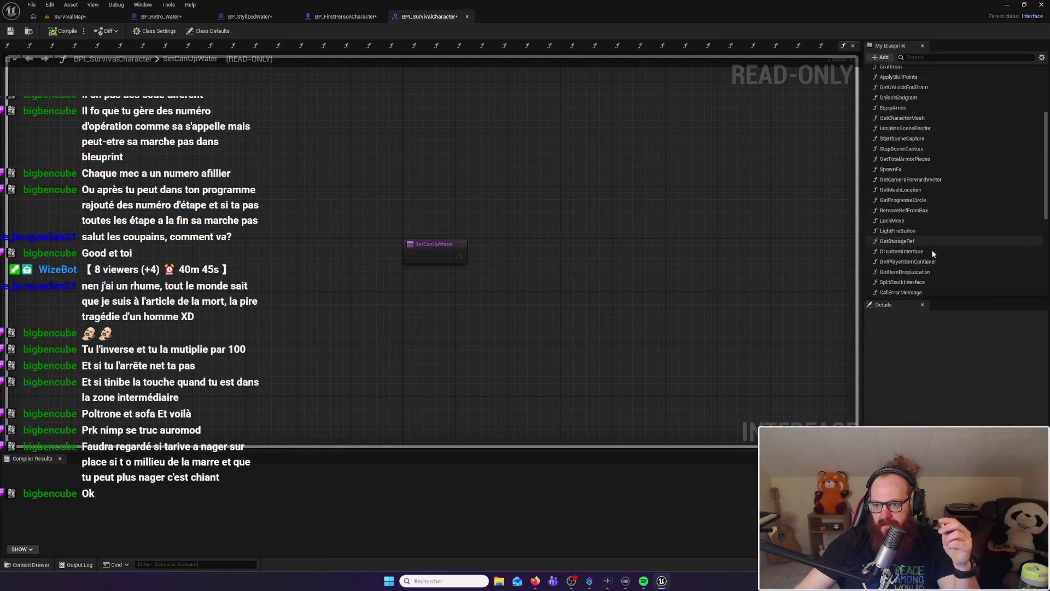
left_click(907, 292)
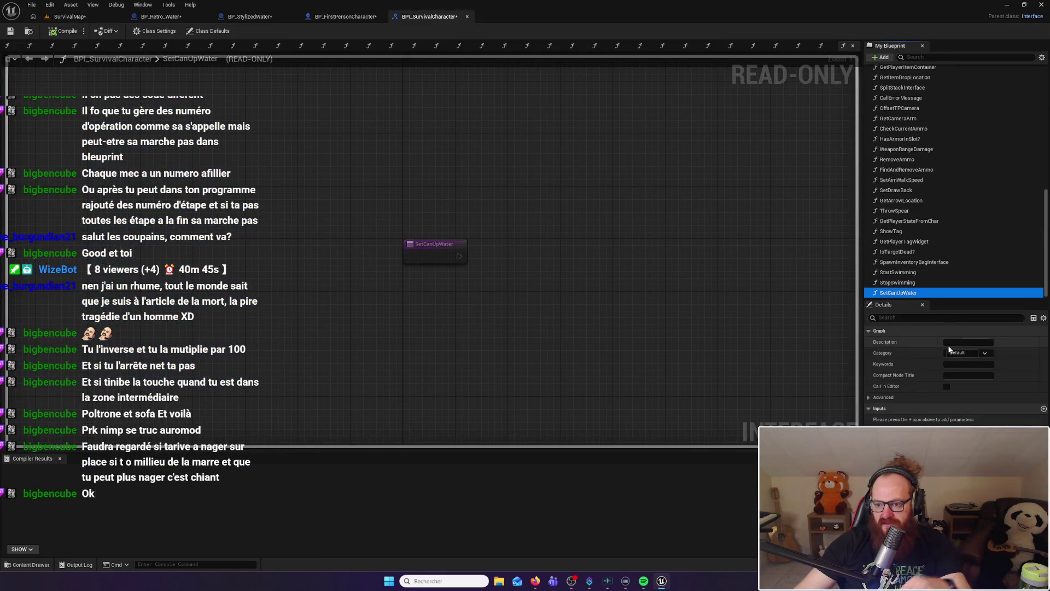
left_click(1044, 410)
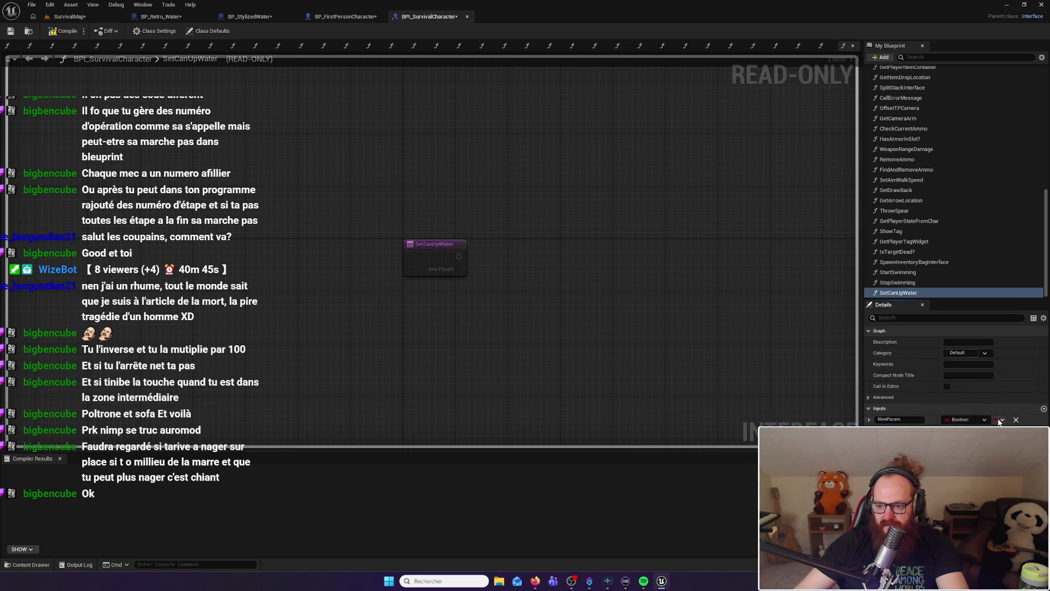
type("CanUp")
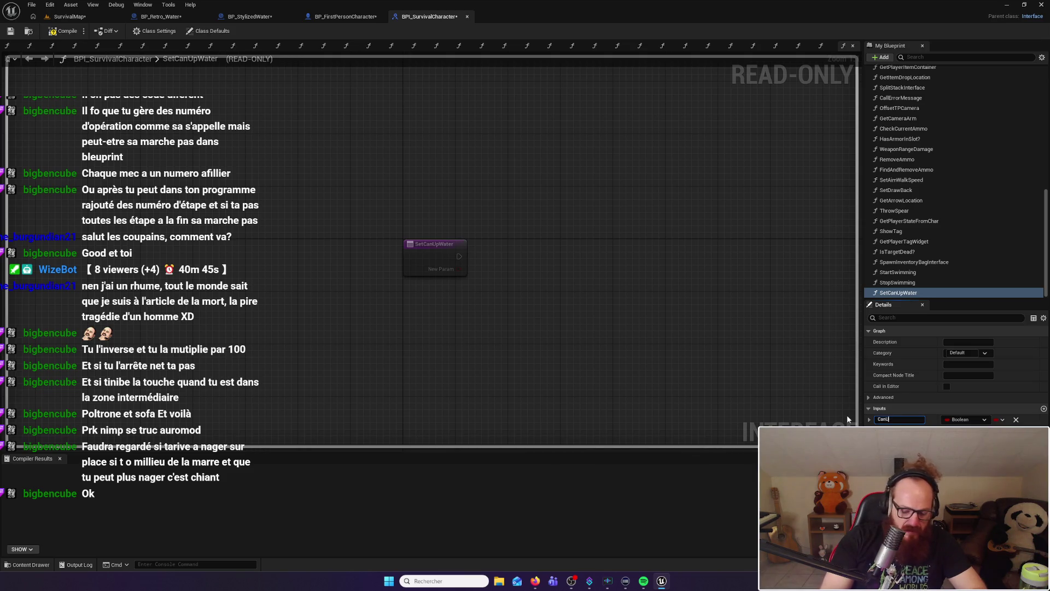
type("?")
key("Return")
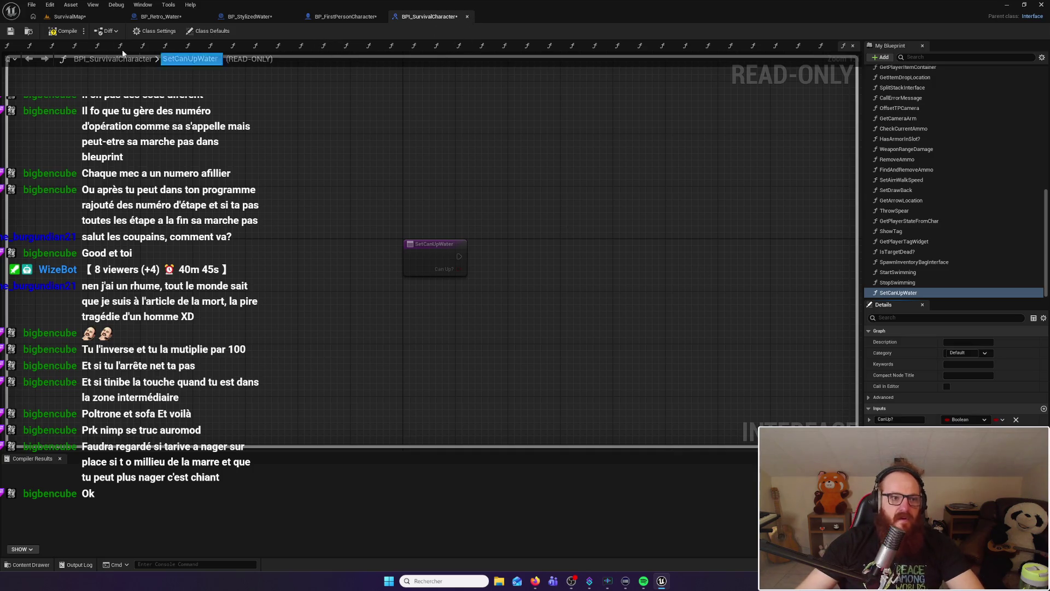
left_click(64, 32)
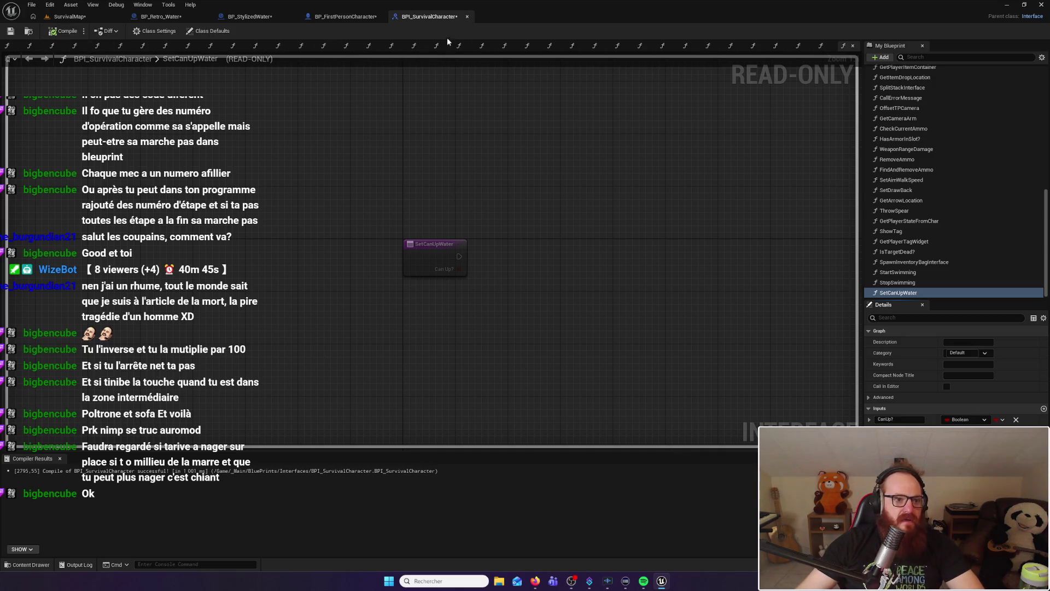
left_click(356, 16)
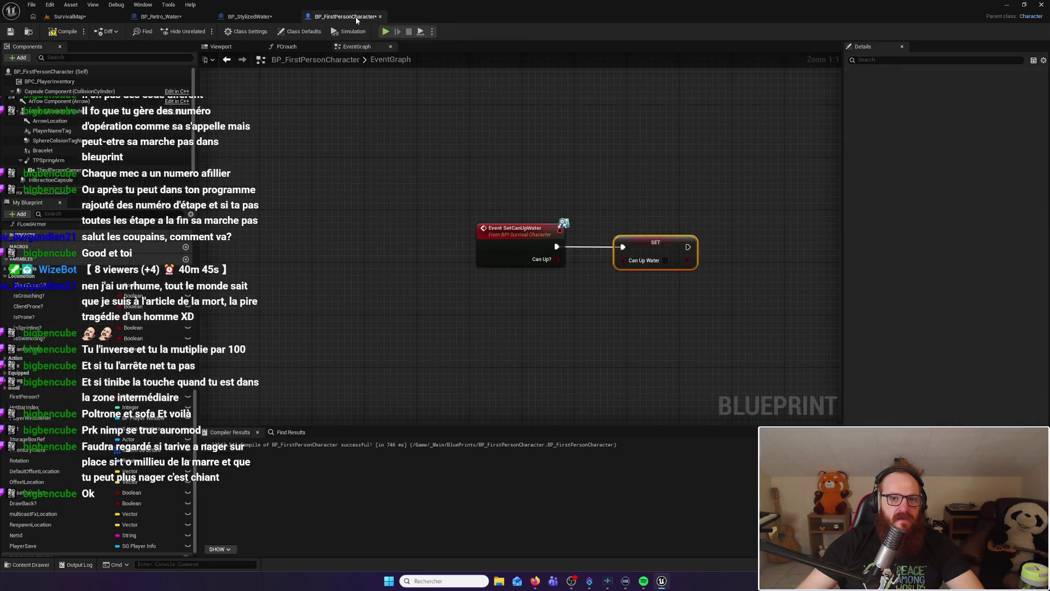
Wire the event's Can Up? pin into SET Can Up Water and recompile the character blueprint
mouse_move(556, 260)
left_mouse_down()
mouse_move(654, 272)
mouse_move(633, 271)
mouse_move(622, 244)
mouse_move(609, 244)
left_mouse_up()
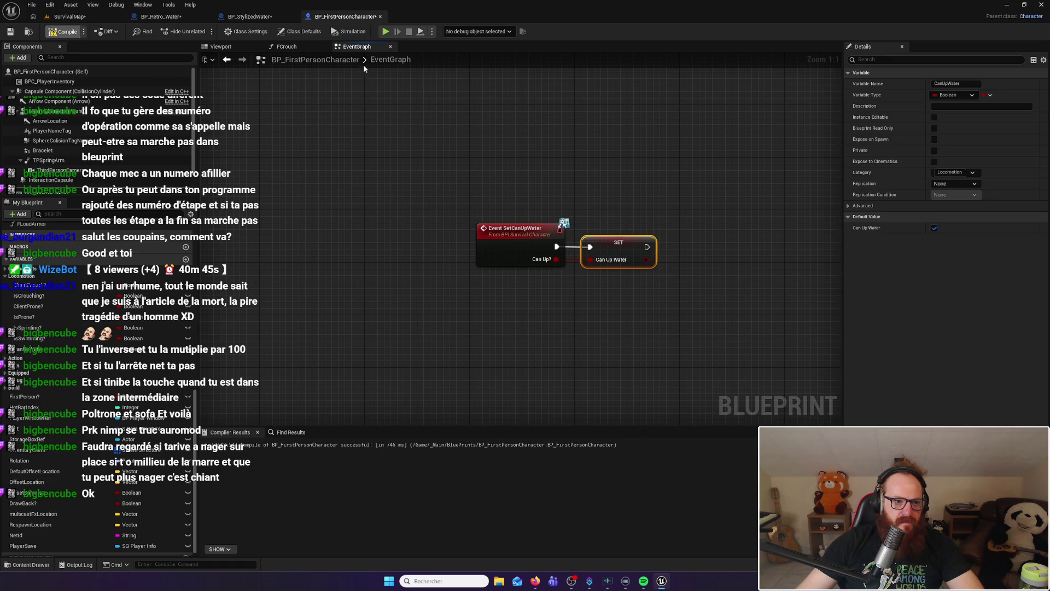
key("F7")
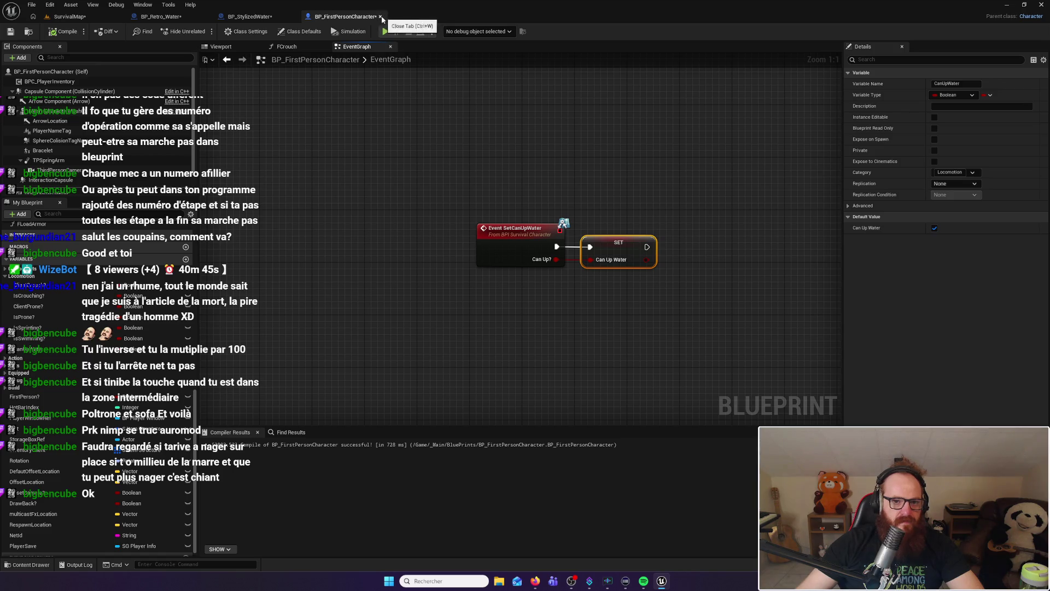
left_click(235, 16)
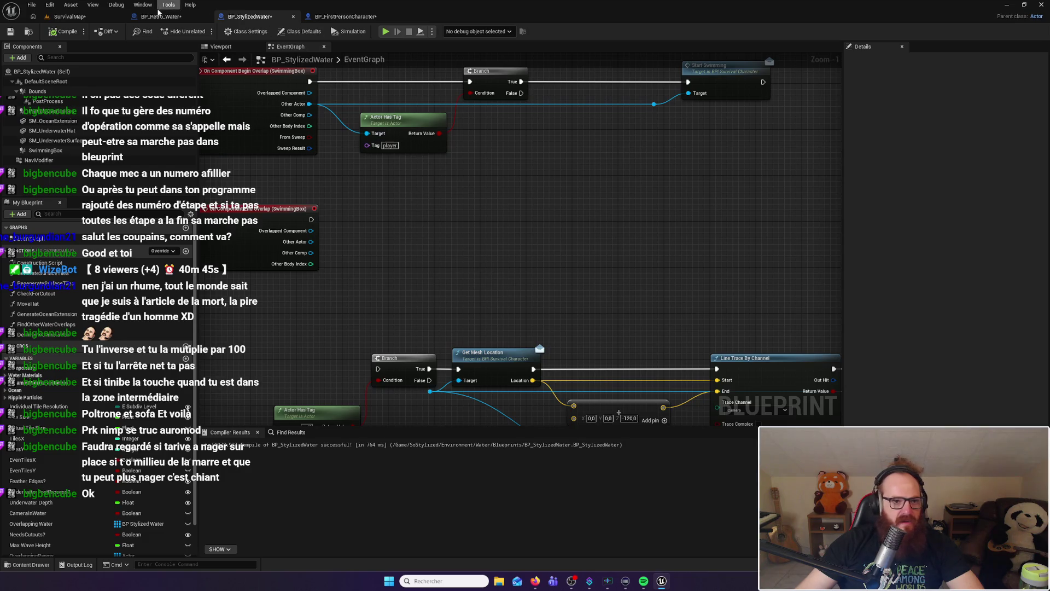
left_click(161, 16)
Add a Set Can Up Water call on the cast character, run from the cast's success, moving velocity nodes aside
left_click_drag(440, 217, 471, 215)
type("set")
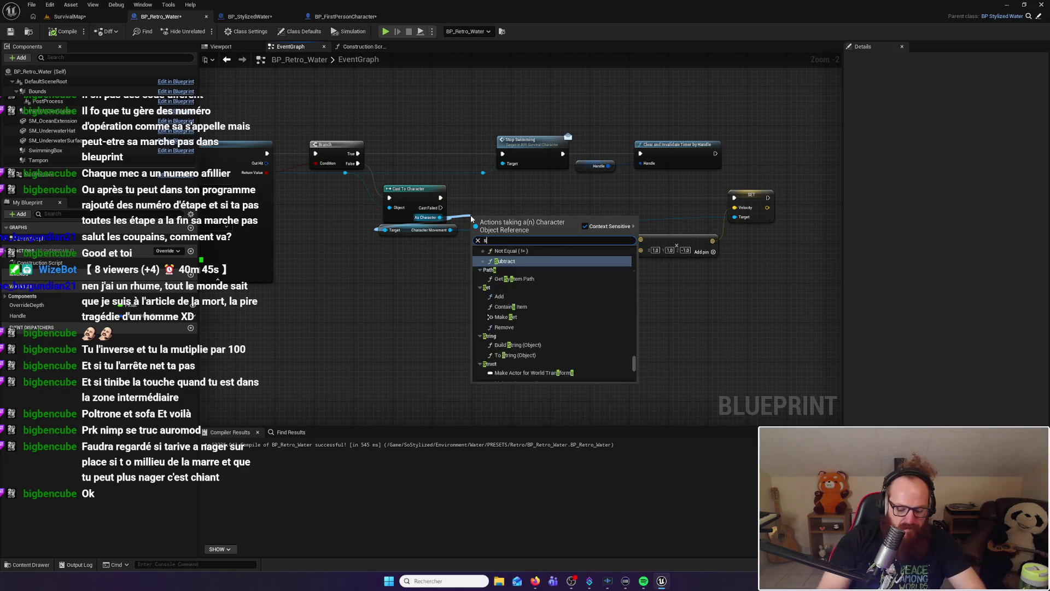
left_click(512, 251)
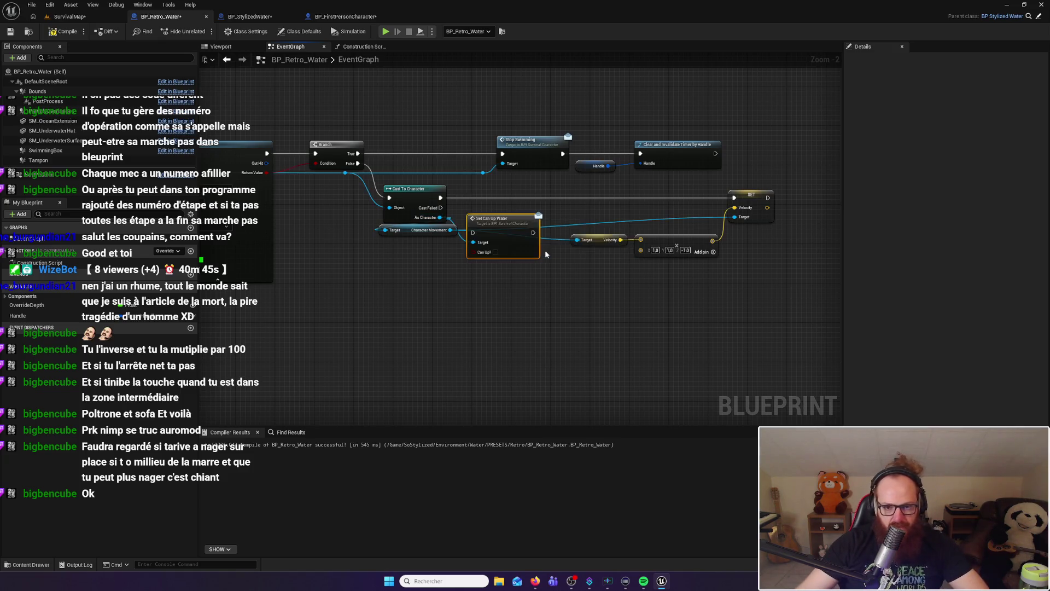
left_click_drag(495, 222, 506, 213)
mouse_move(564, 263)
left_mouse_down()
mouse_move(760, 213)
mouse_move(730, 343)
mouse_move(714, 345)
left_mouse_up()
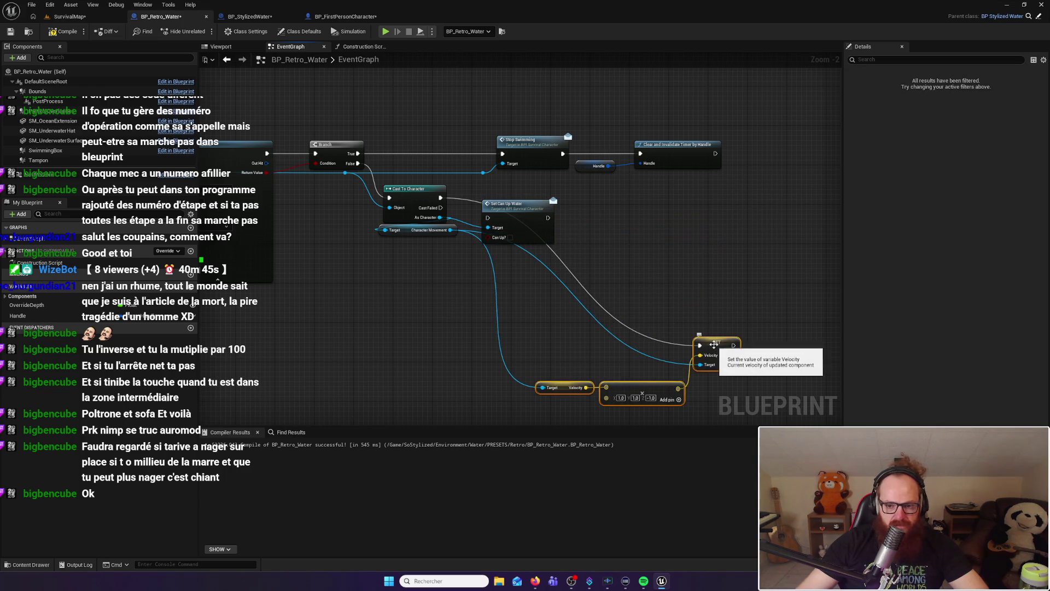
left_click_drag(520, 209, 528, 200)
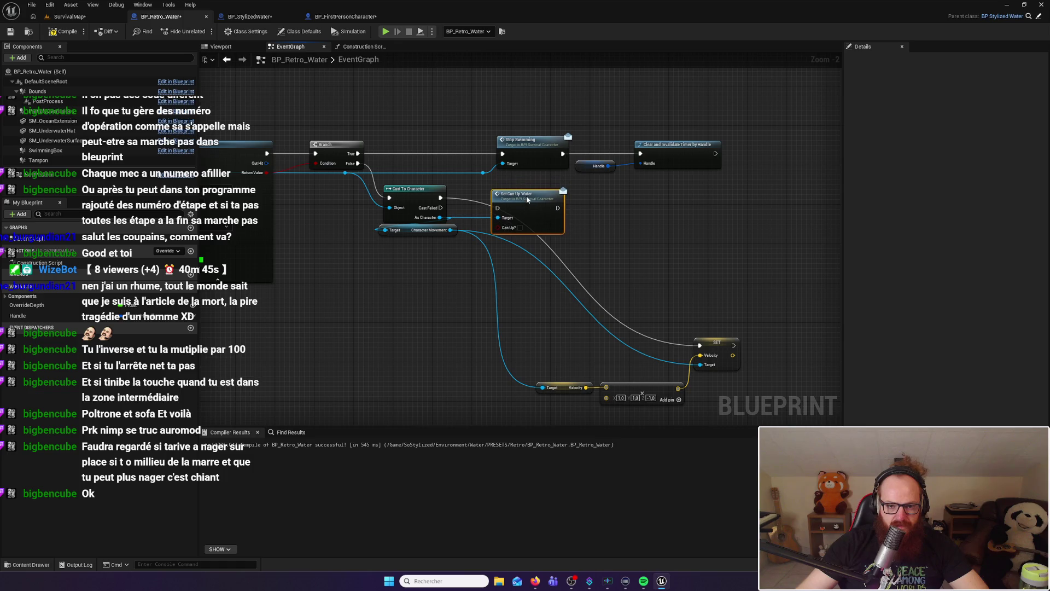
mouse_move(441, 198)
left_mouse_down()
mouse_move(498, 208)
mouse_move(540, 193)
left_mouse_up()
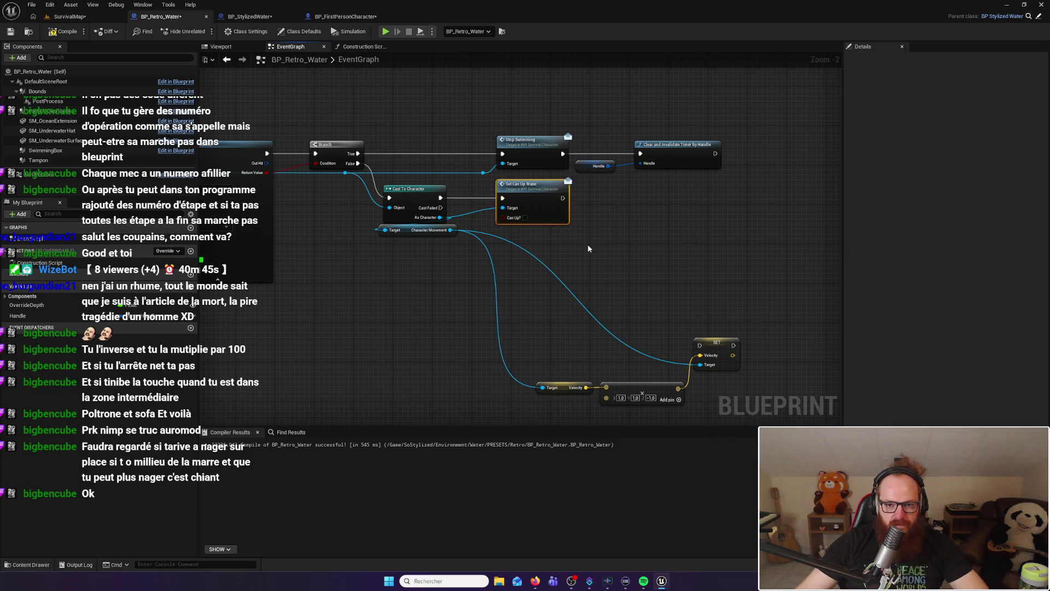
left_click_drag(521, 183, 507, 184)
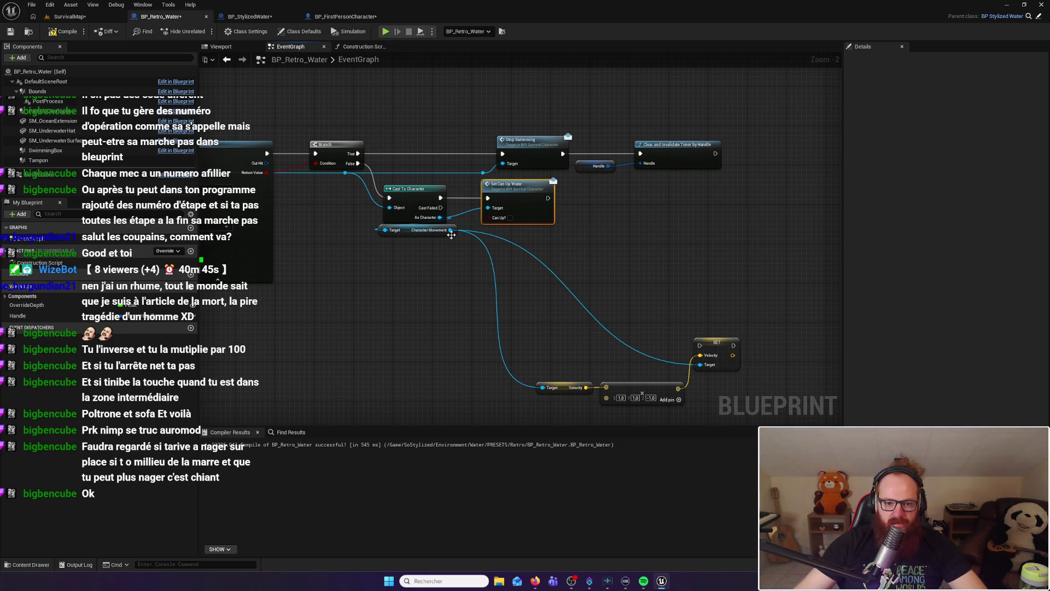
left_click(451, 230, "alt")
Chain SET Velocity after Set Can Up Water, feeding Character Movement to both Targets via a reroute
left_click_drag(731, 343, 737, 196)
left_click_drag(548, 198, 704, 197)
mouse_move(525, 365)
left_mouse_down()
mouse_move(687, 408)
mouse_move(647, 367)
mouse_move(726, 232)
left_mouse_up()
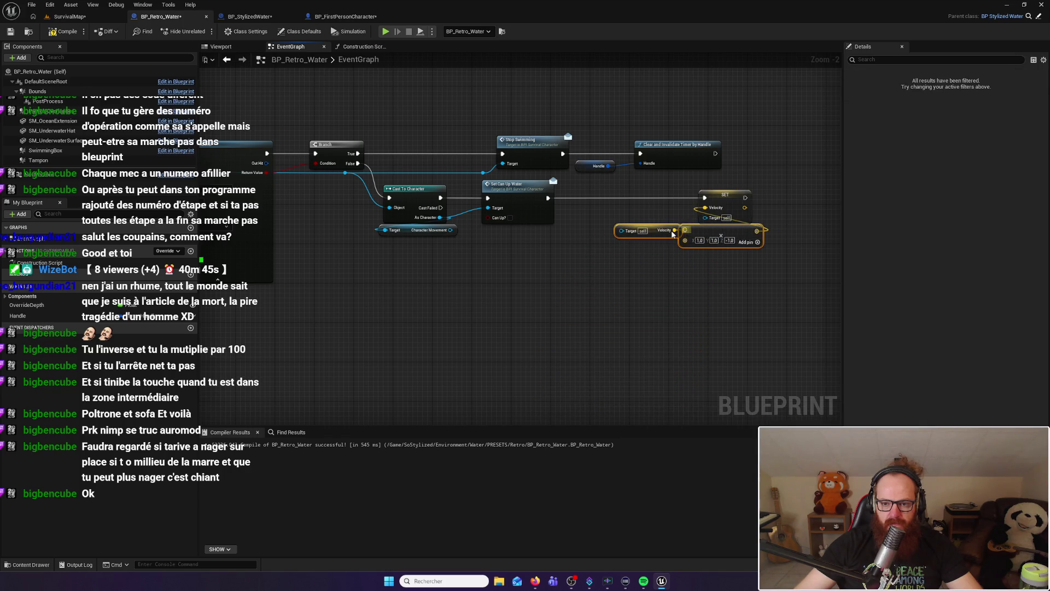
left_click(655, 228)
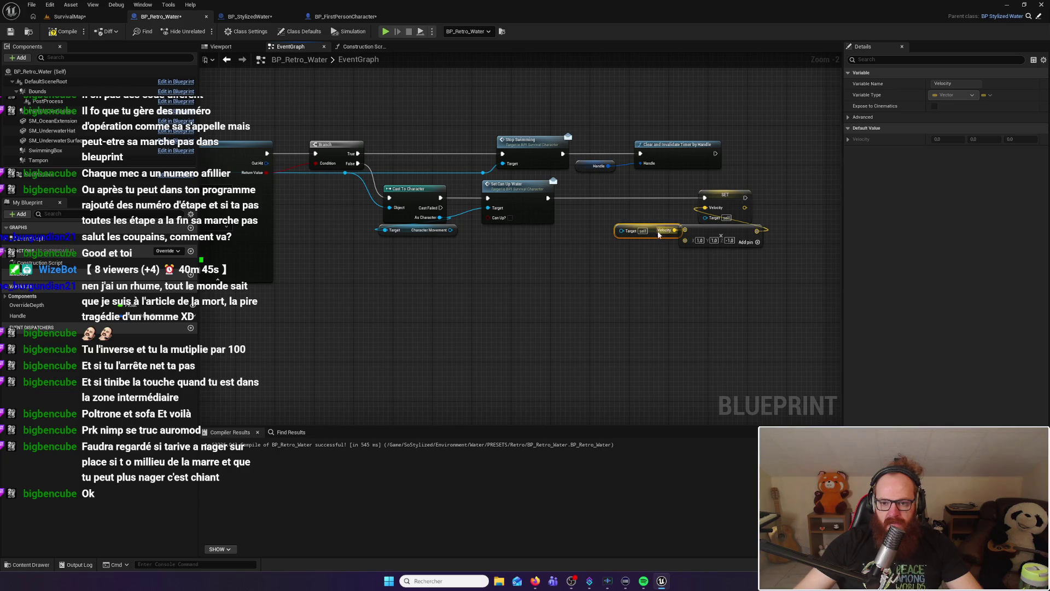
left_click_drag(656, 229, 729, 255)
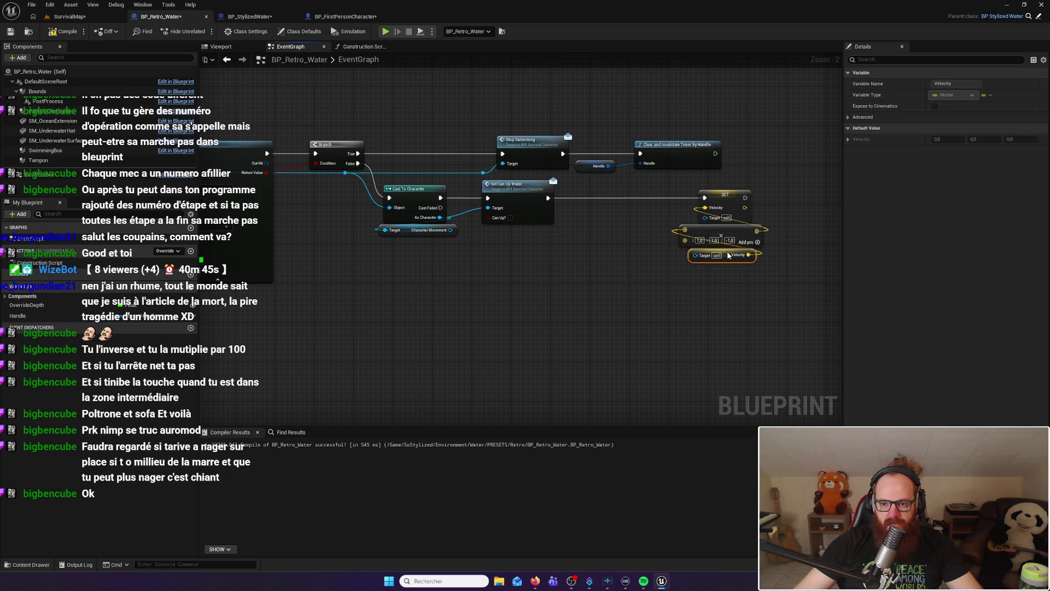
left_click_drag(451, 231, 694, 255)
double_click(567, 242)
left_click_drag(568, 242, 639, 235)
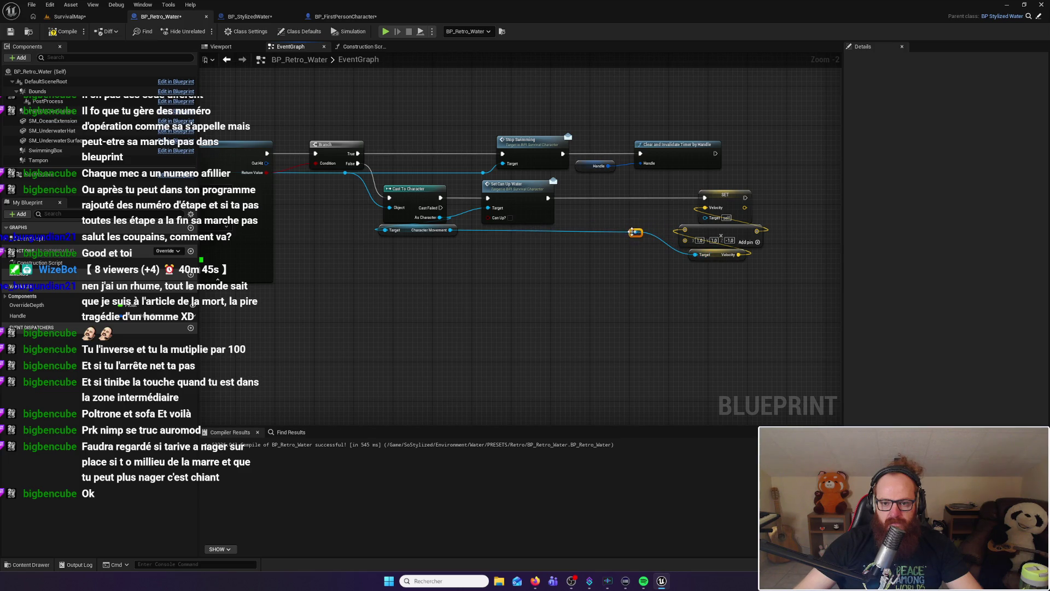
left_click_drag(636, 232, 706, 217)
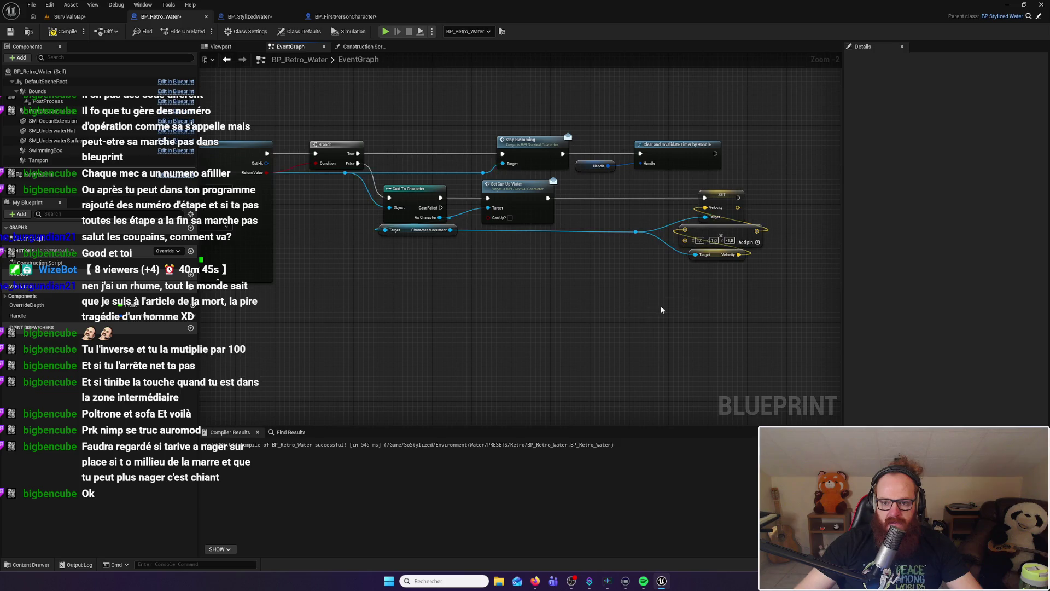
Tidy the velocity nodes and change the vector's Z value from -1.0 to 0.0
left_click_drag(630, 189, 763, 309)
left_click_drag(709, 203, 634, 200)
left_click(720, 253)
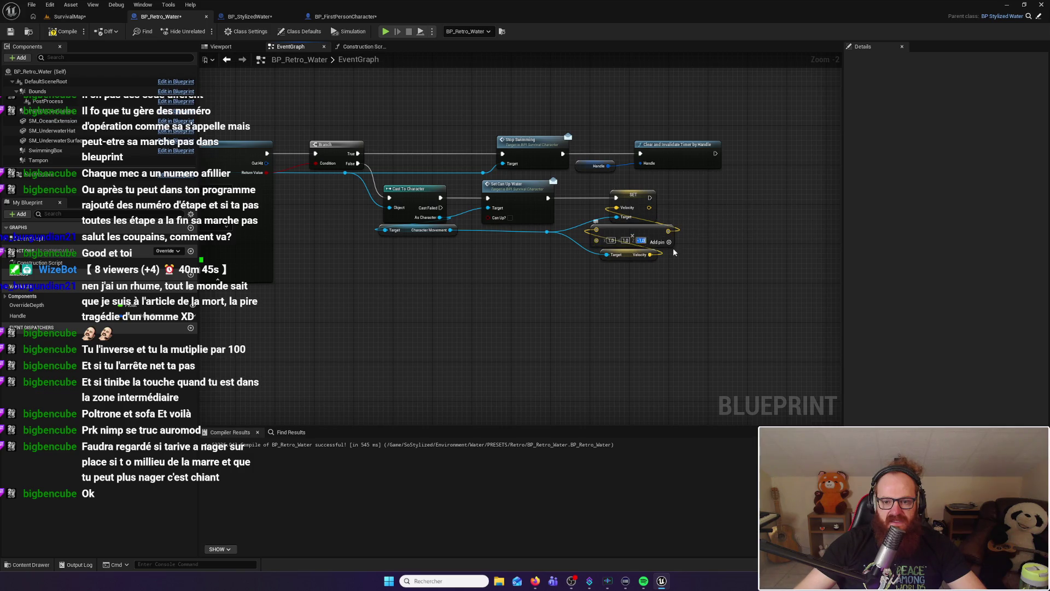
type("0")
key("Return")
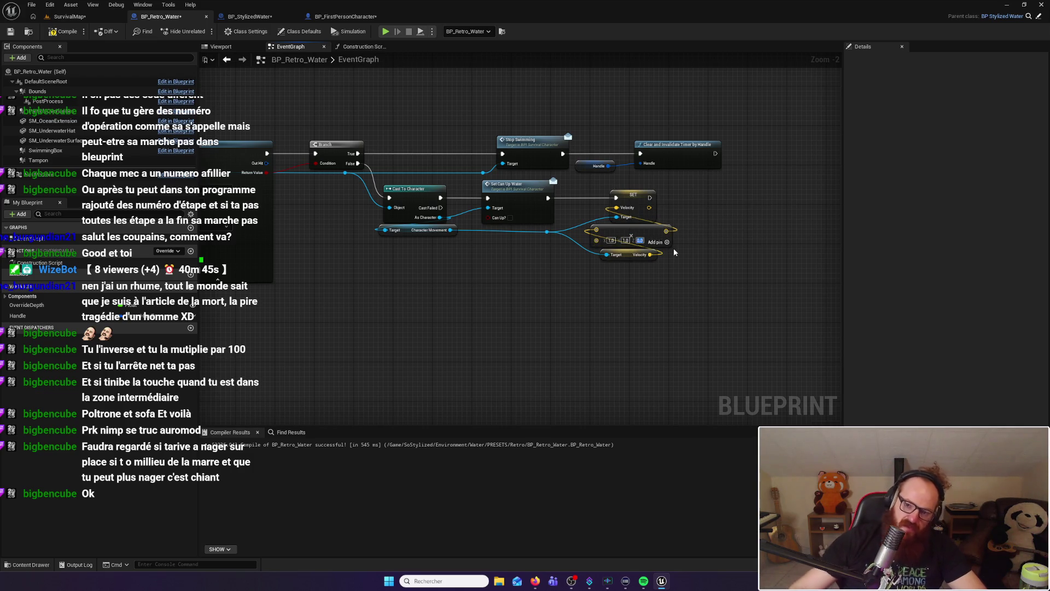
left_click(693, 239)
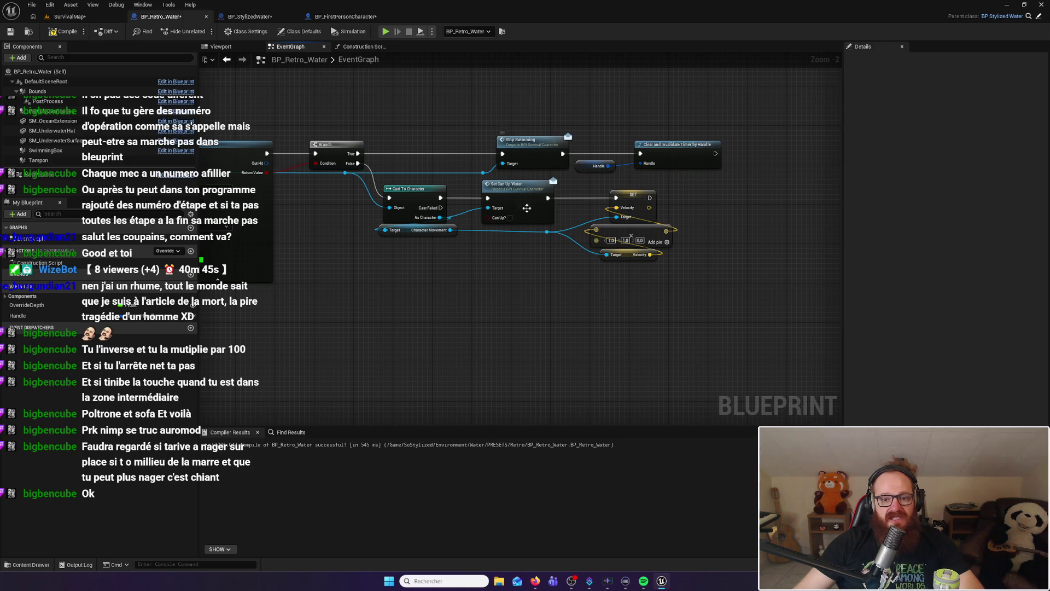
left_click(506, 184)
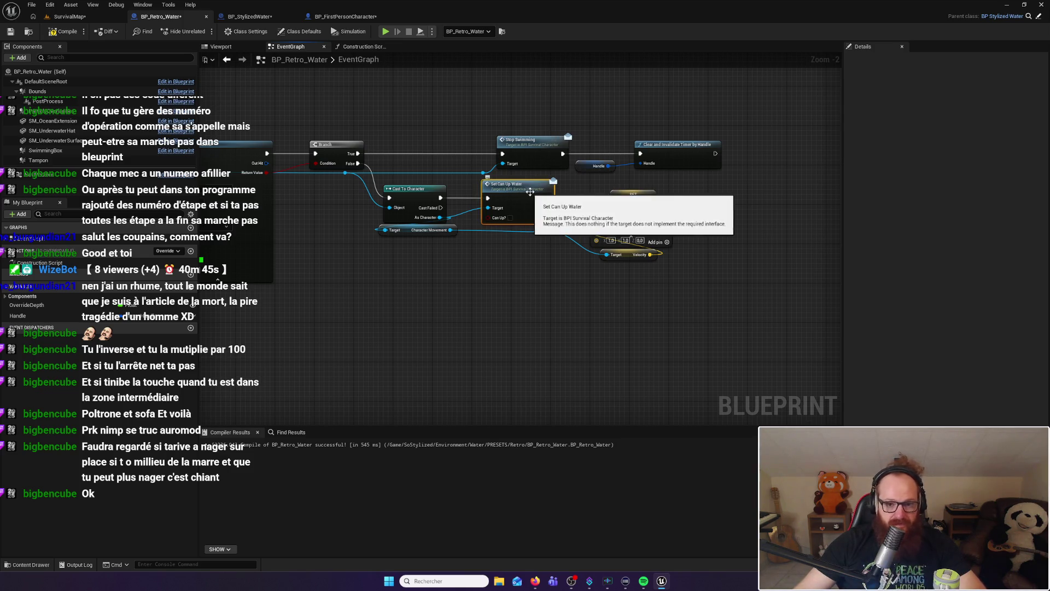
Paste a copy of Set Can Up Water beside Clear and Invalidate Timer, wiring the character to its Target via a reroute
key("ctrl+v")
mouse_move(792, 163)
left_mouse_down()
mouse_move(745, 147)
mouse_move(750, 161)
left_mouse_up()
mouse_move(483, 173)
left_mouse_down()
mouse_move(727, 189)
mouse_move(745, 164)
left_mouse_up()
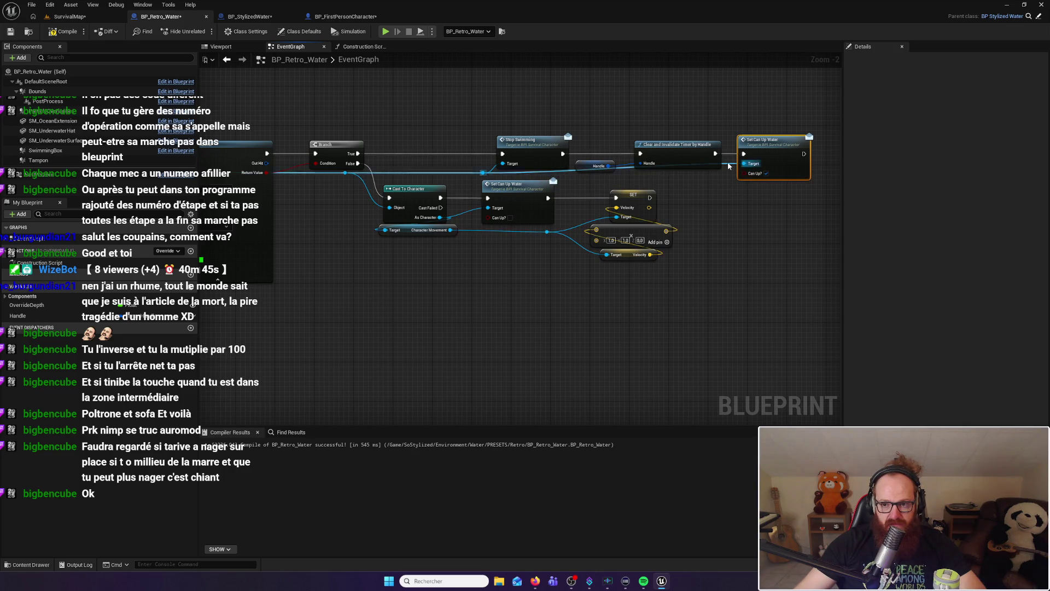
double_click(727, 174)
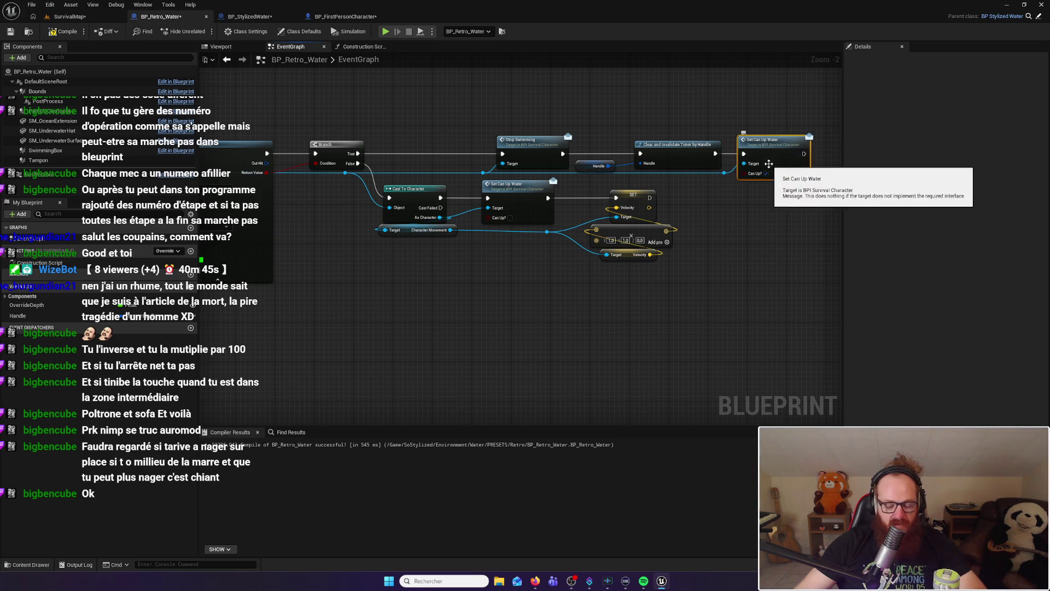
mouse_move(458, 322)
left_mouse_down()
mouse_move(820, 154)
mouse_move(727, 276)
mouse_move(580, 359)
left_mouse_up()
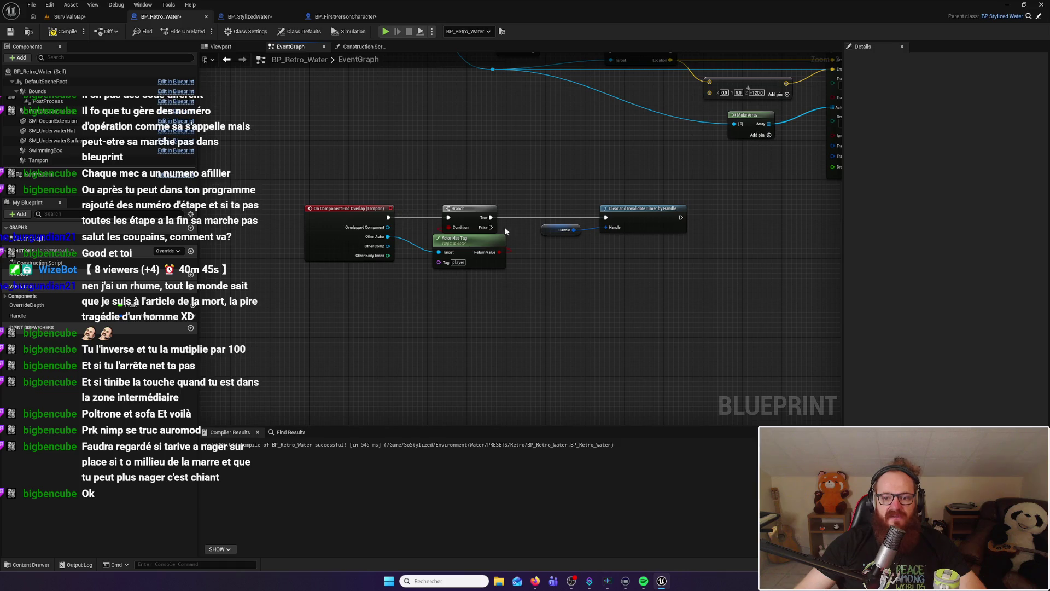
In the end-overlap chain, paste Set Can Up Water after the timer clear and target Other Actor via a reroute
left_click_drag(543, 199, 644, 265)
mouse_move(634, 212)
left_mouse_down()
mouse_move(610, 213)
mouse_move(712, 243)
left_mouse_up()
key("ctrl+v")
key("q")
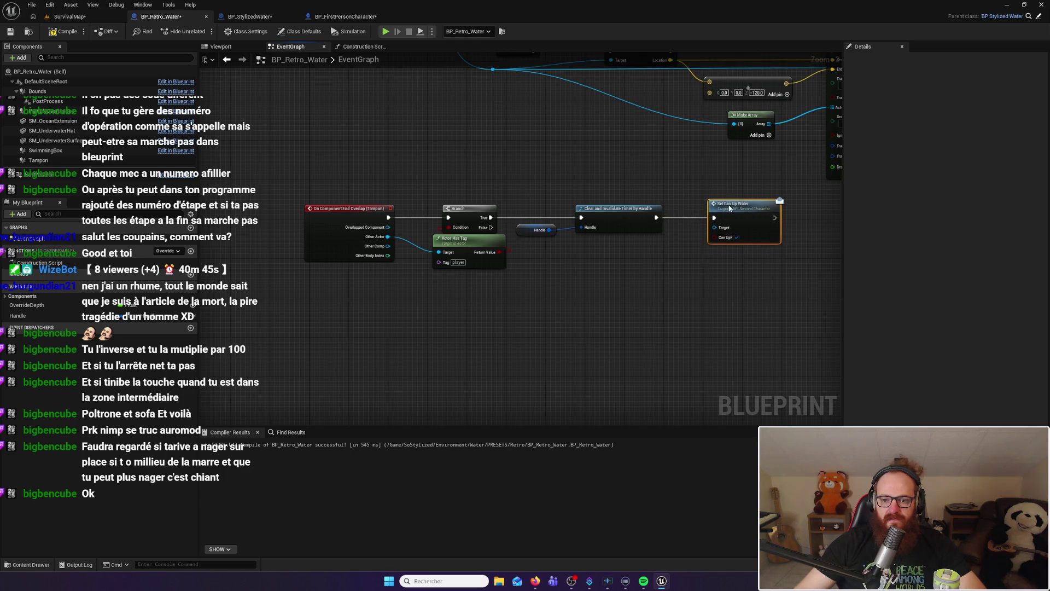
left_click_drag(466, 241, 467, 262)
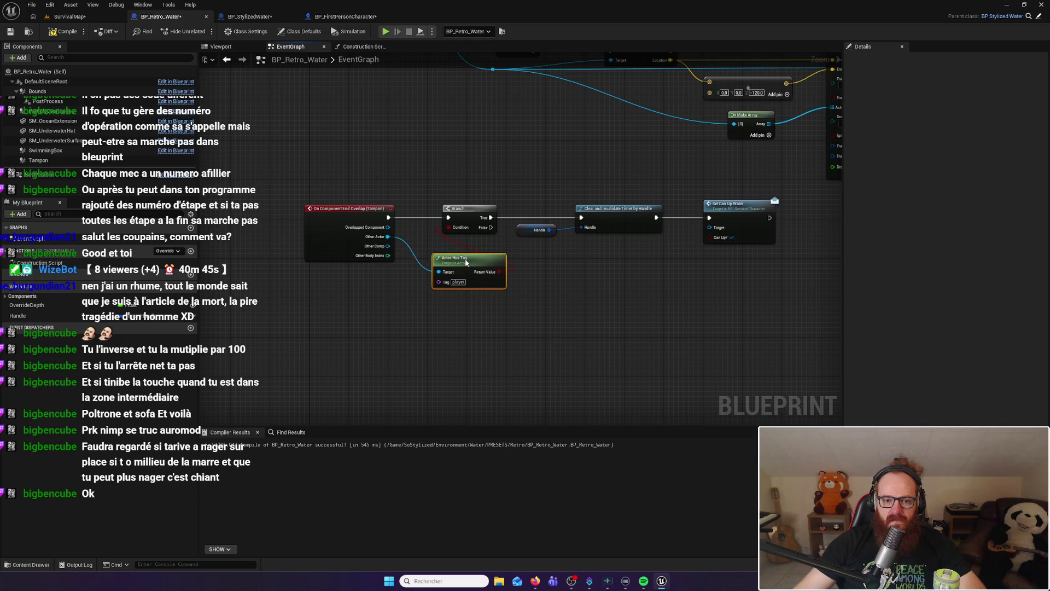
mouse_move(387, 236)
left_mouse_down()
mouse_move(712, 240)
mouse_move(712, 230)
mouse_move(676, 244)
left_mouse_up()
double_click(677, 229)
left_click(535, 277)
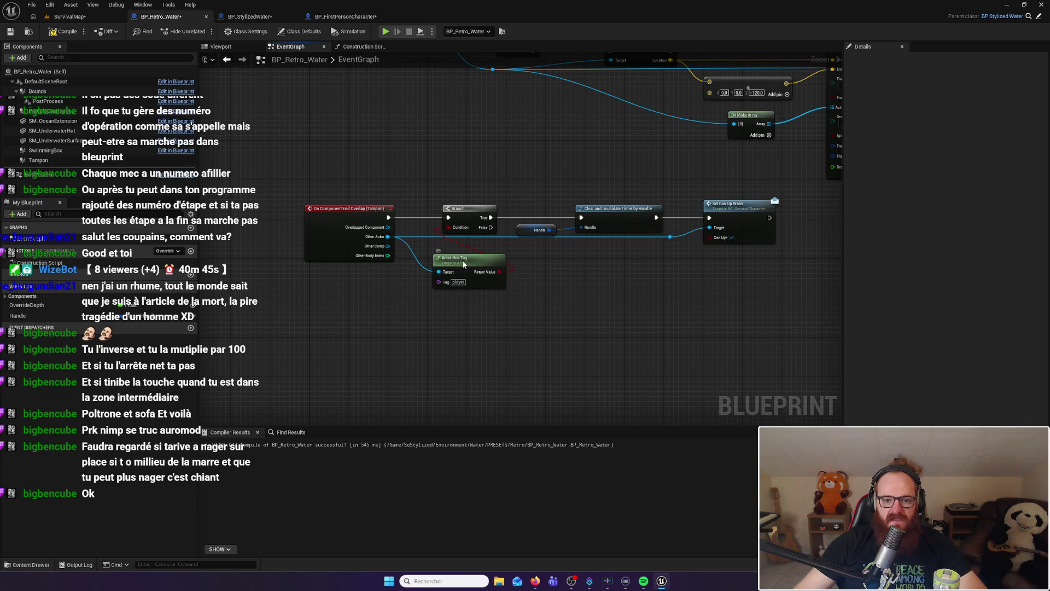
left_click_drag(464, 264, 465, 253)
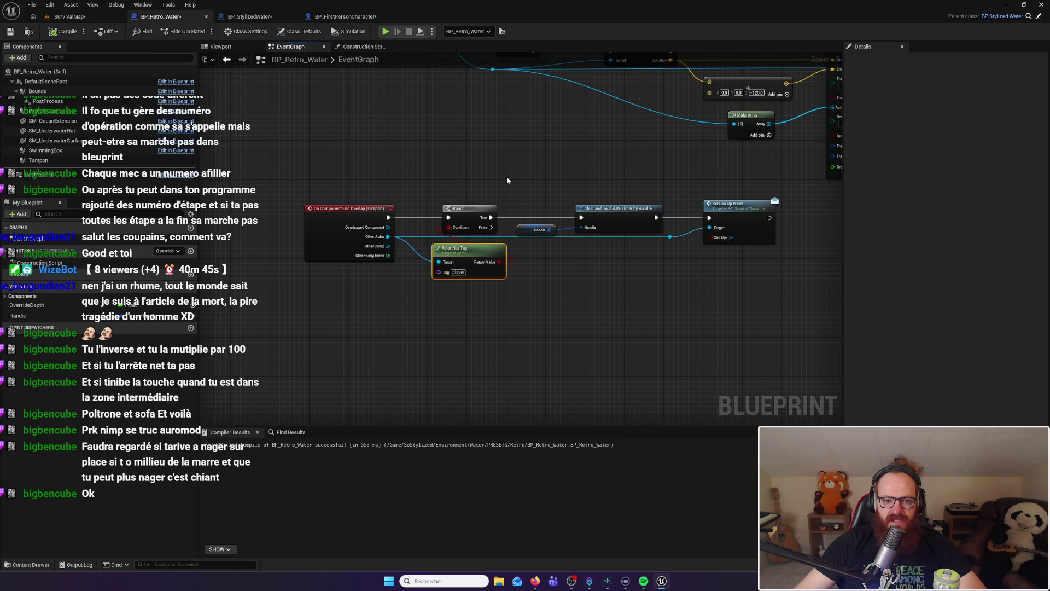
left_click(69, 17)
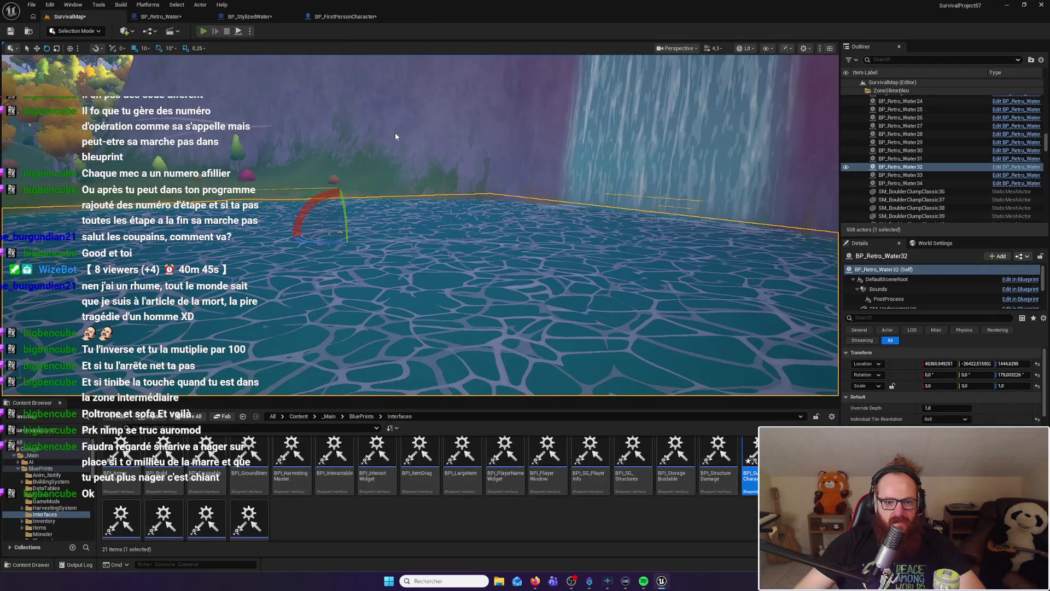
Play SurvivalMap and move the character forward into the water to test swimming
key("alt+p")
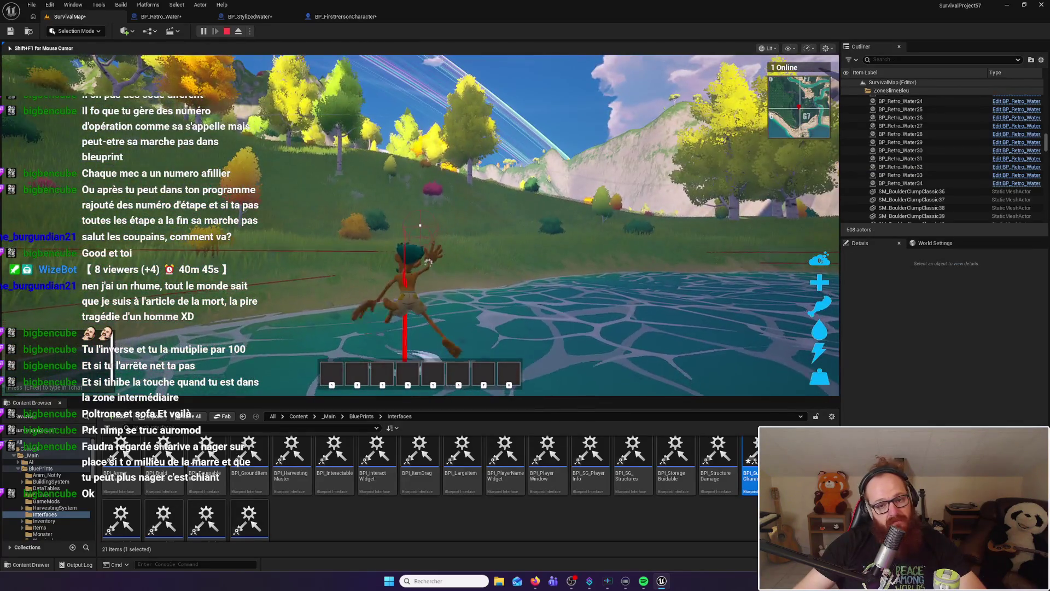
key("w")
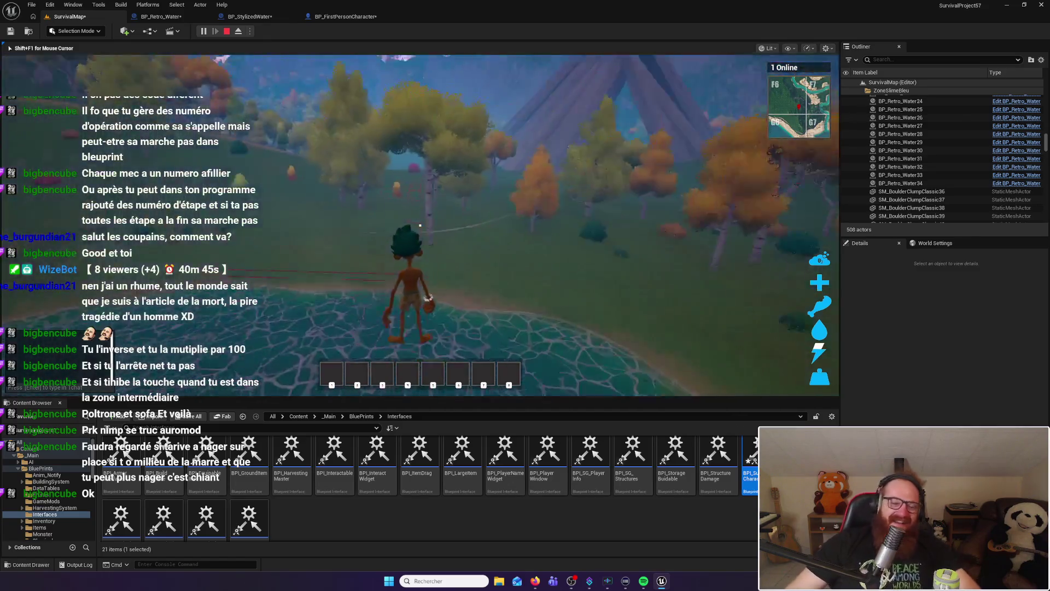
Walk the character along the shore and out across the pond's water tiles
key("w")
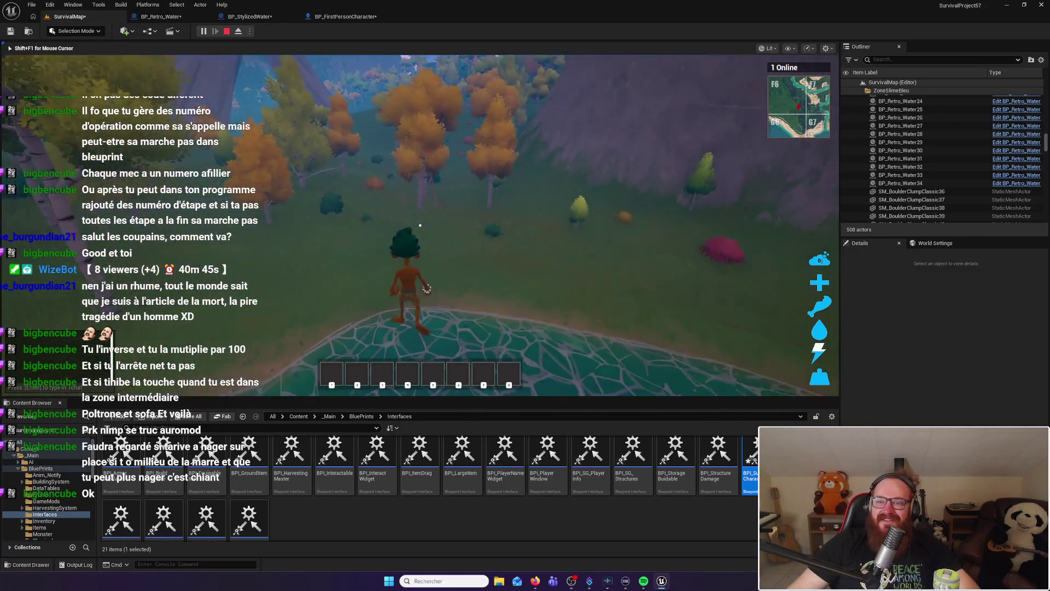
key("w")
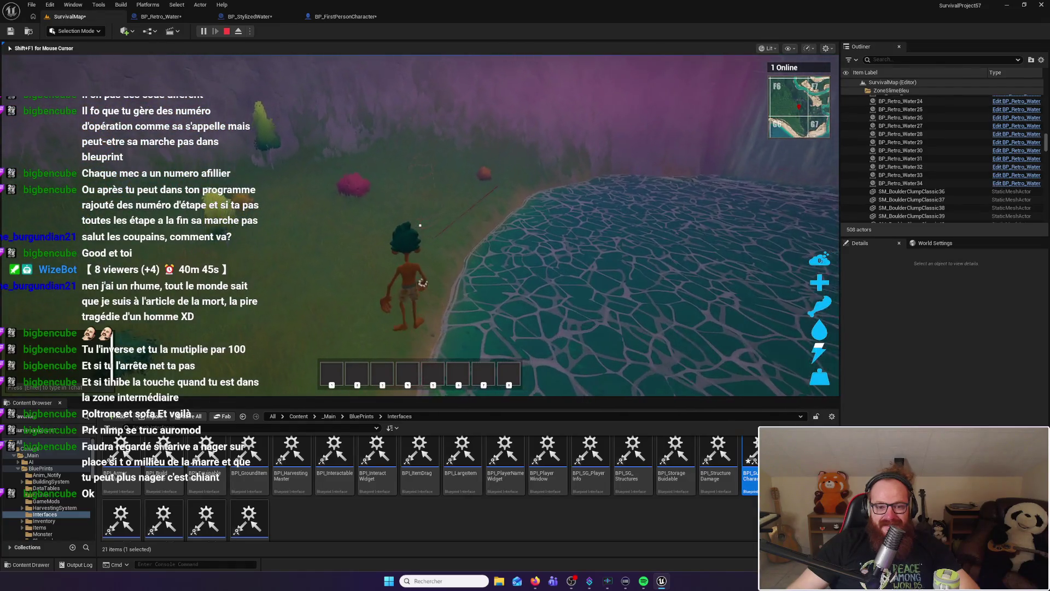
key("w")
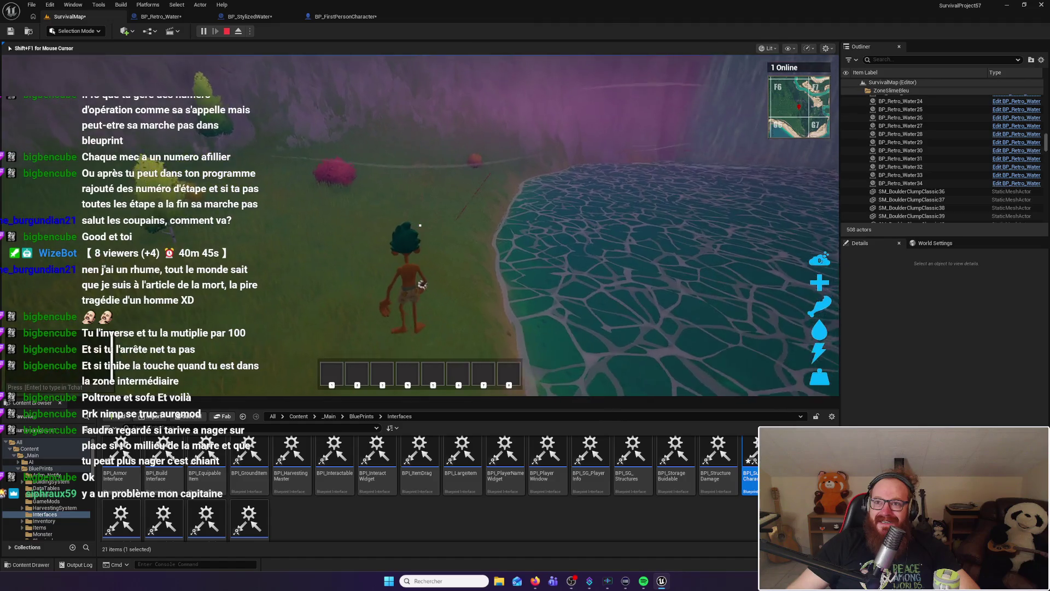
key("w")
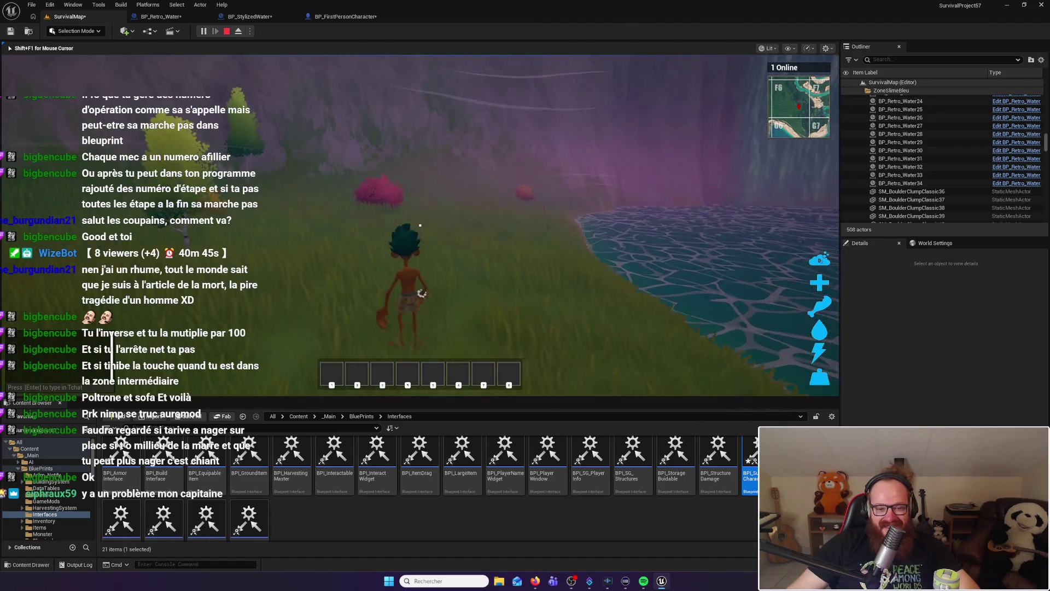
key("w")
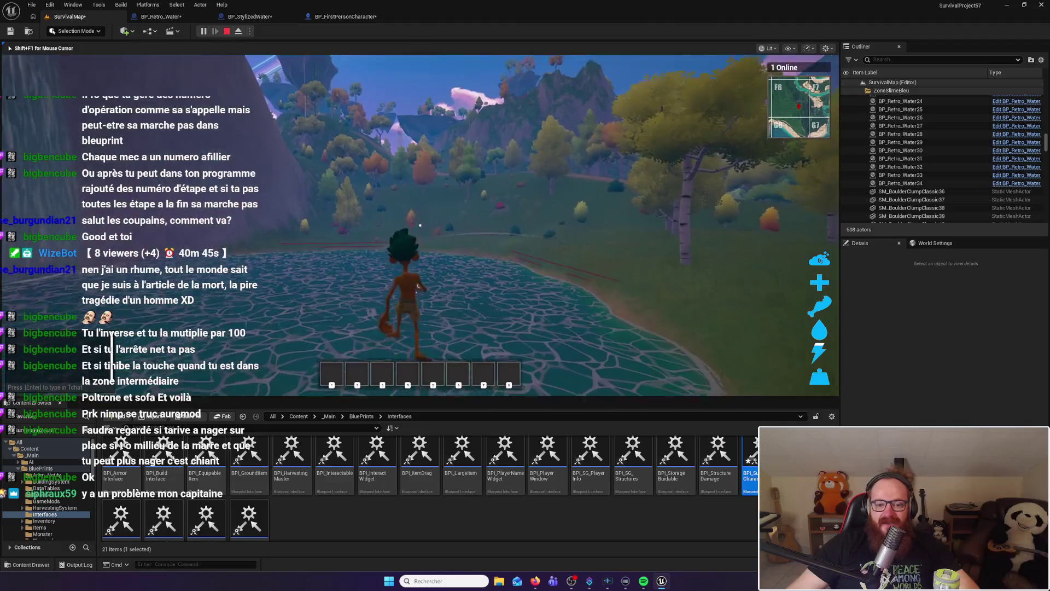
key("w")
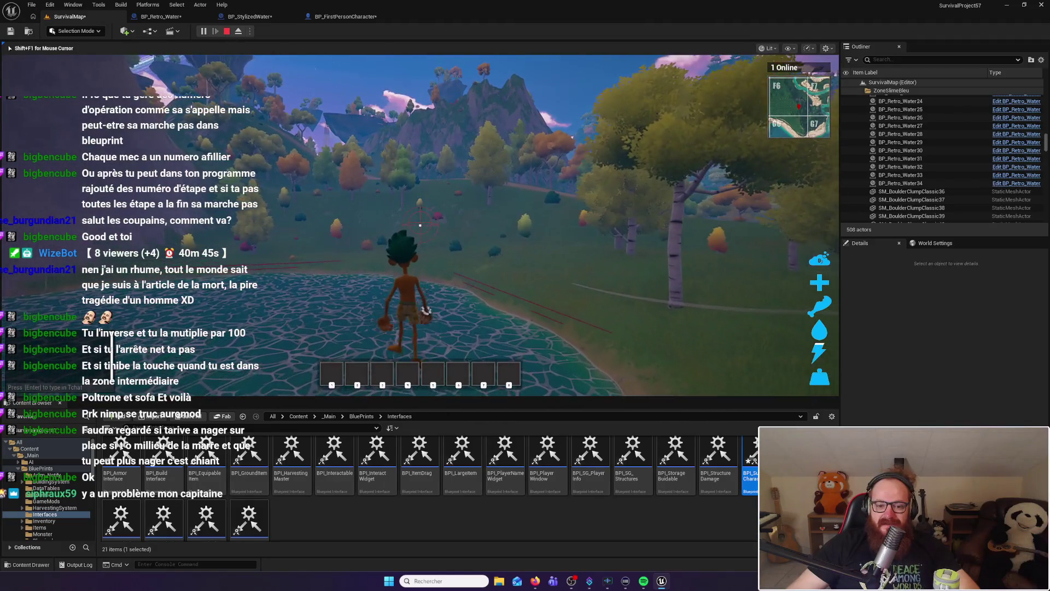
key("w")
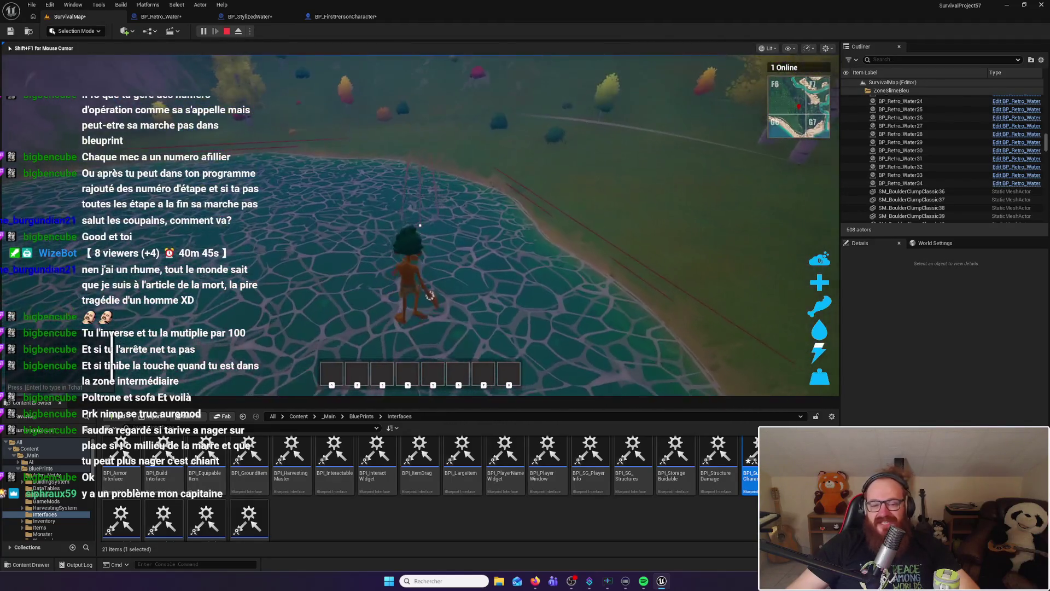
Cross the rest of the pond onto the grass, walk the shoreline, and end the play session
key("w")
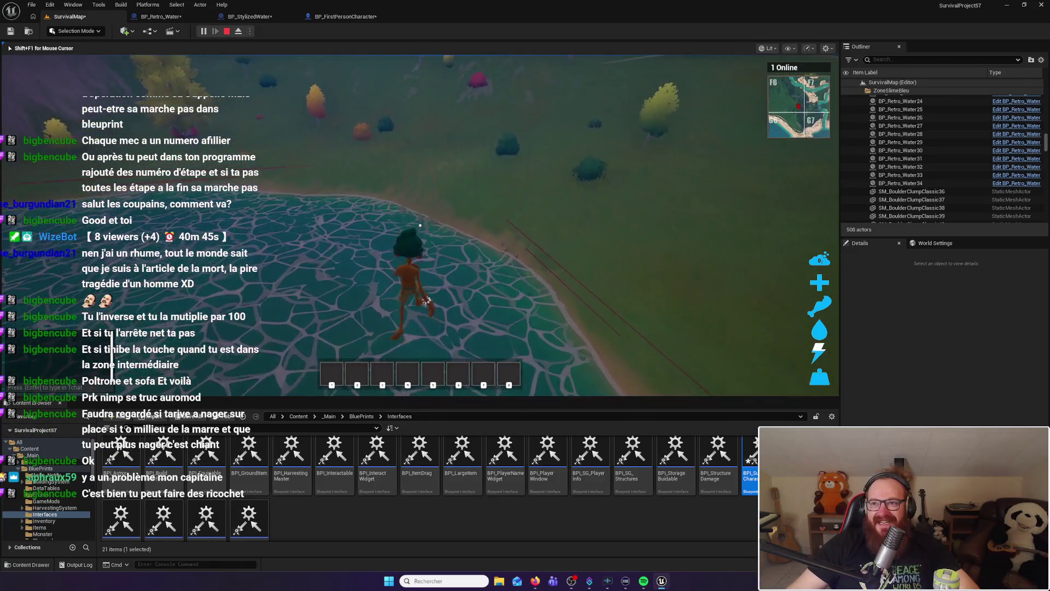
key("w")
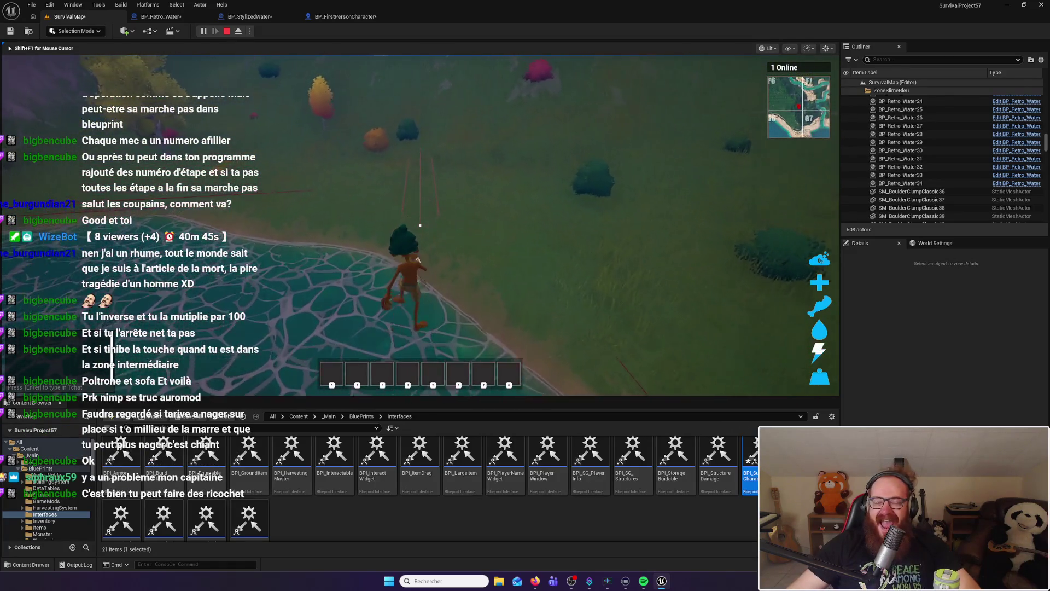
key("w")
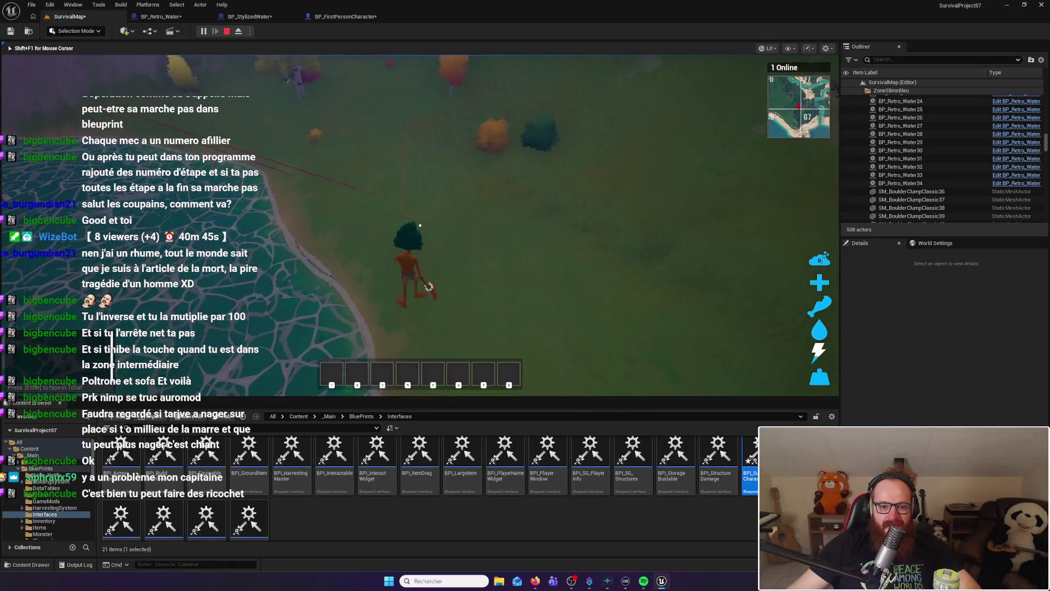
key("w")
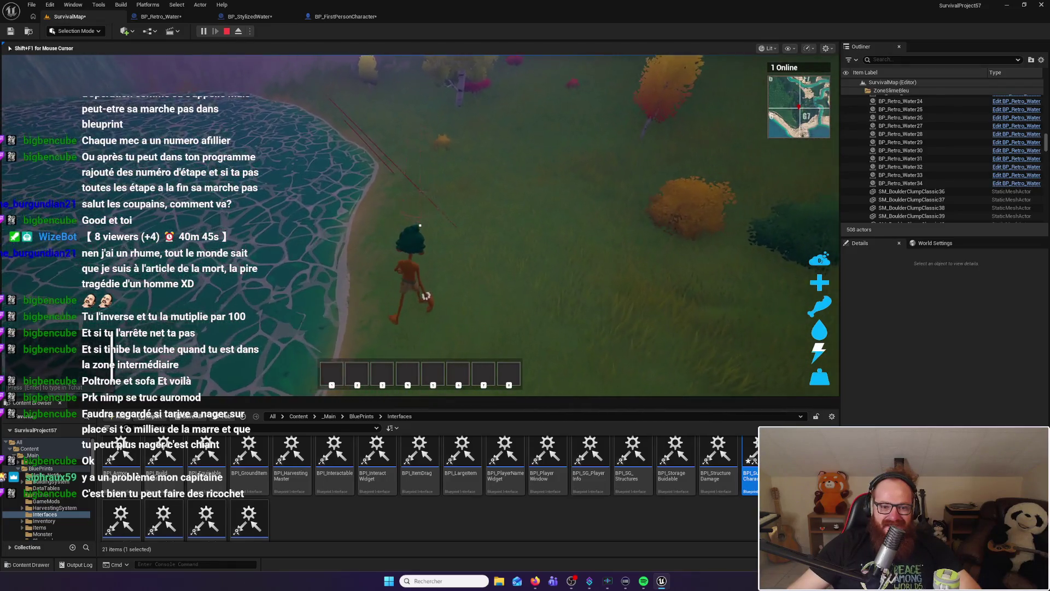
key("w")
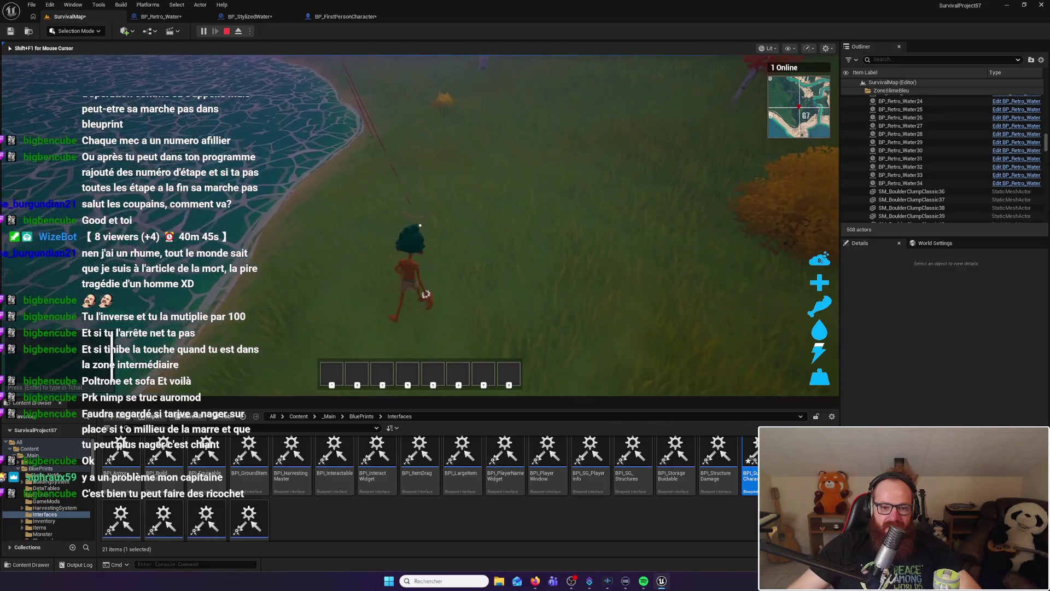
key("w")
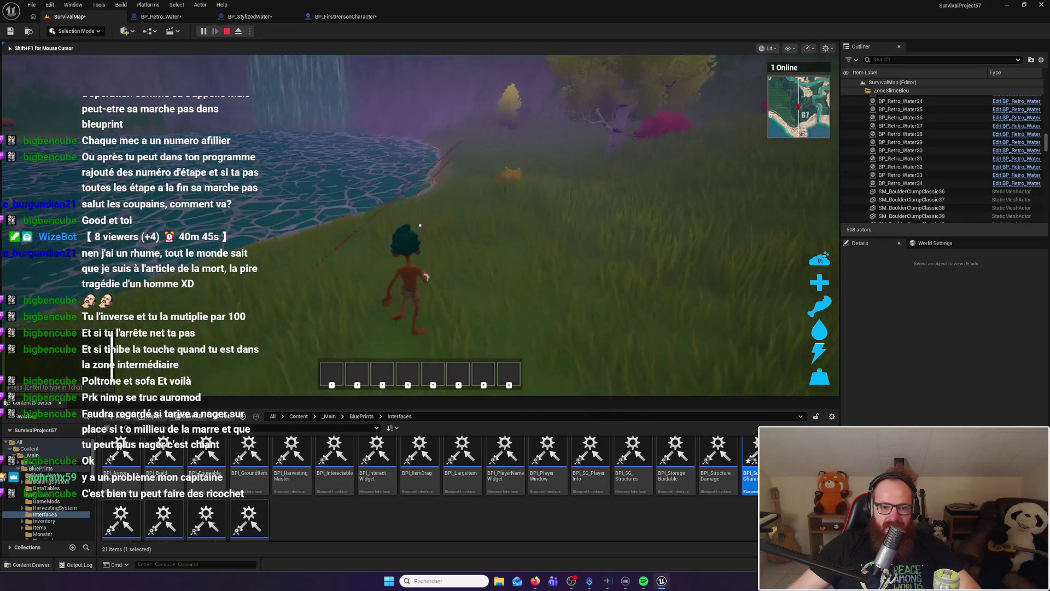
key("Escape")
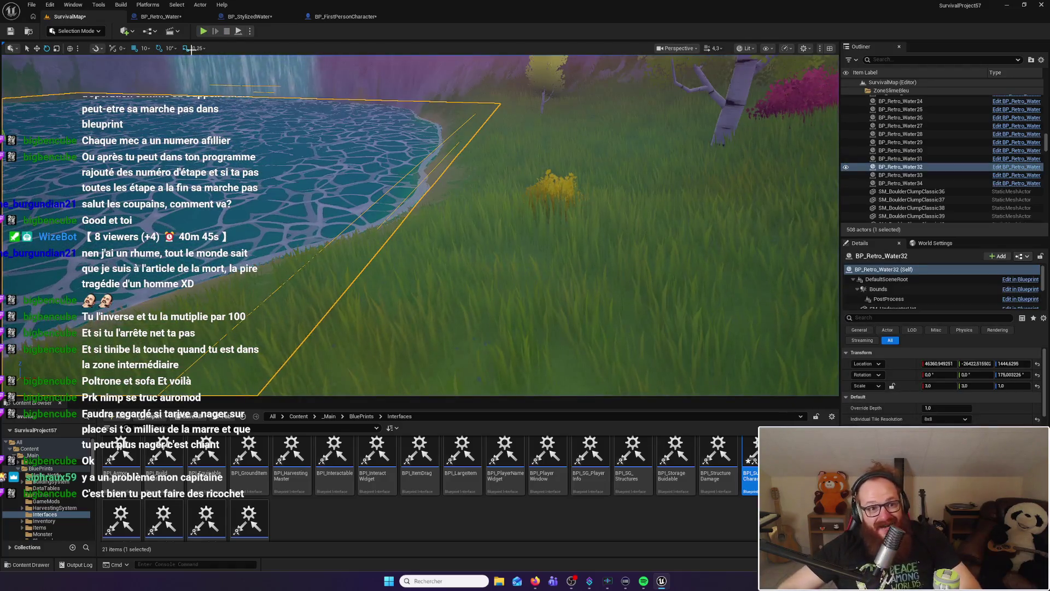
Inspect the TestMarche and timer nodes in BP_Retro_Water's event graph, then start a new play session
left_click(180, 16)
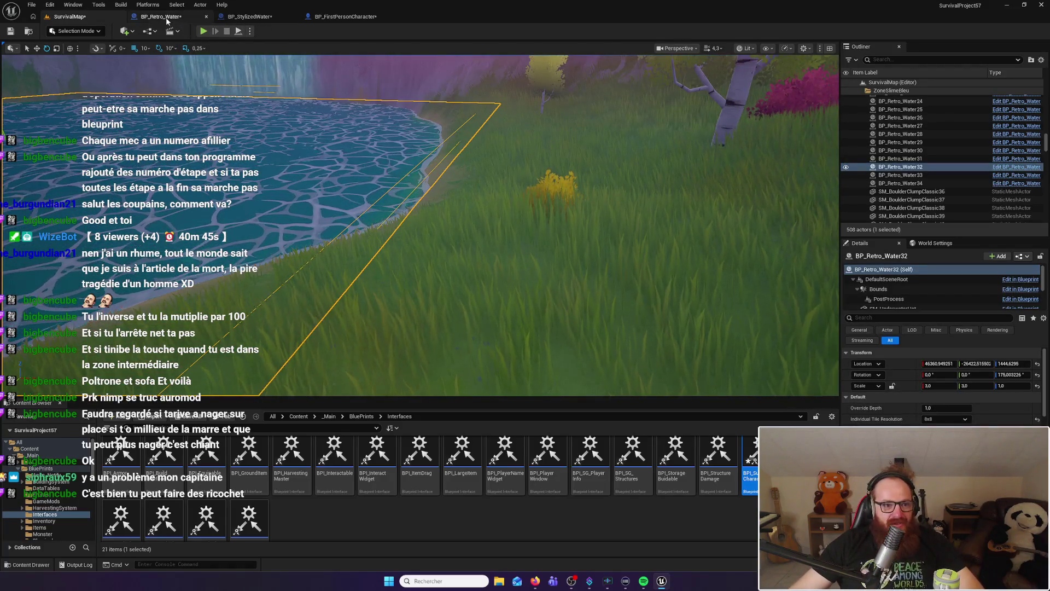
mouse_move(420, 162)
left_mouse_down()
mouse_move(421, 236)
mouse_move(436, 206)
mouse_move(283, 221)
mouse_move(388, 224)
left_mouse_up()
right_click(313, 237)
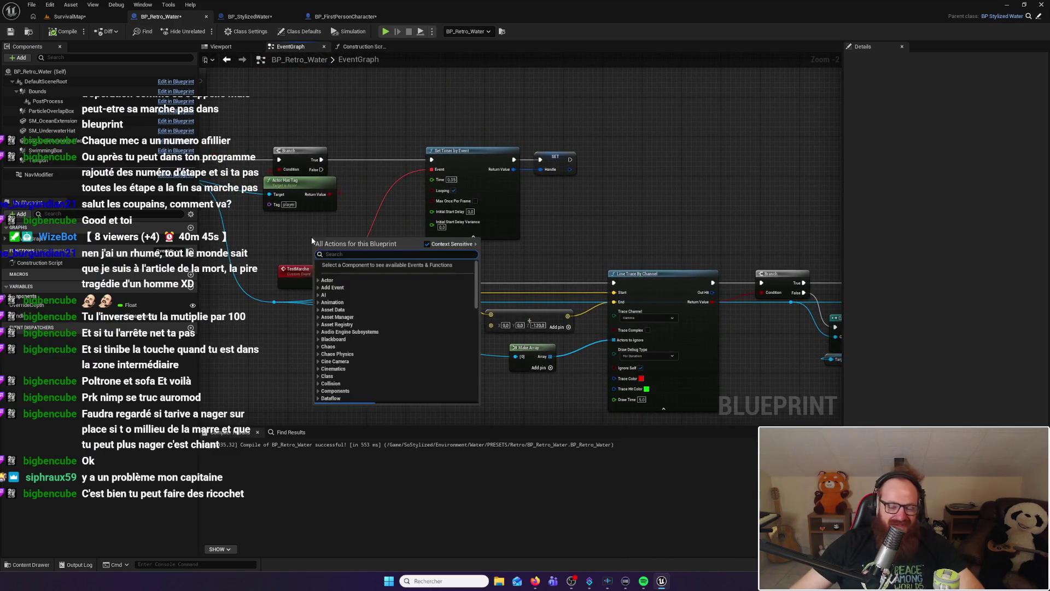
left_click(294, 228)
key("alt+p")
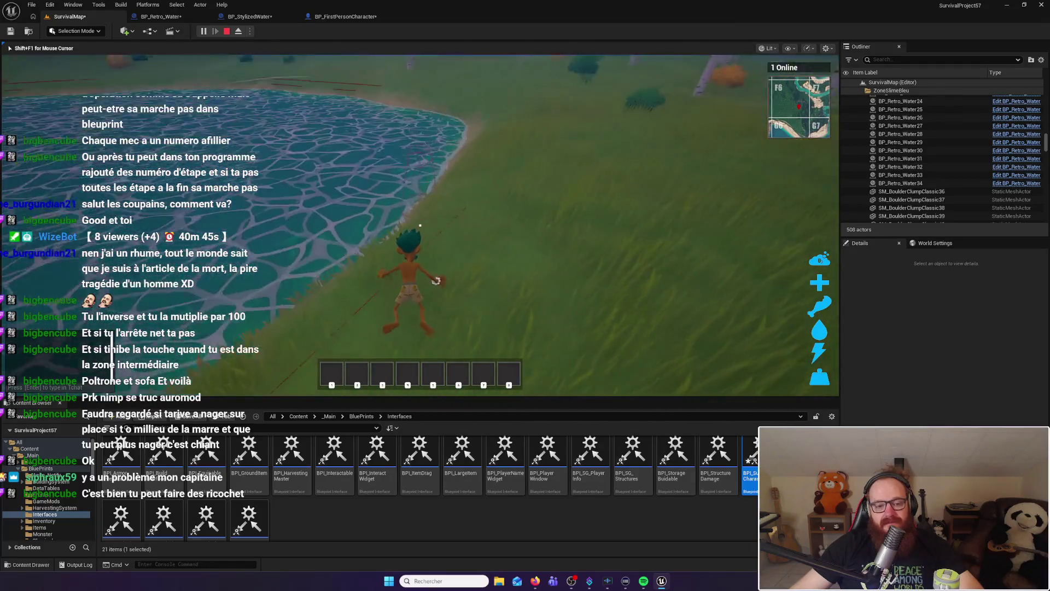
Walk the character from the grass into the pond, then stop playing
key("w")
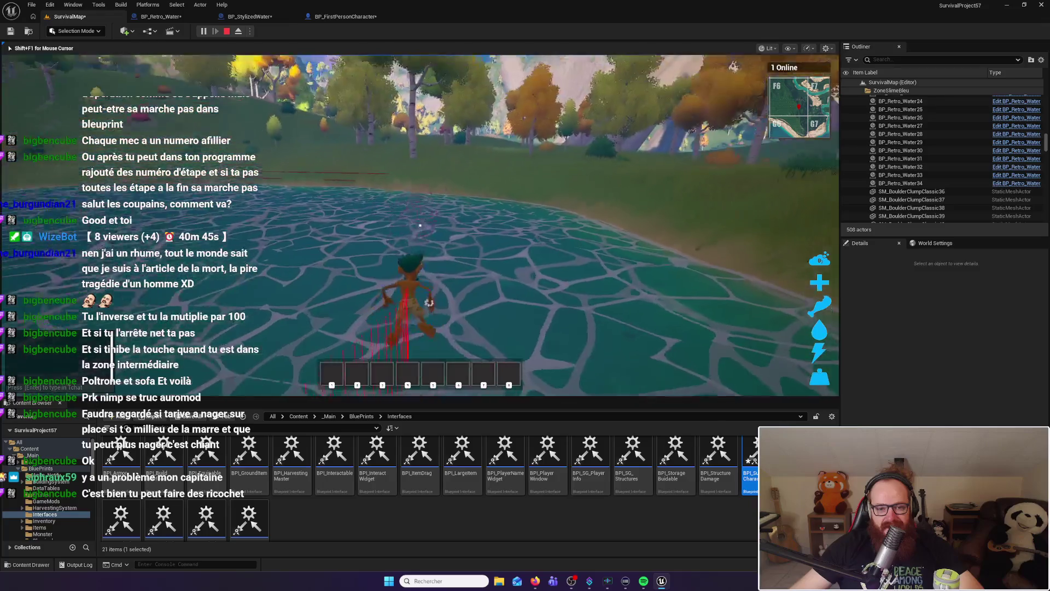
key("Escape")
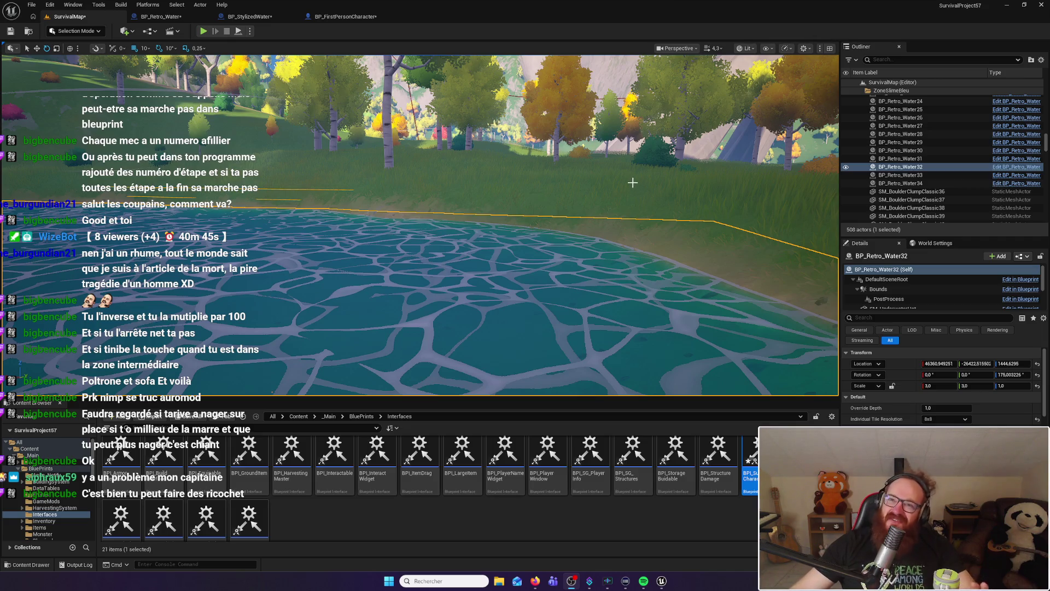
Frame the BP_Retro_Water32 water volume from water level, then start another play session
key("f")
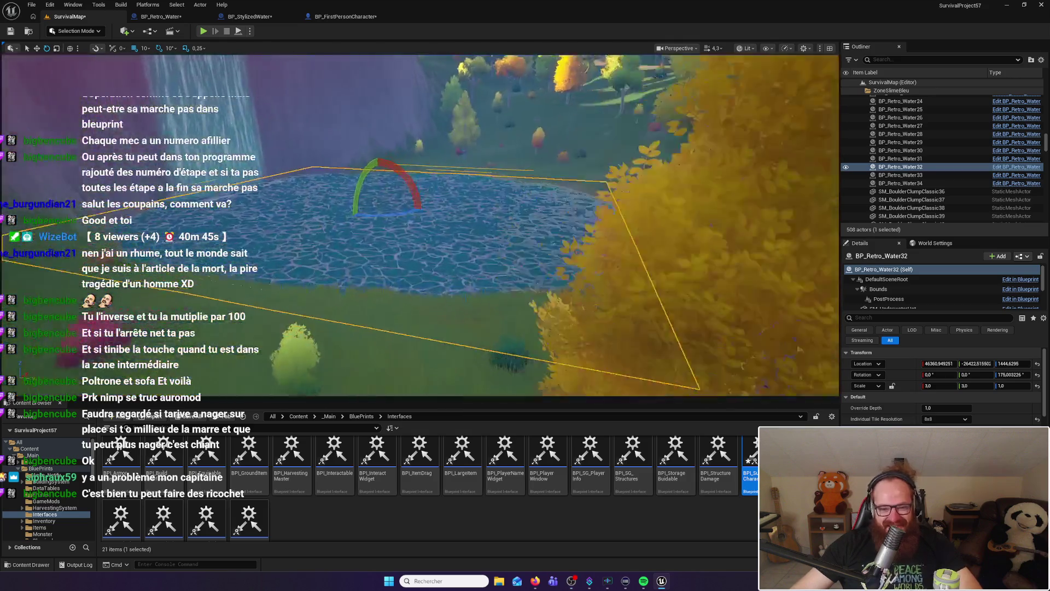
mouse_move(586, 197)
left_mouse_down()
mouse_move(586, 207)
mouse_move(586, 197)
left_mouse_up()
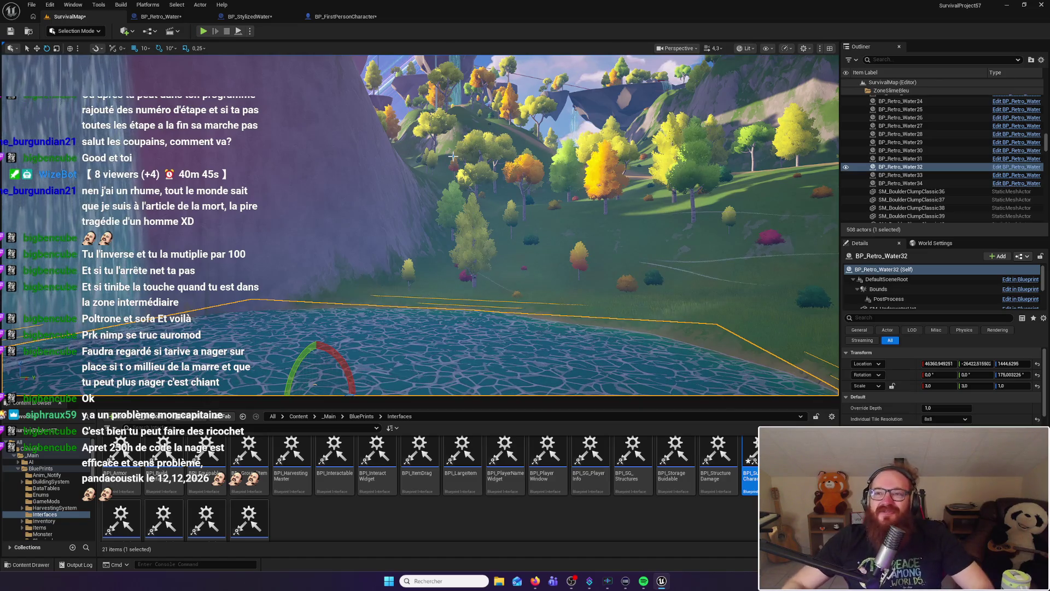
left_click_drag(458, 249, 459, 197)
key("f")
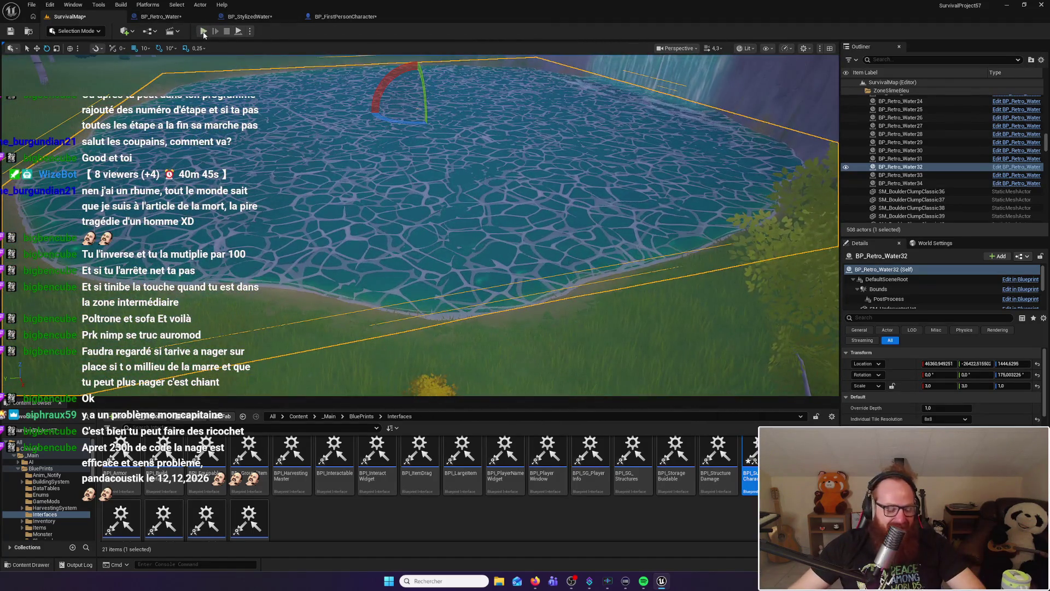
left_click(203, 31)
Swim into the pond, dive, resurface, and climb back out onto the shore
key("s")
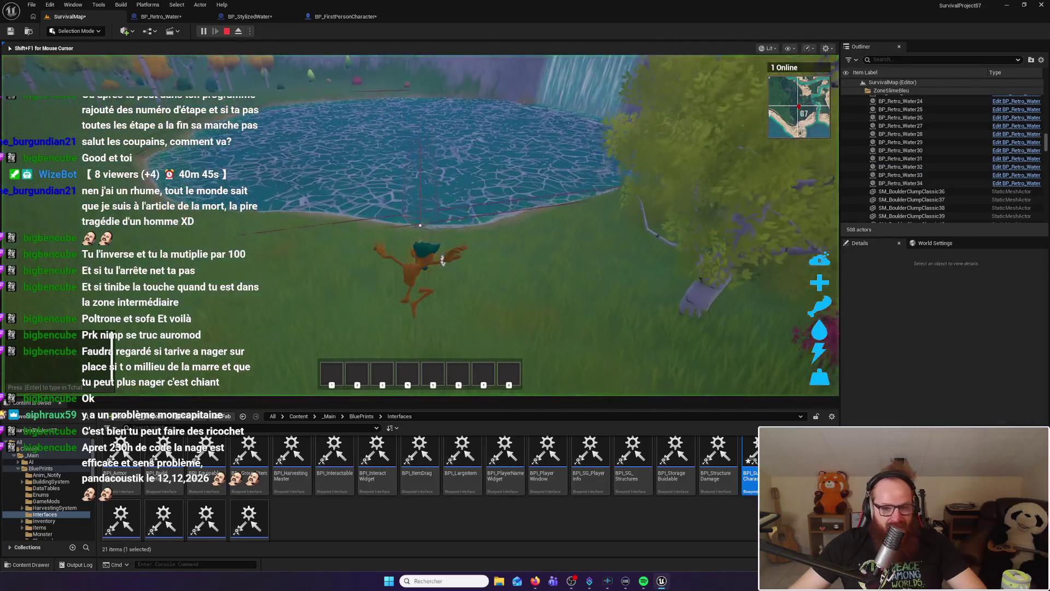
key("w")
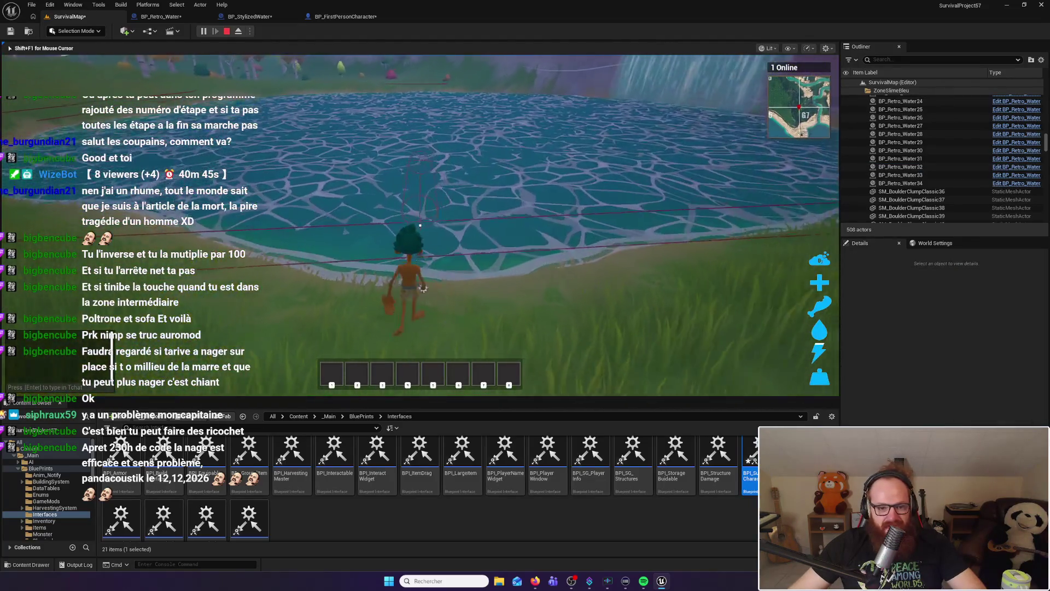
key("w")
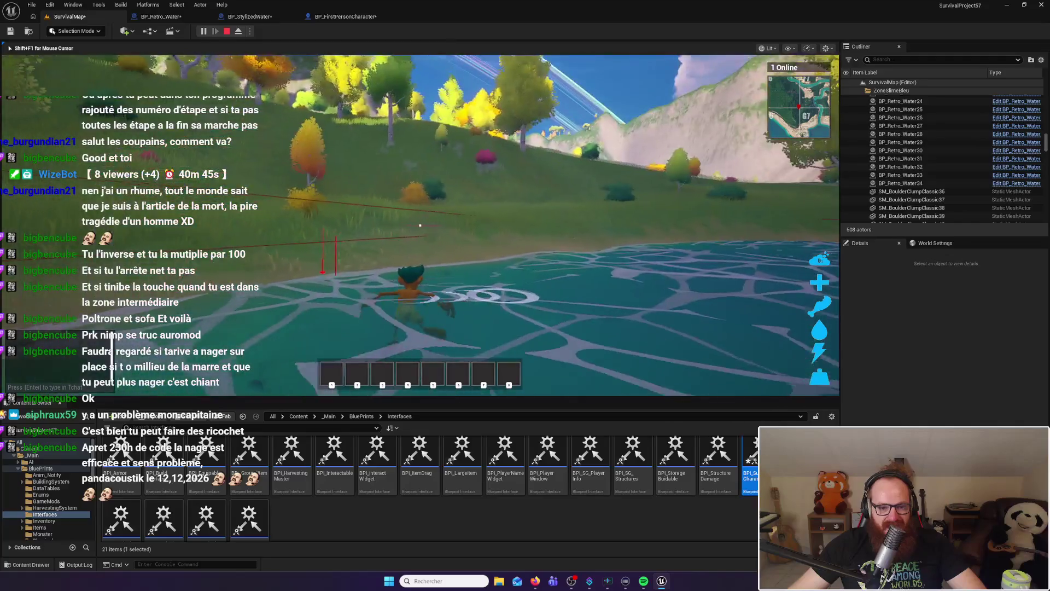
key("w")
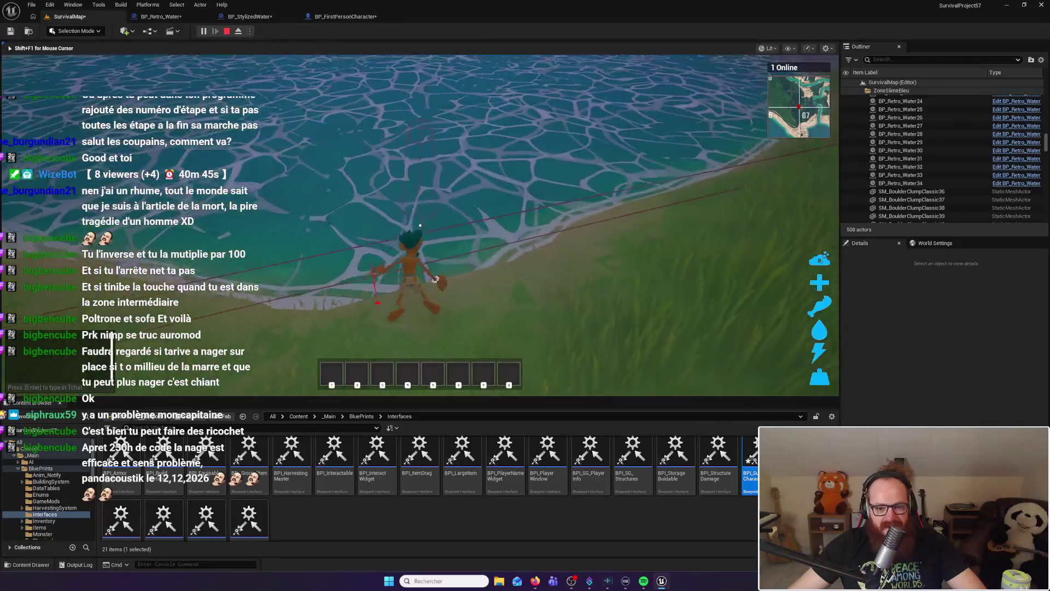
key("w")
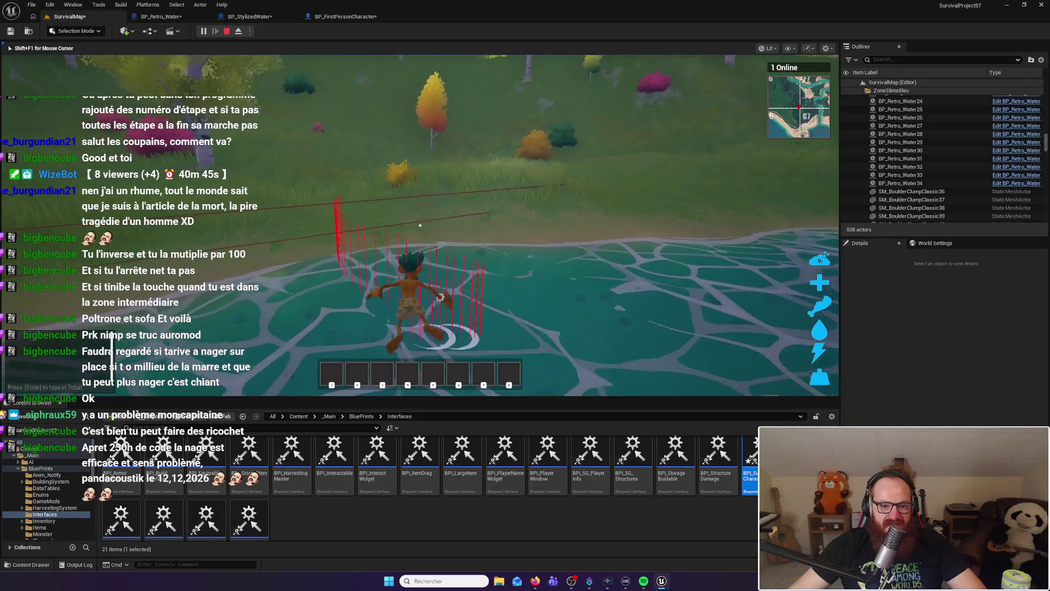
key("w")
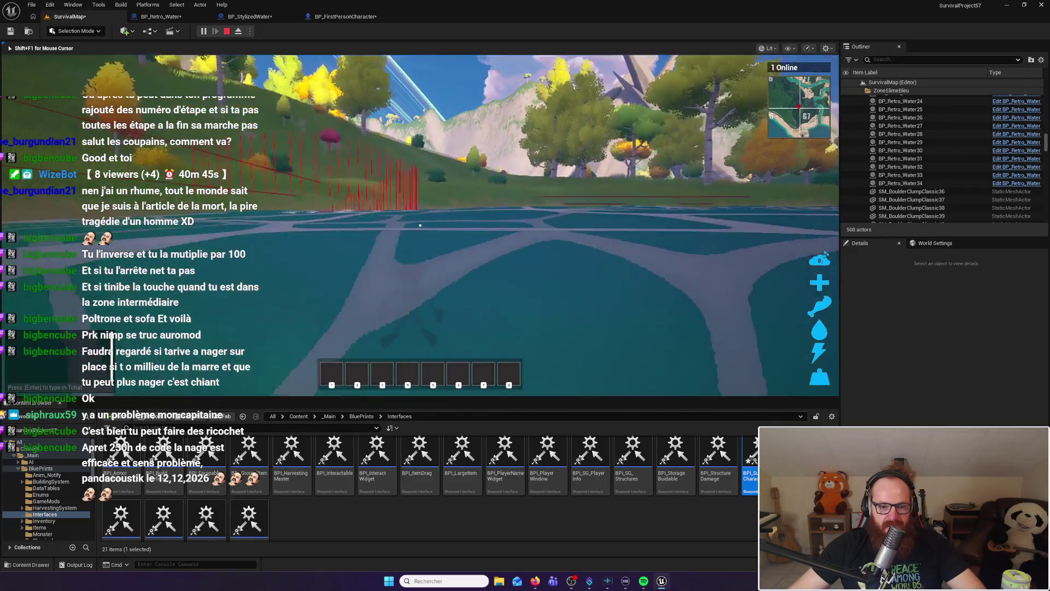
key("space")
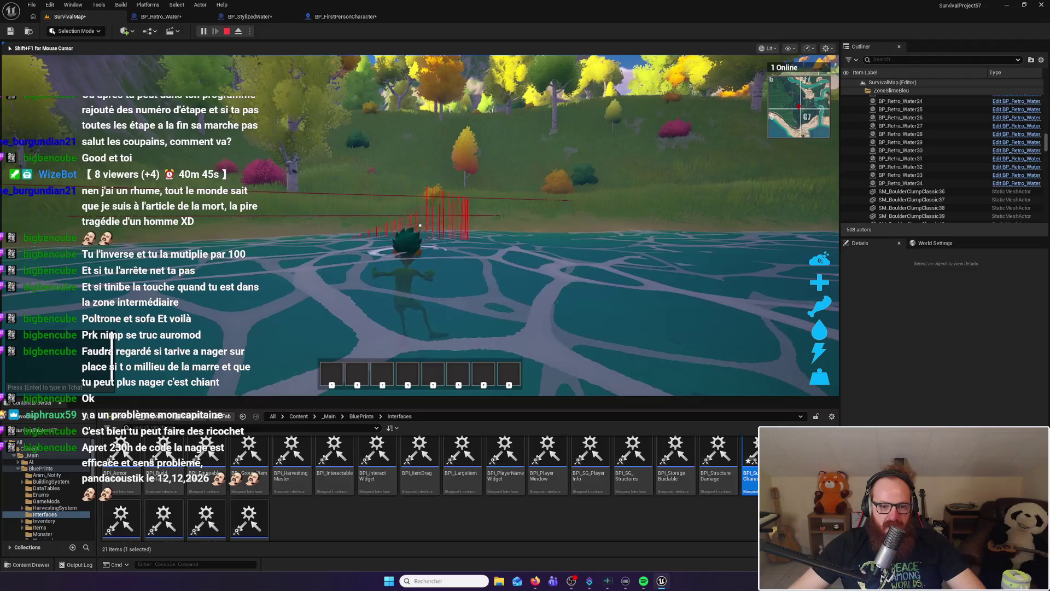
key("w")
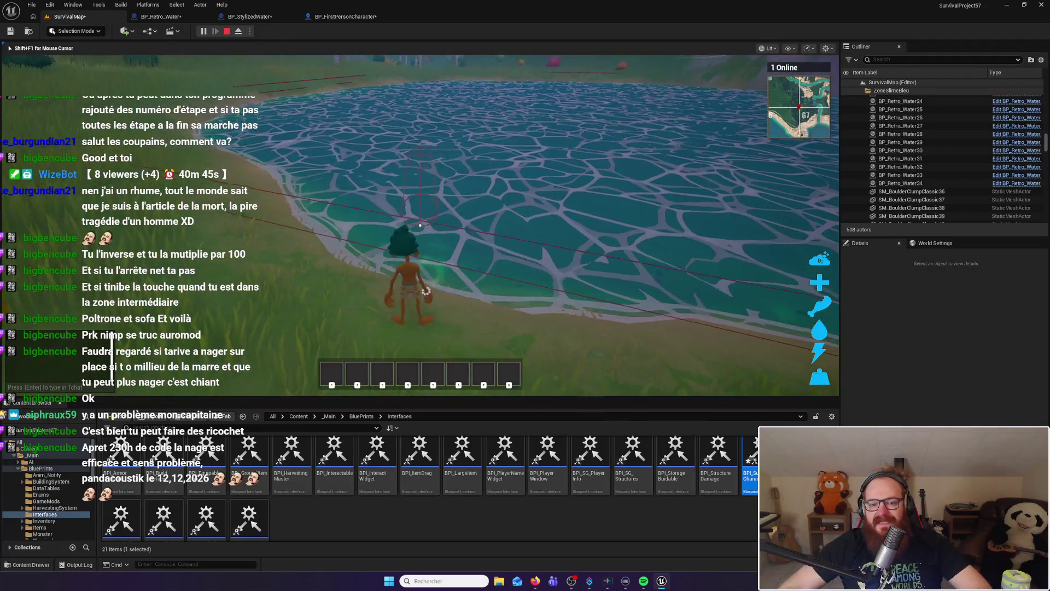
Re-enter the lake, swim underwater, then surface and wade through the shallows
key("w")
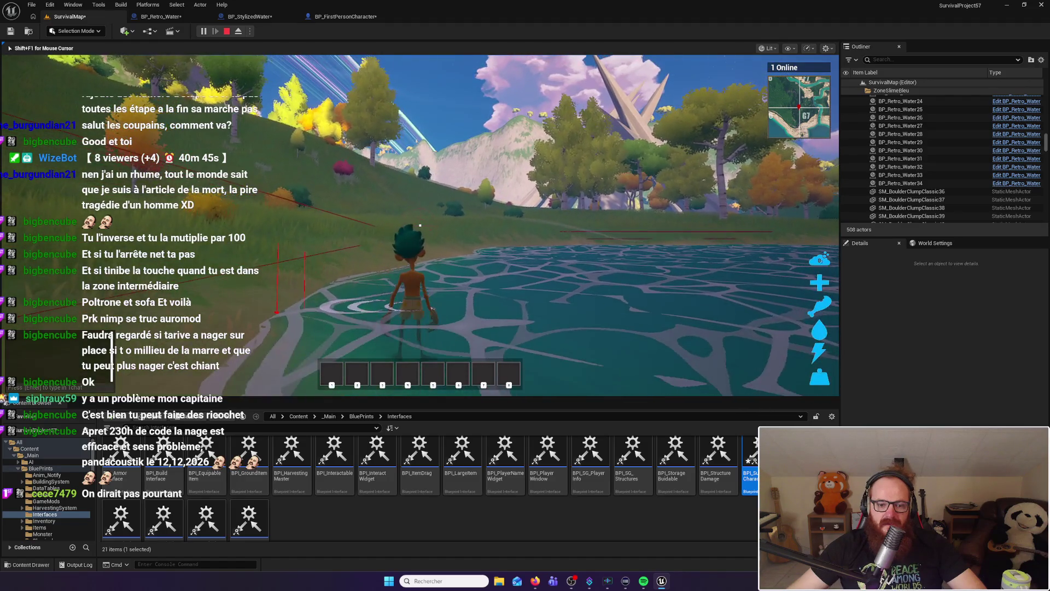
key("w")
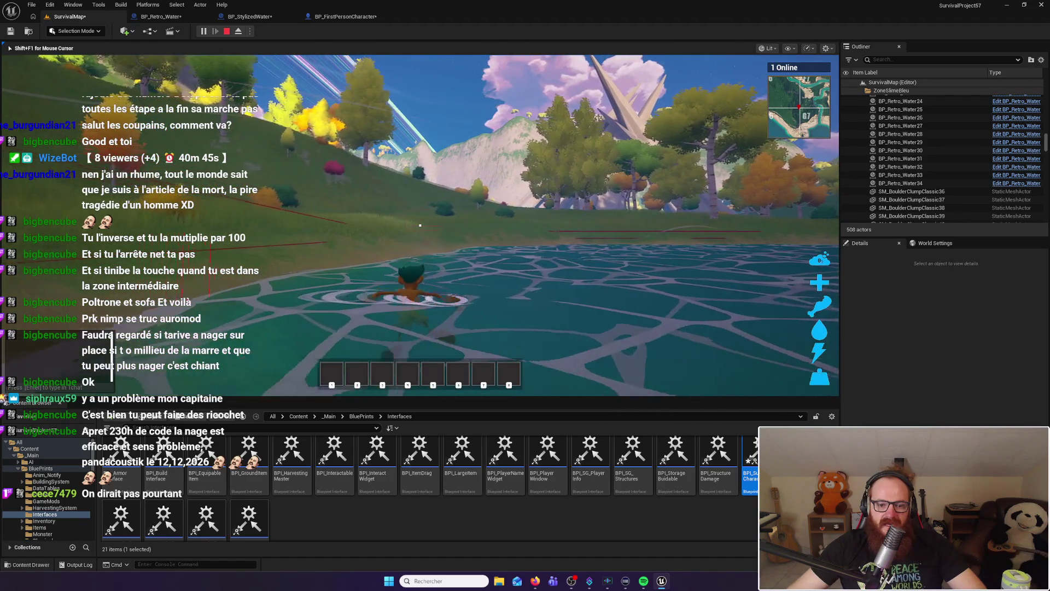
key("w")
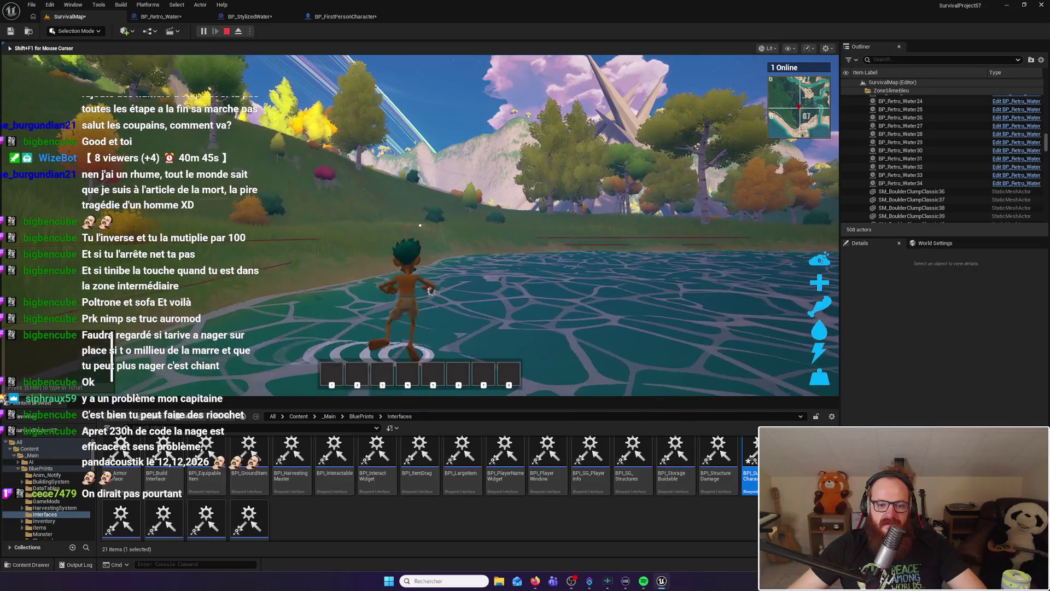
key("w")
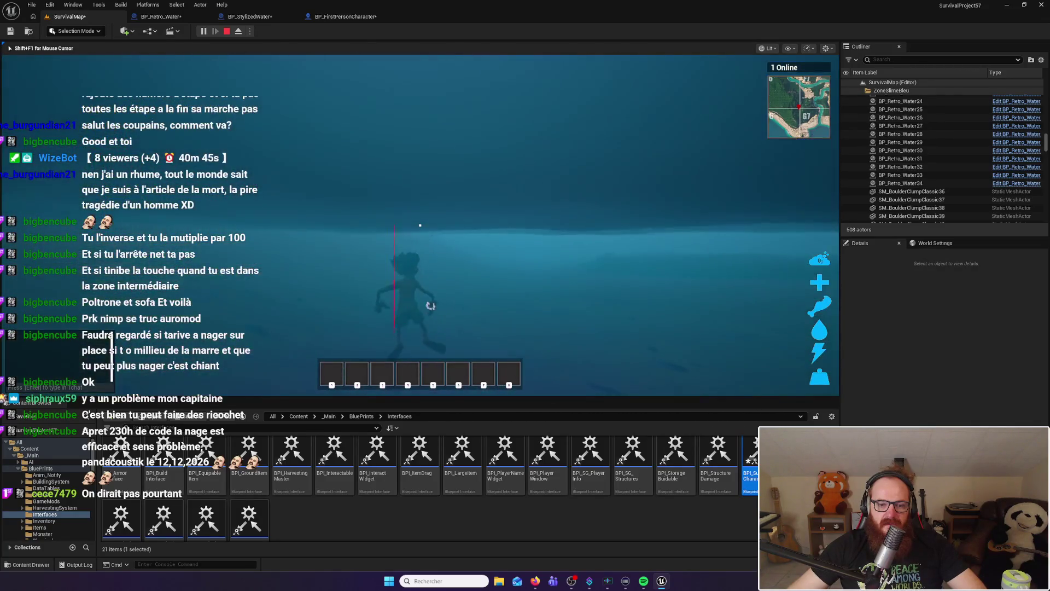
key("w")
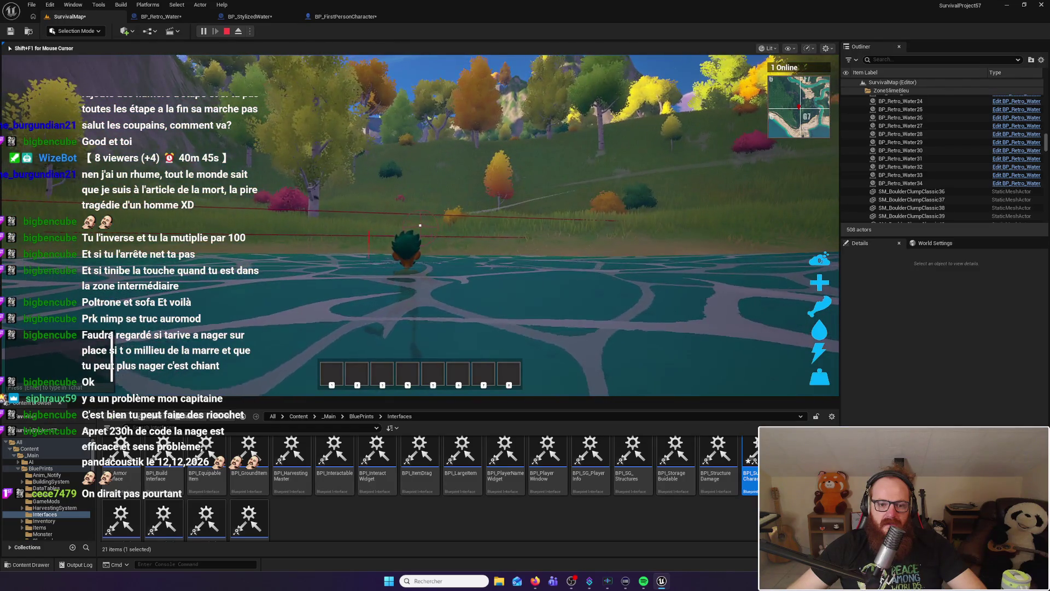
key("w")
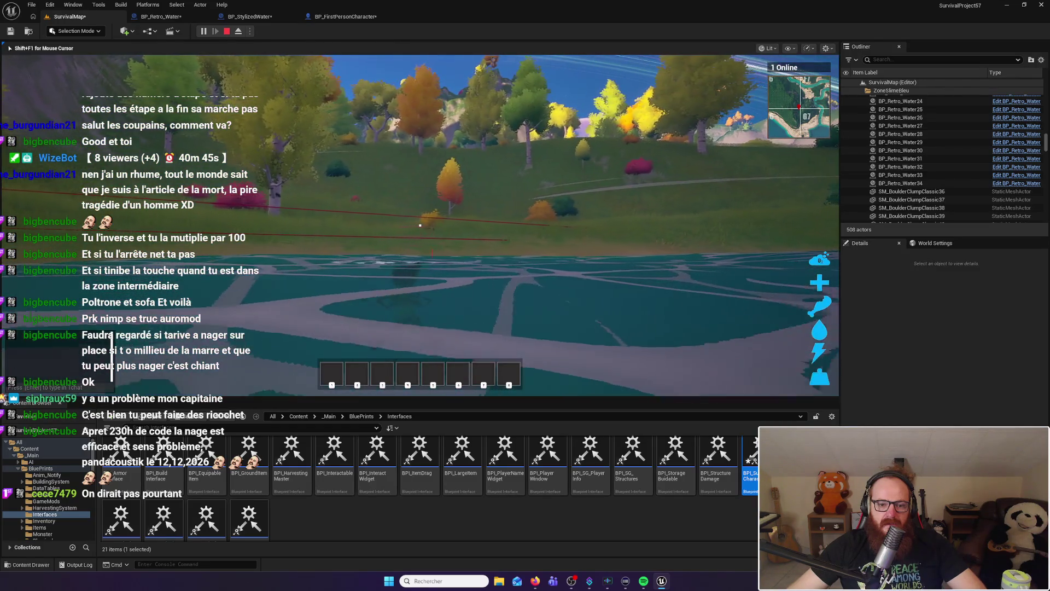
key("w")
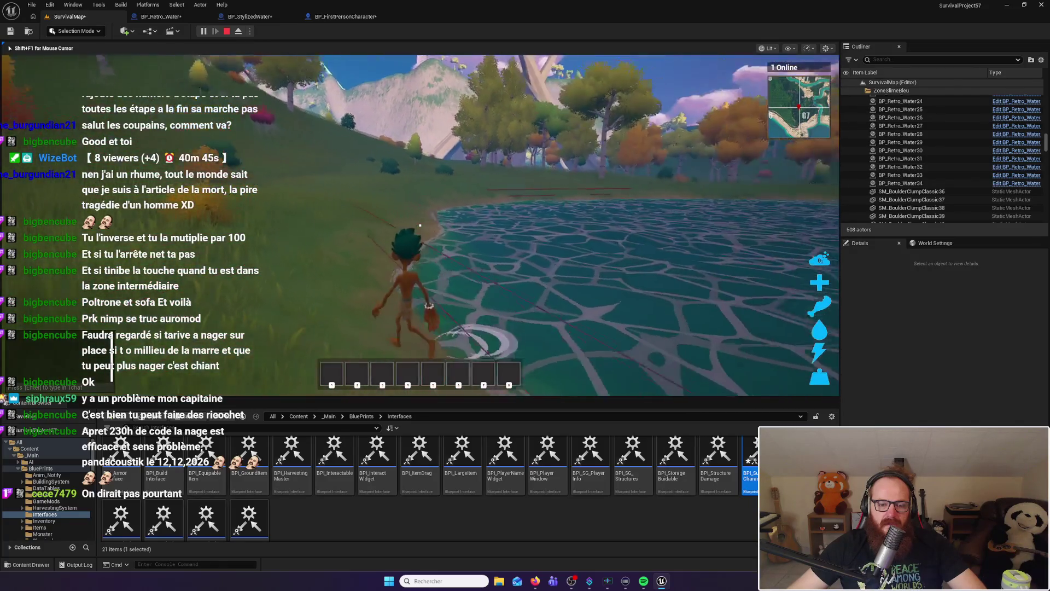
Walk to the lakeshore, turn toward the spiky rock, and run into the water
key("w")
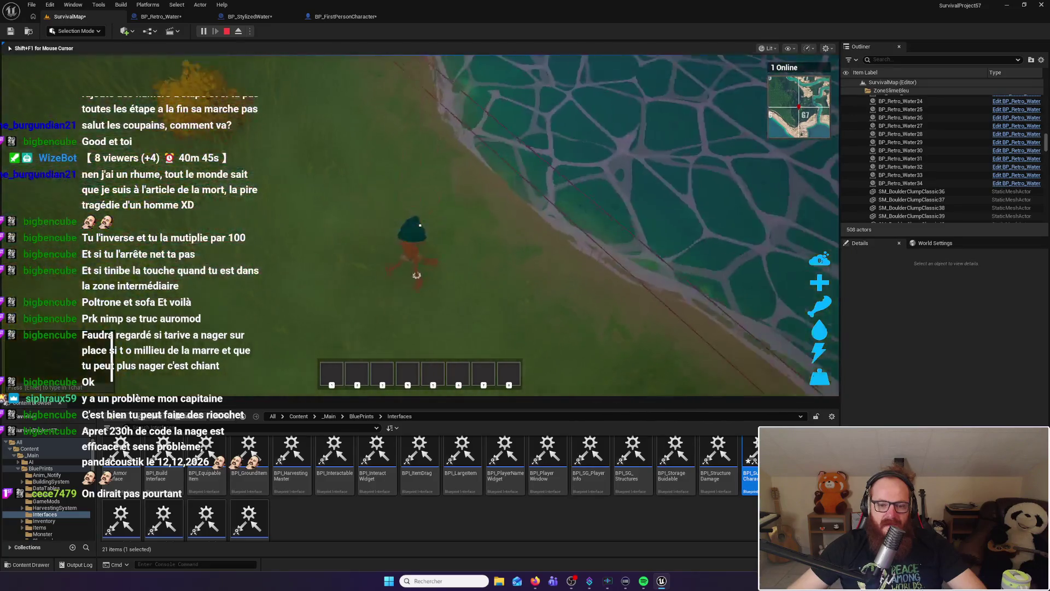
key("w")
key("w")
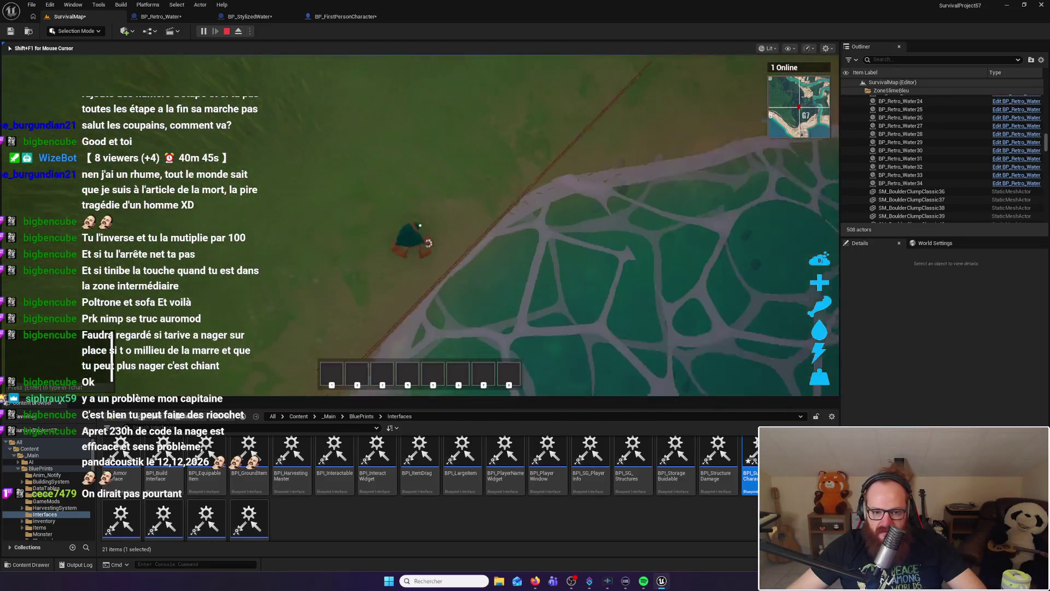
key("w")
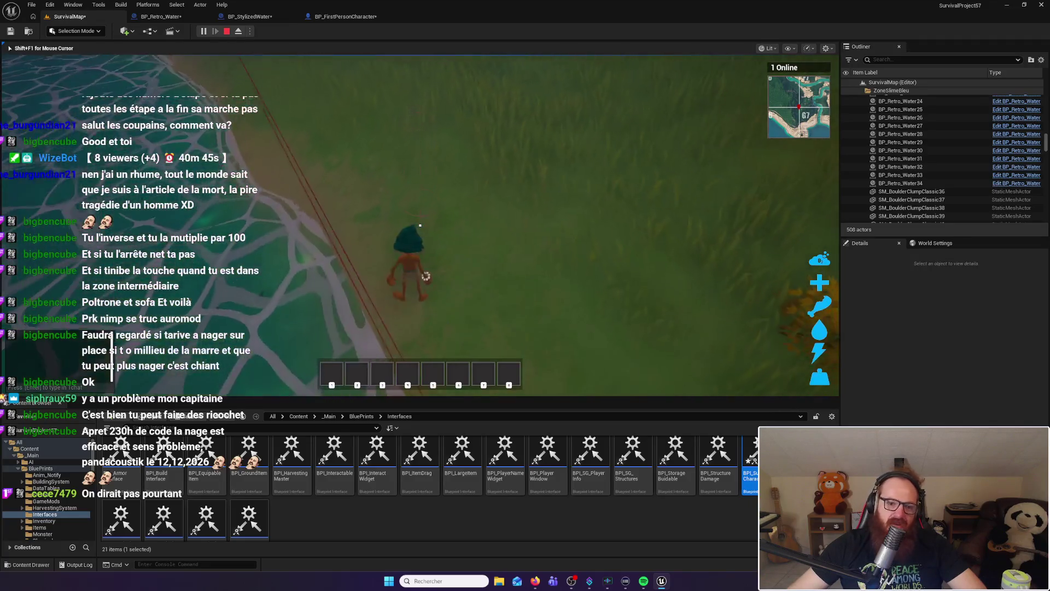
key("w")
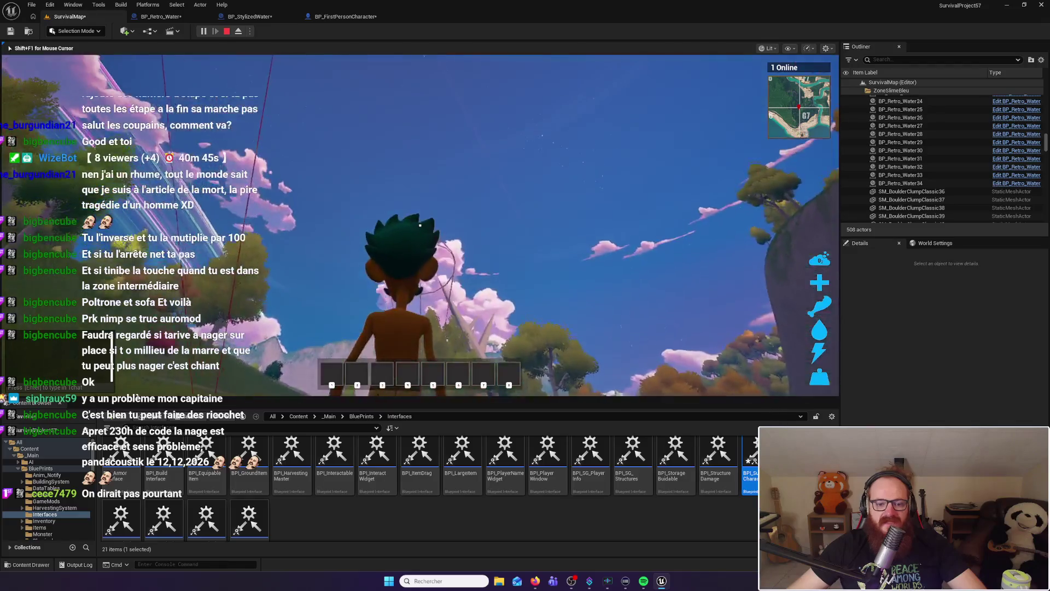
key("d")
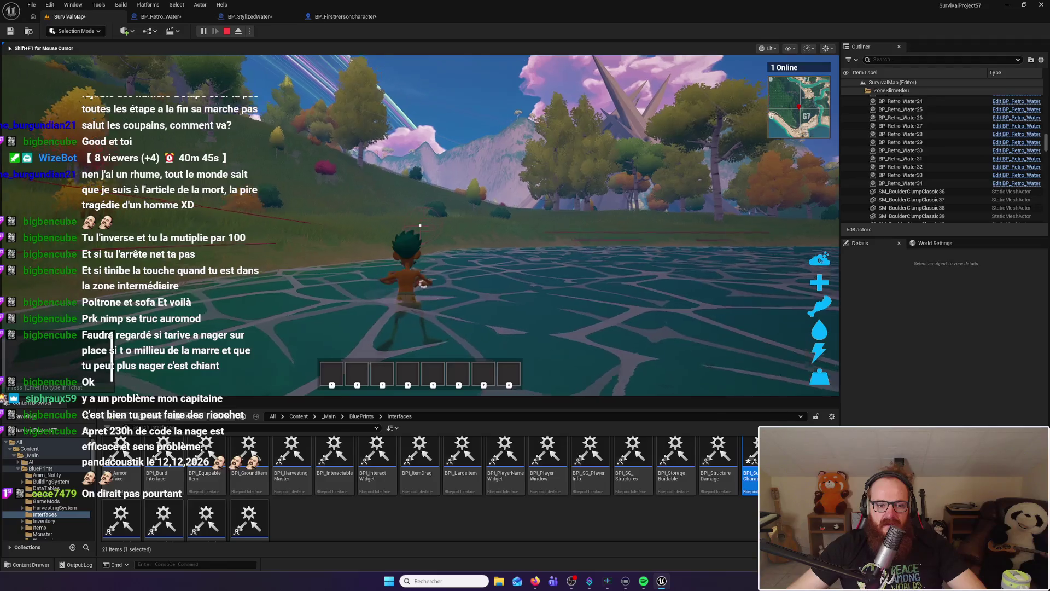
key("w")
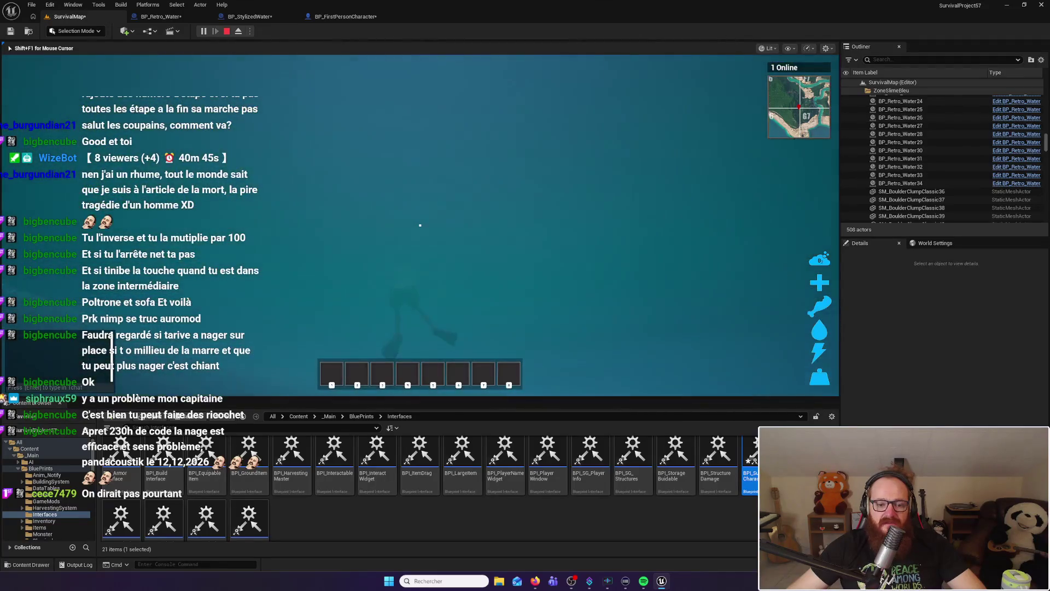
key("w")
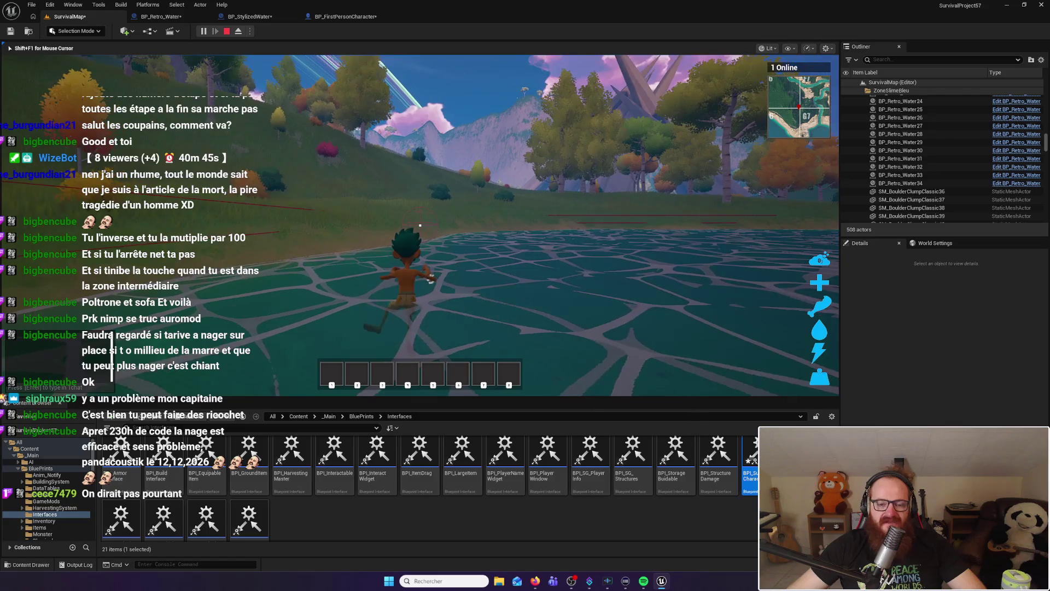
Run out across the pond again, swim in, and dive below the surface
key("w")
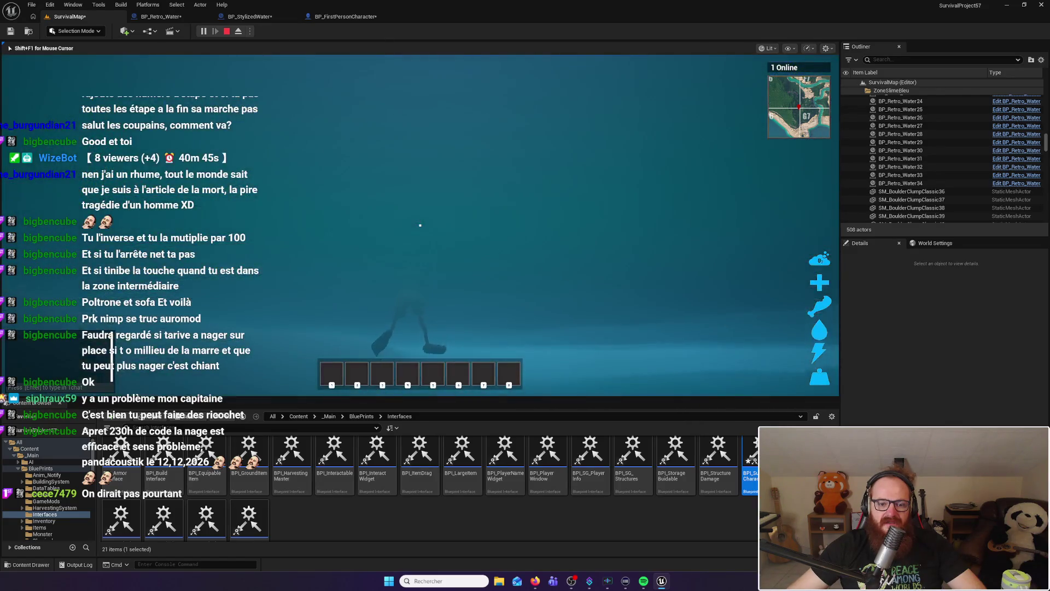
key("w")
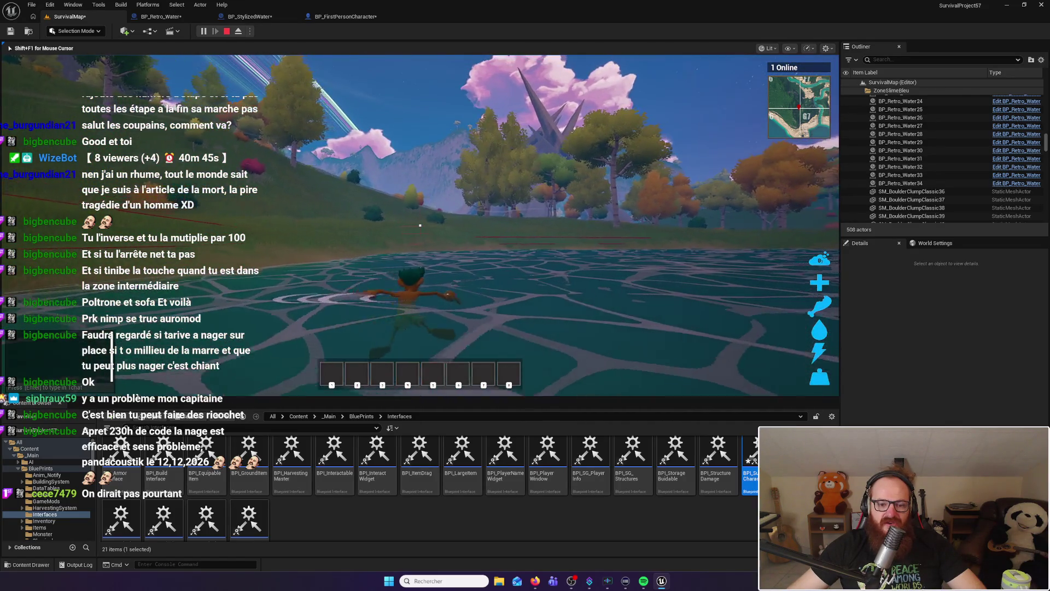
key("w")
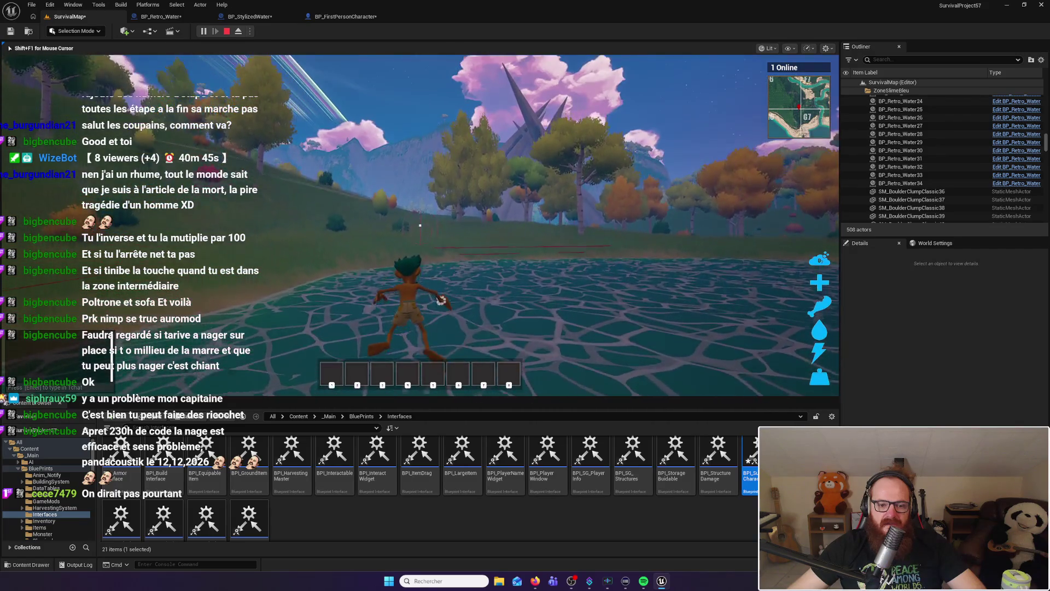
key("w")
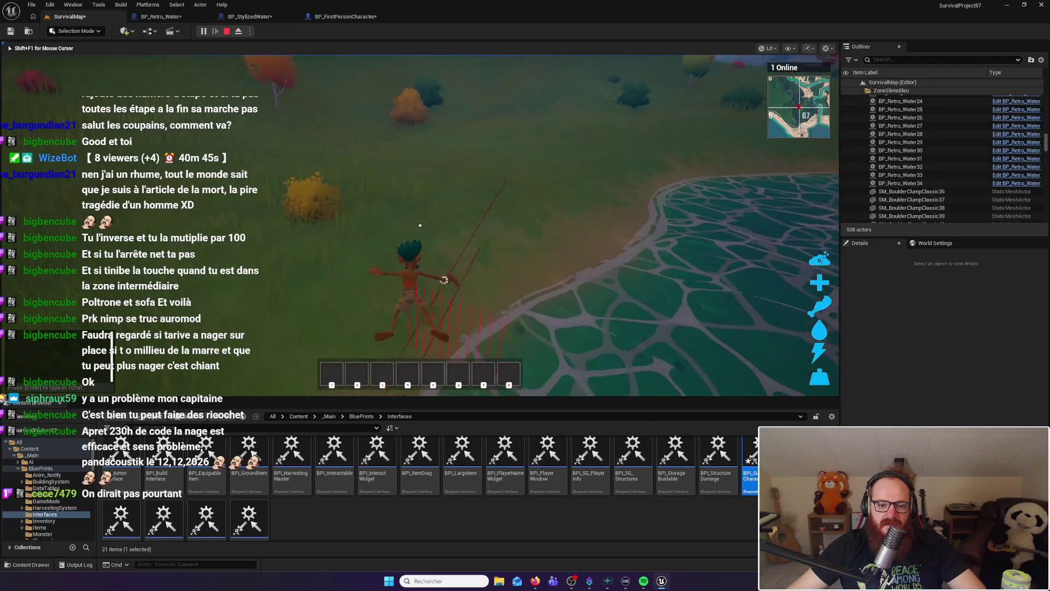
key("w")
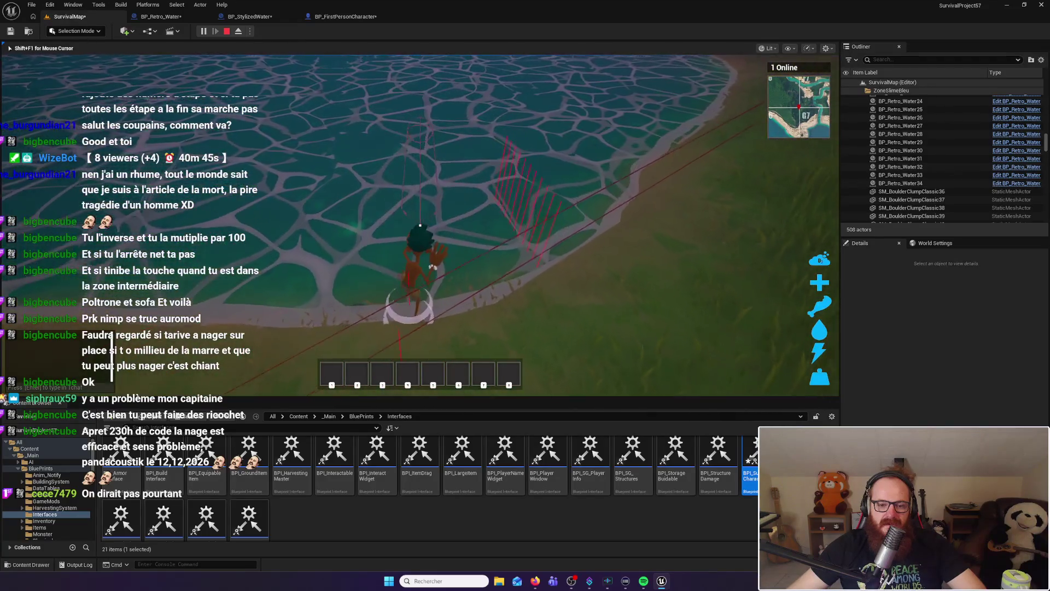
key("w")
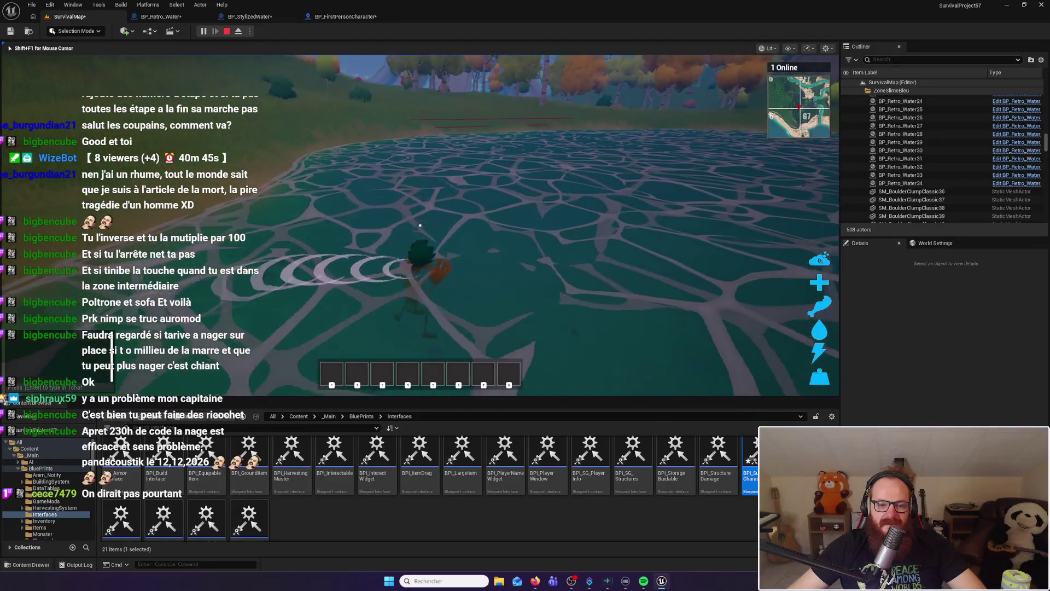
key("w")
key("w")
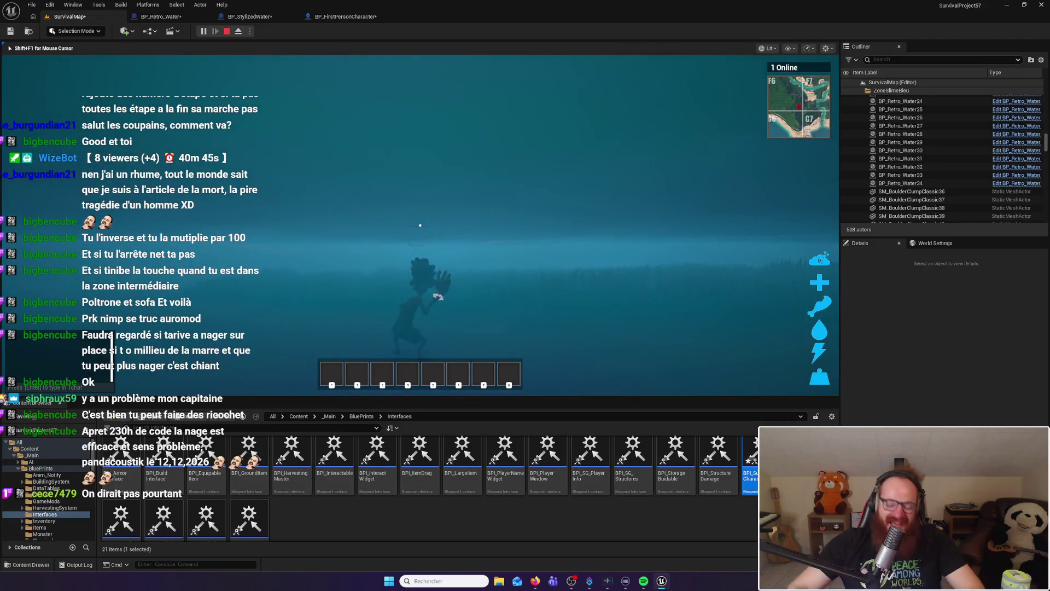
Stop the play test, frame BP_Retro_Water32, and bring up BP_Retro_Water's event graph
key("Escape")
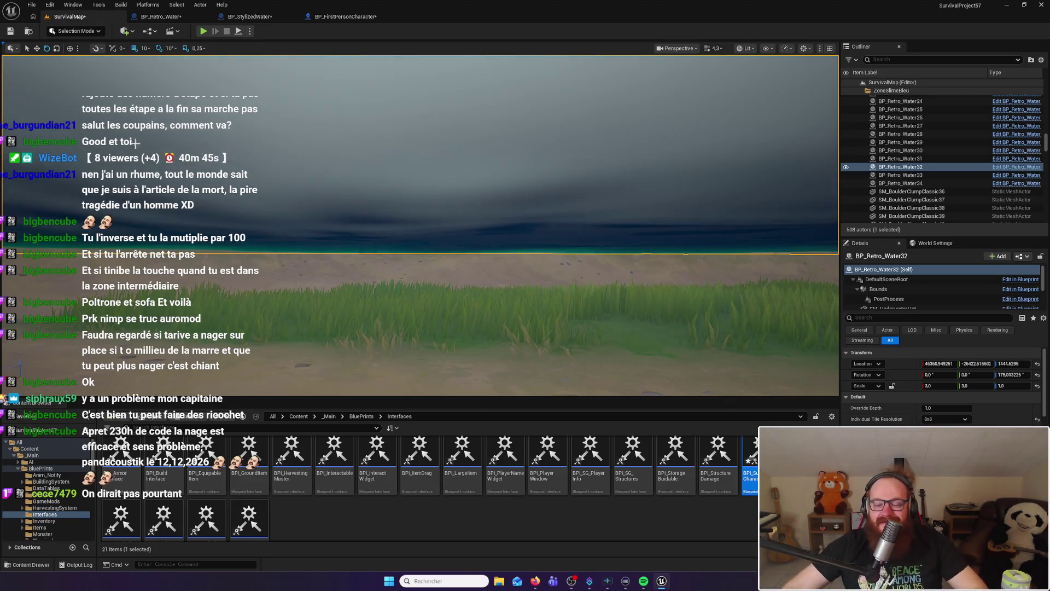
key("f")
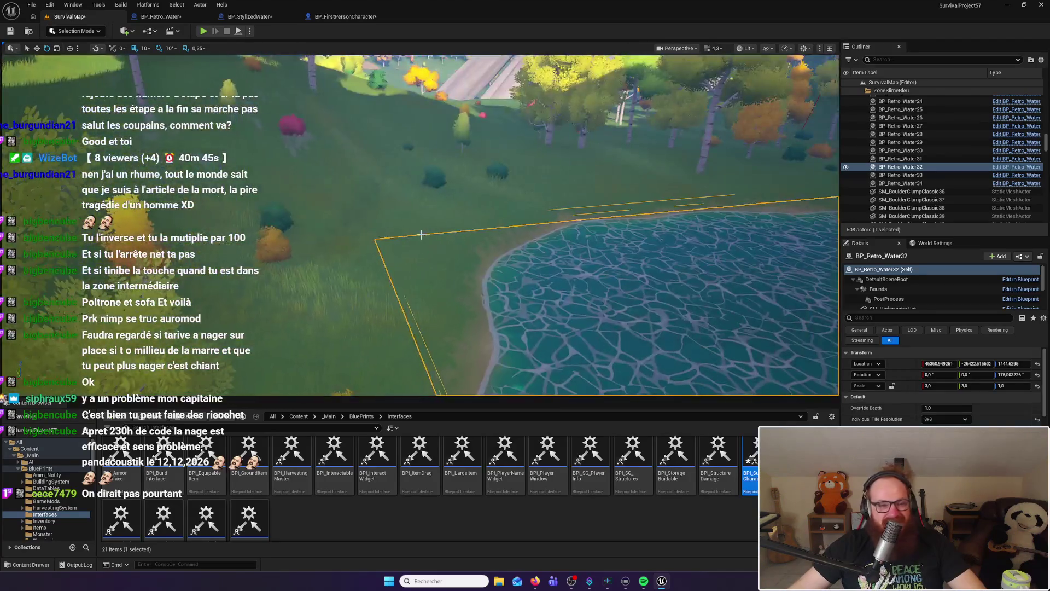
left_click(171, 17)
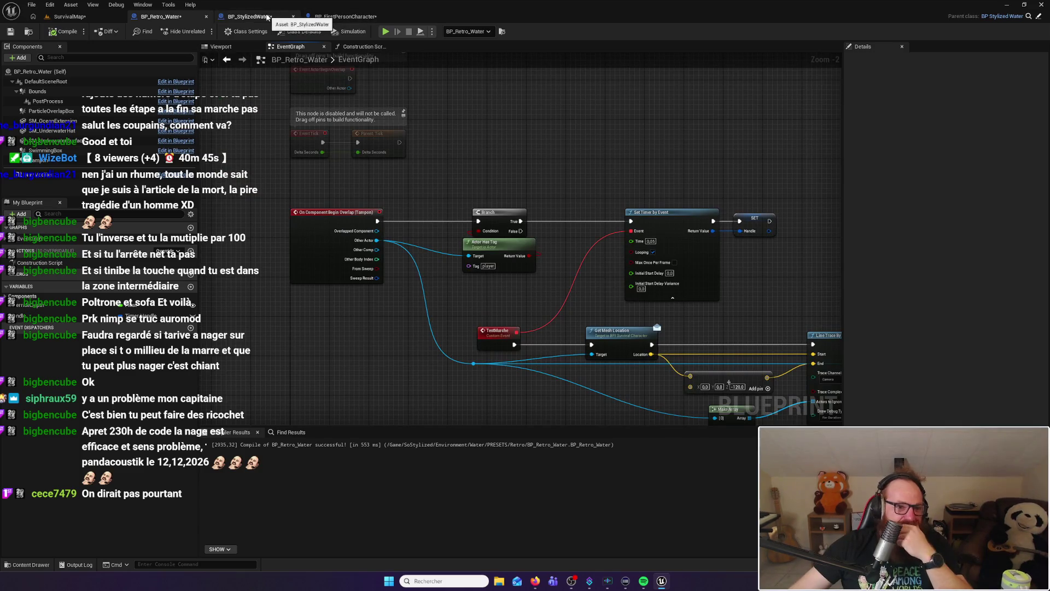
Look over BP_StylizedWater's graph, then return to BP_Retro_Water
left_click(268, 17)
left_click_drag(429, 209, 446, 245)
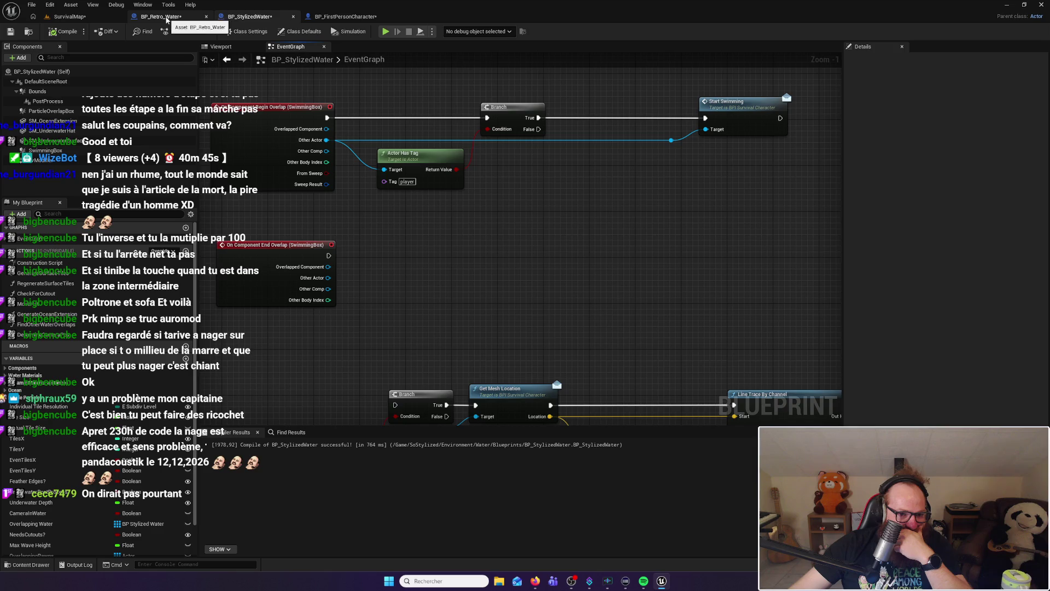
left_click(166, 17)
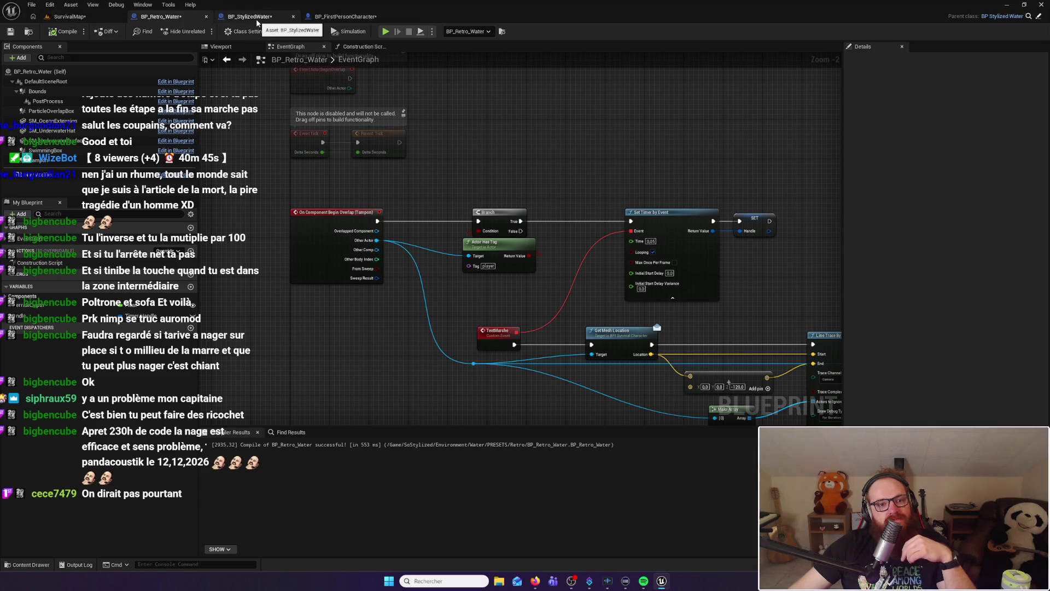
Inspect BP_StylizedWater's SwimmingBox in its viewport, then show BP_Retro_Water's viewport
left_click(257, 20)
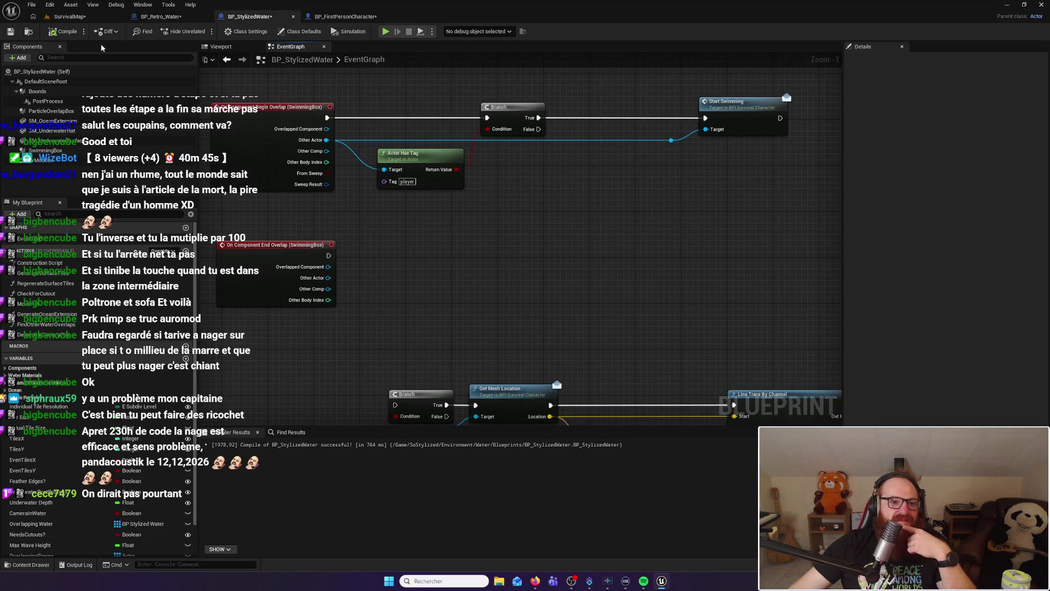
left_click(222, 47)
left_click_drag(478, 177, 479, 148)
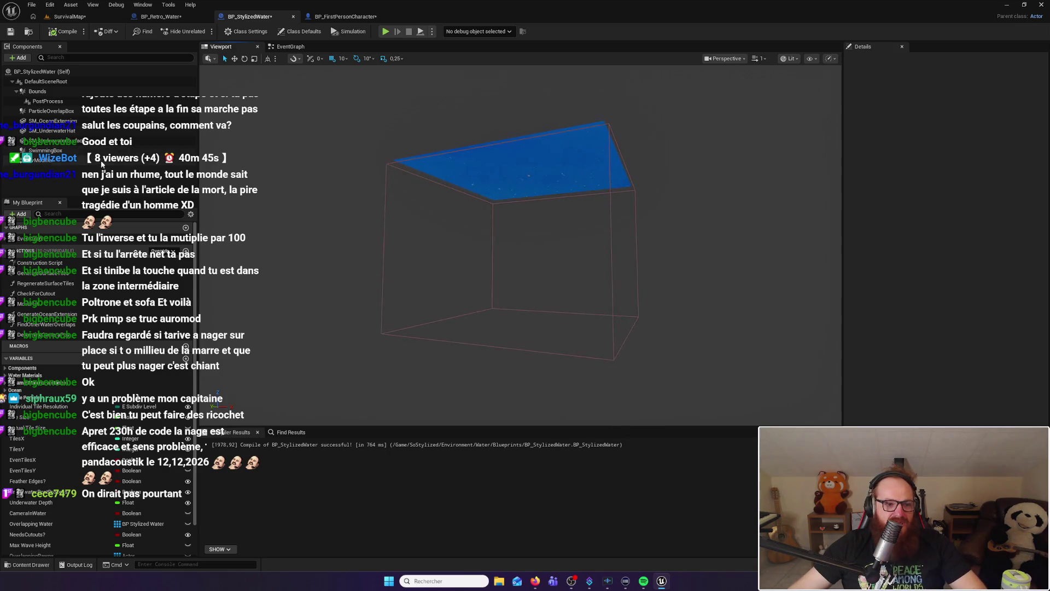
left_click(45, 150)
left_click_drag(500, 257, 500, 236)
left_click(162, 17)
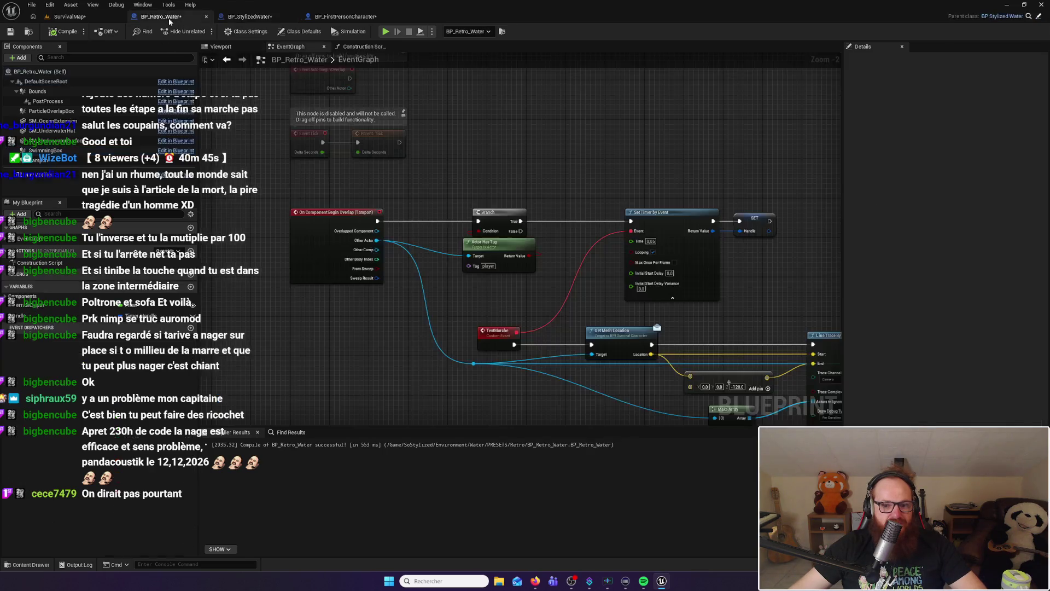
left_click(221, 47)
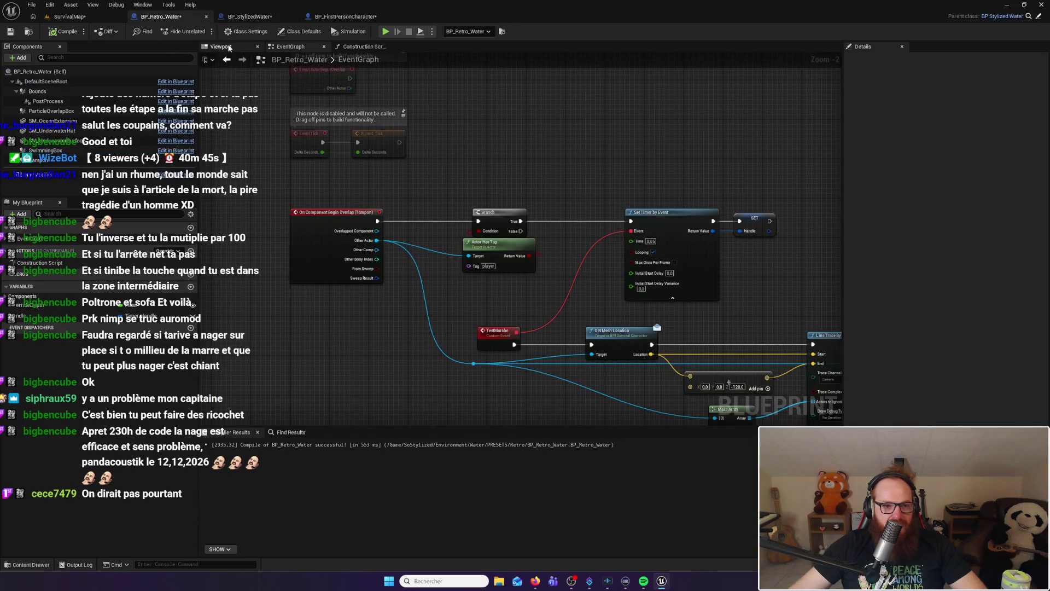
Reset the Tampon trigger box's Box Extent Z to 32, flatten it, and reposition it vertically
double_click(40, 162)
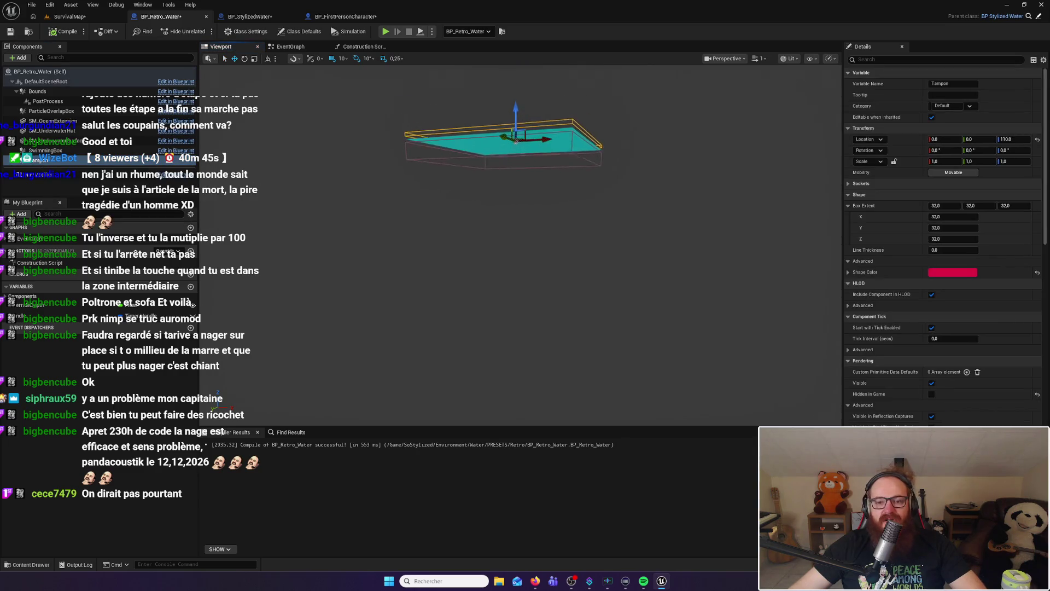
mouse_move(477, 221)
left_mouse_down()
mouse_move(430, 184)
mouse_move(414, 202)
left_mouse_up()
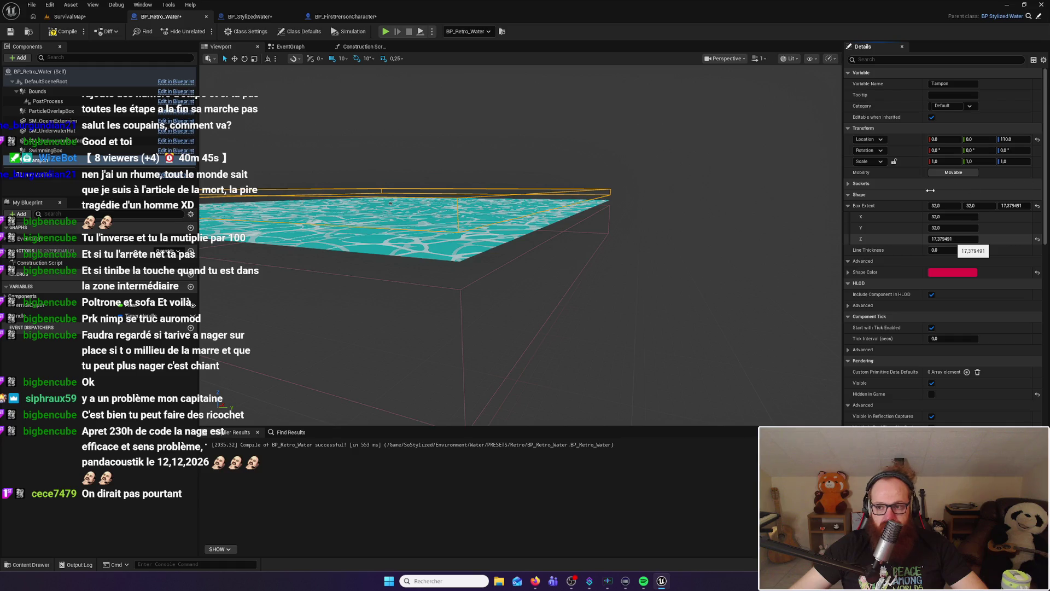
left_click(1037, 239)
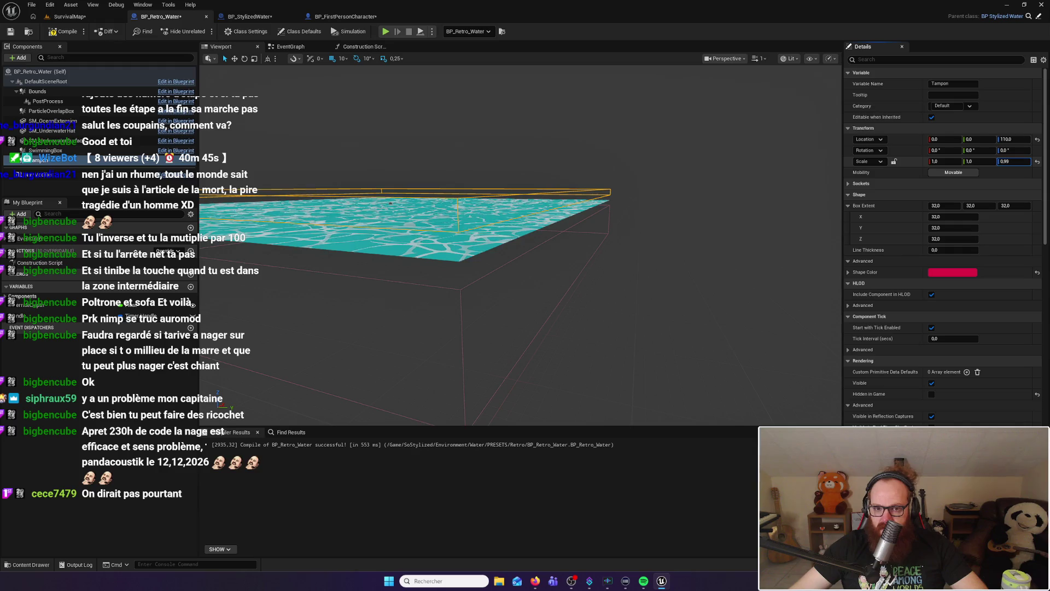
left_click_drag(1013, 162, 988, 162)
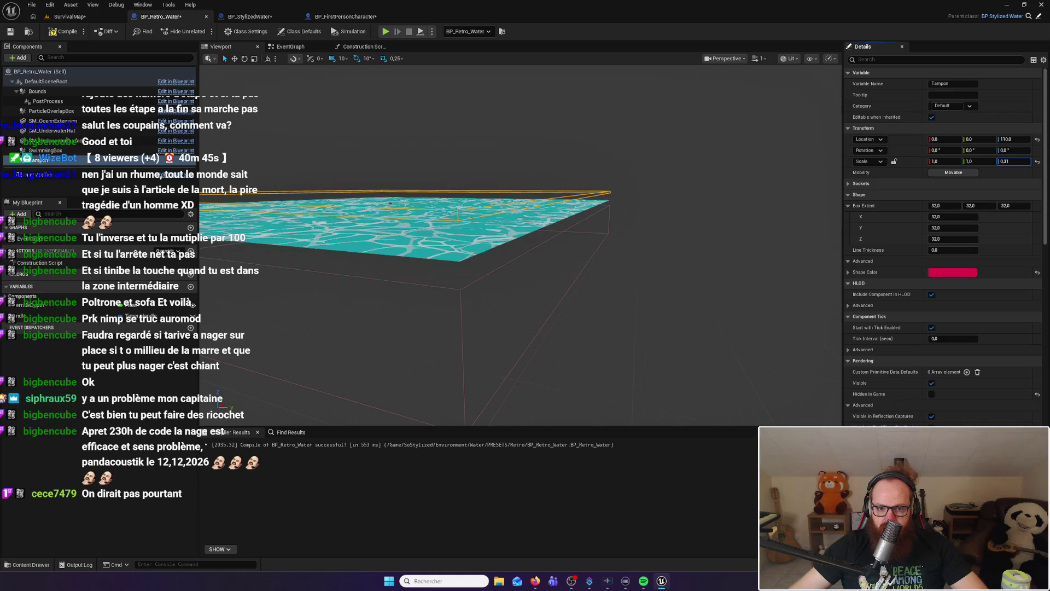
mouse_move(695, 219)
left_mouse_down()
mouse_move(665, 219)
mouse_move(694, 217)
left_mouse_up()
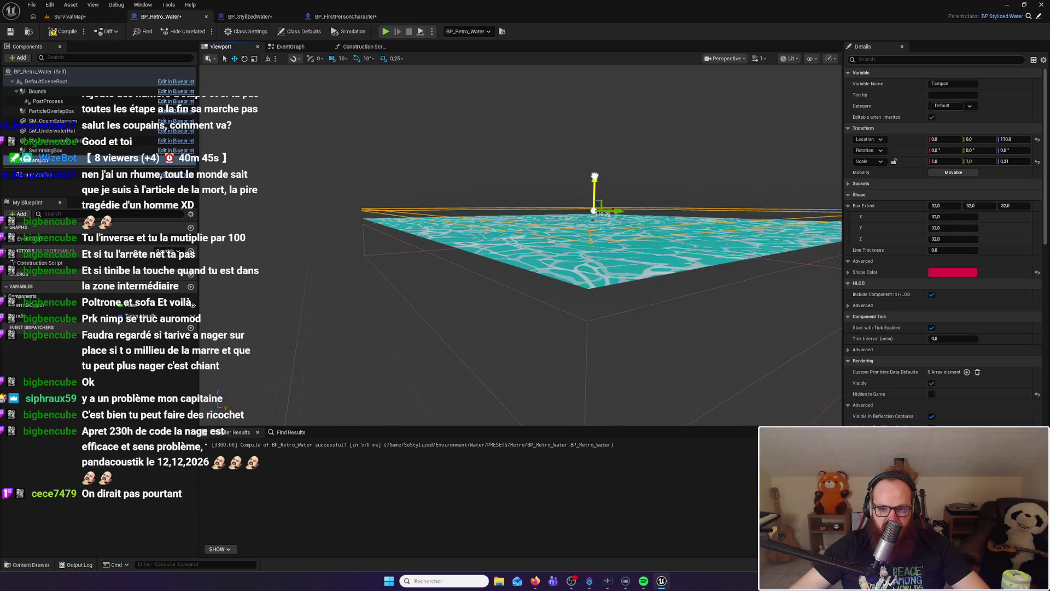
left_click_drag(595, 186, 597, 180)
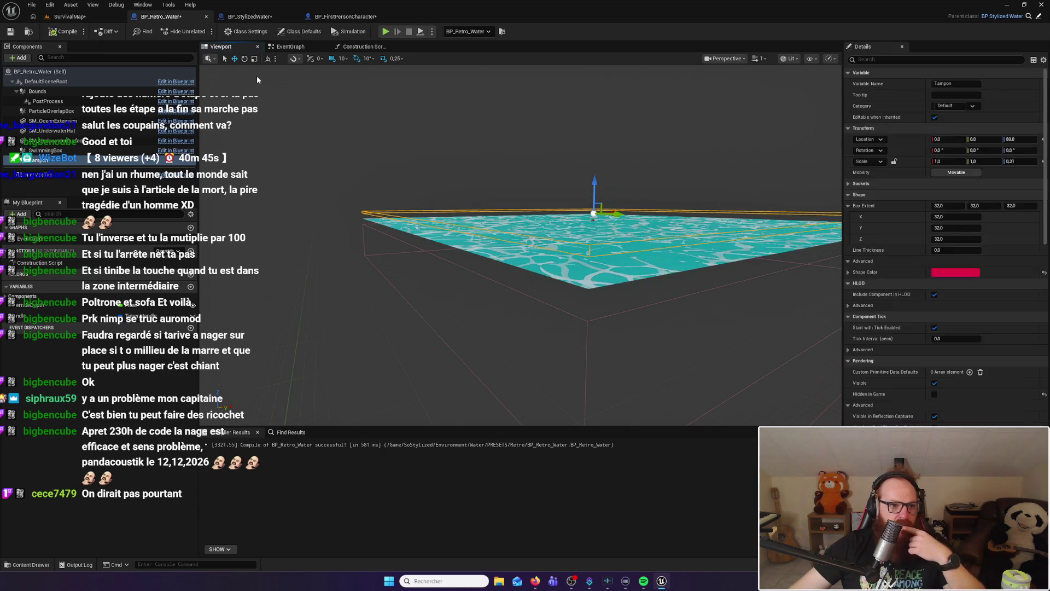
Locate the Set Box Extent's In Box Extent Z value in BP_Retro_Water's construction script
left_click(252, 19)
left_click(162, 16)
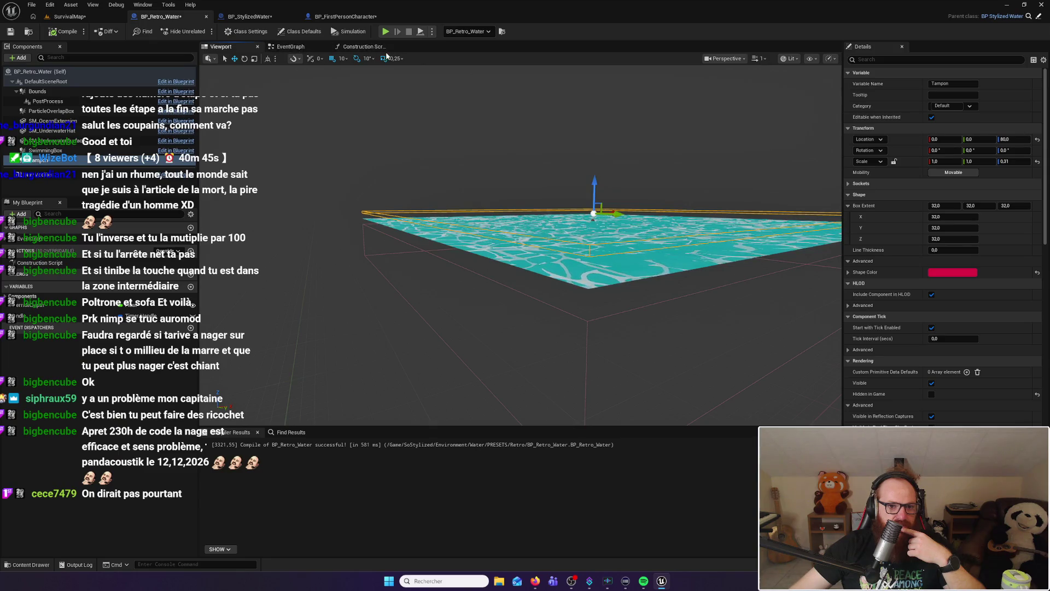
left_click(366, 47)
scroll(458, 285, "up", 4)
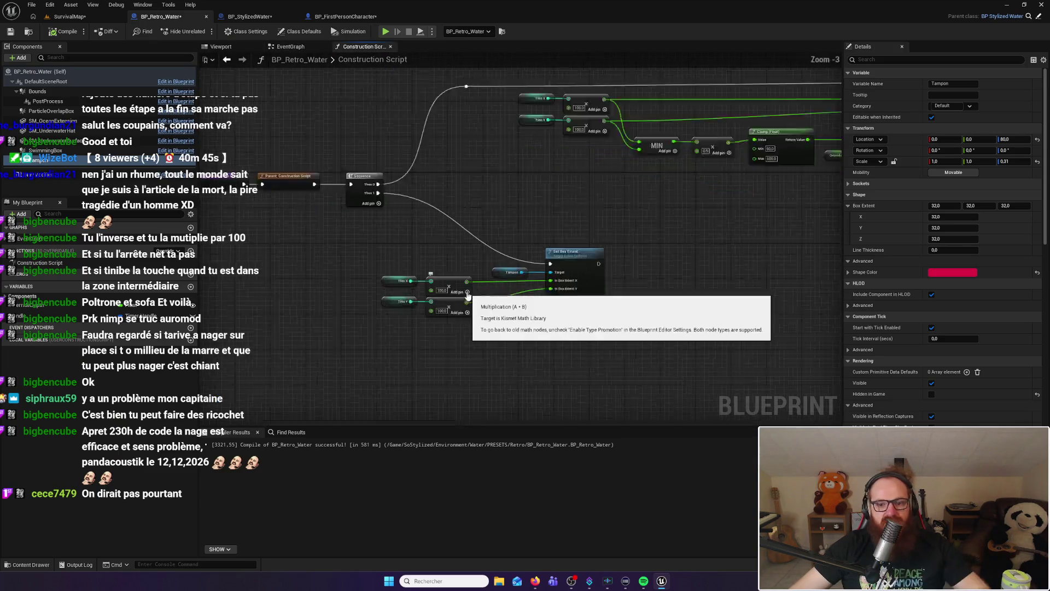
left_click(645, 302)
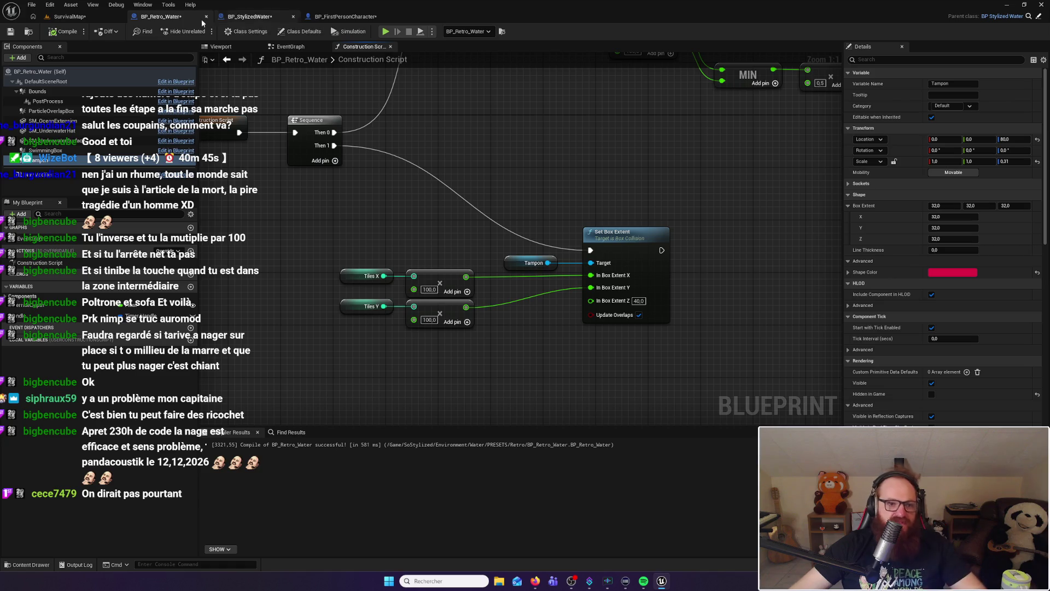
Set the Tampon's In Box Extent Z to 10 and recompile BP_Retro_Water
left_click(221, 47)
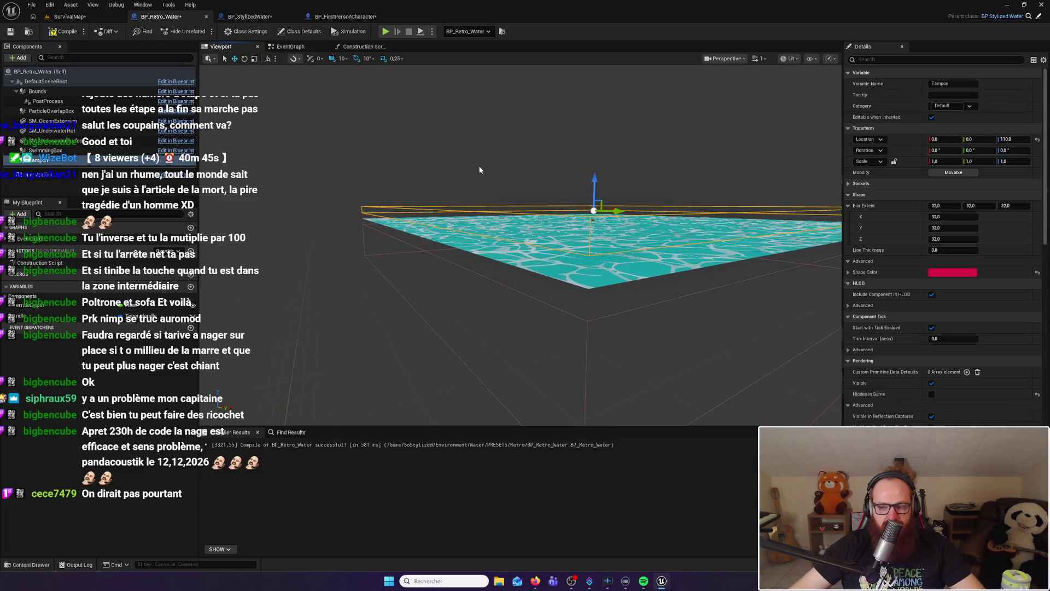
left_click(250, 17)
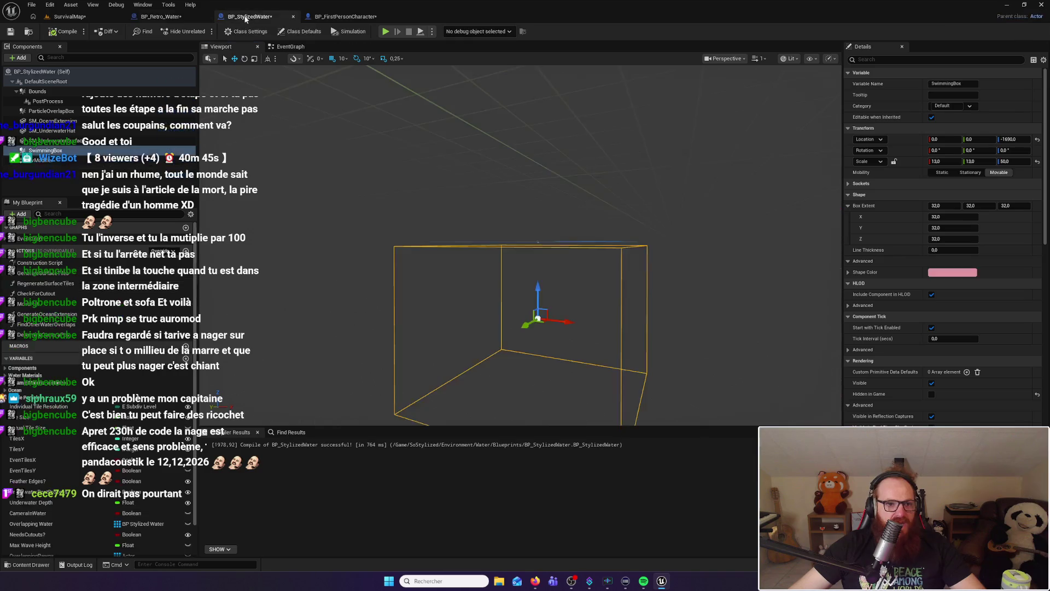
left_click(160, 16)
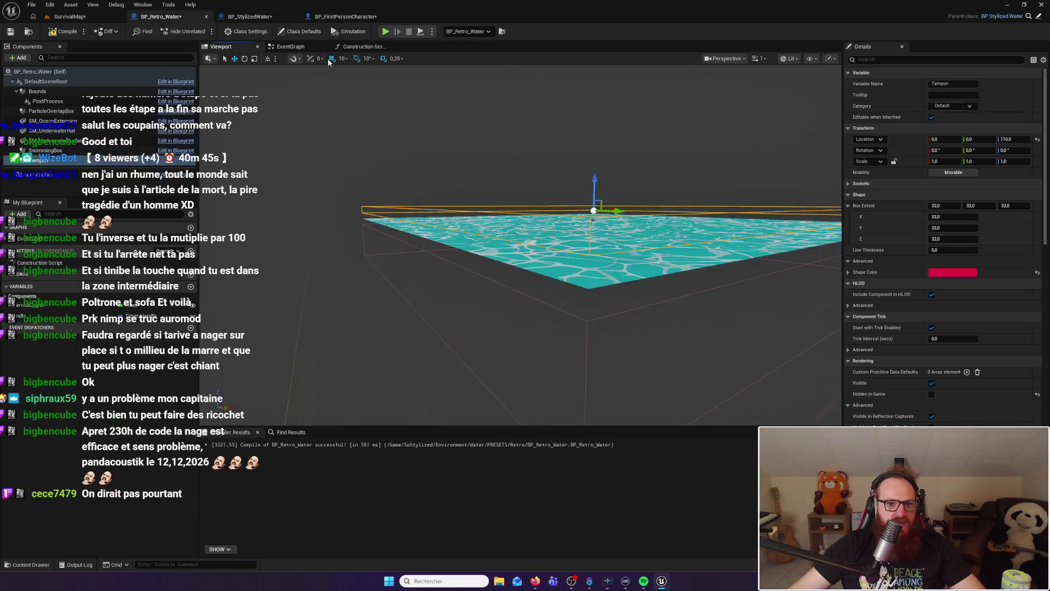
left_click(354, 48)
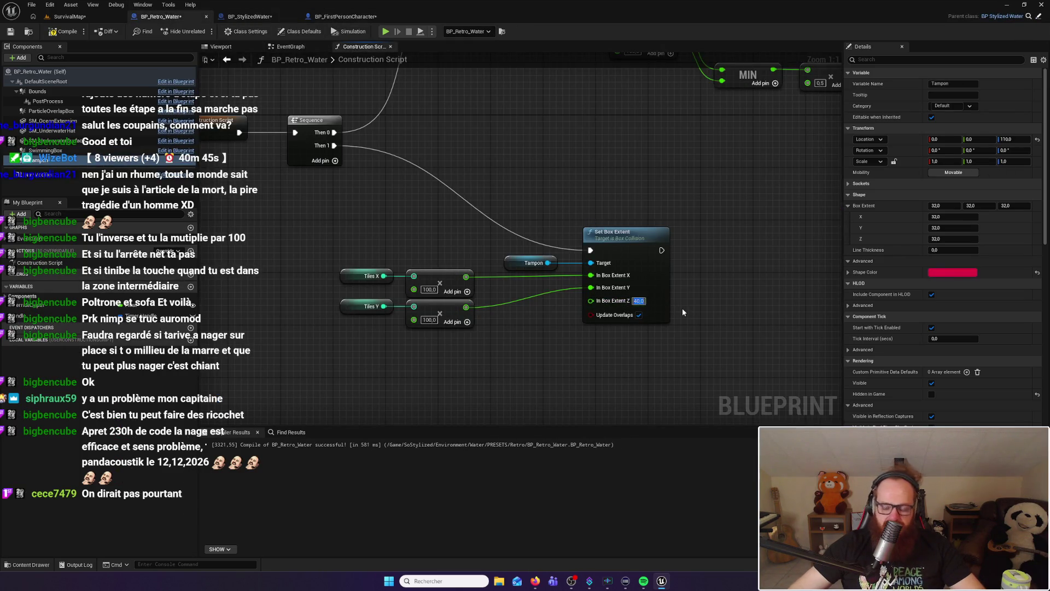
type("10")
key("Return")
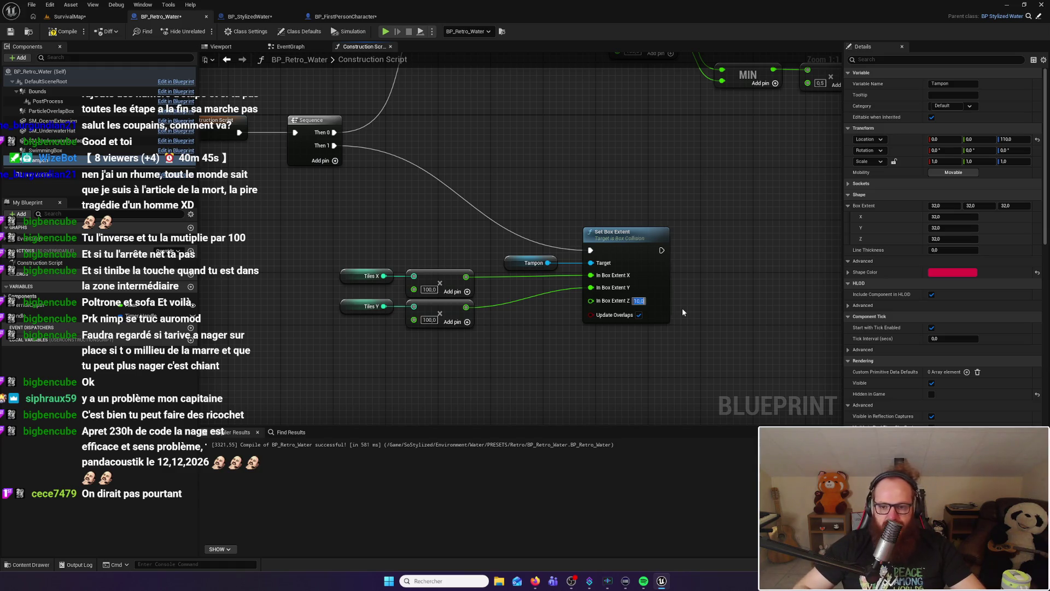
left_click(68, 29)
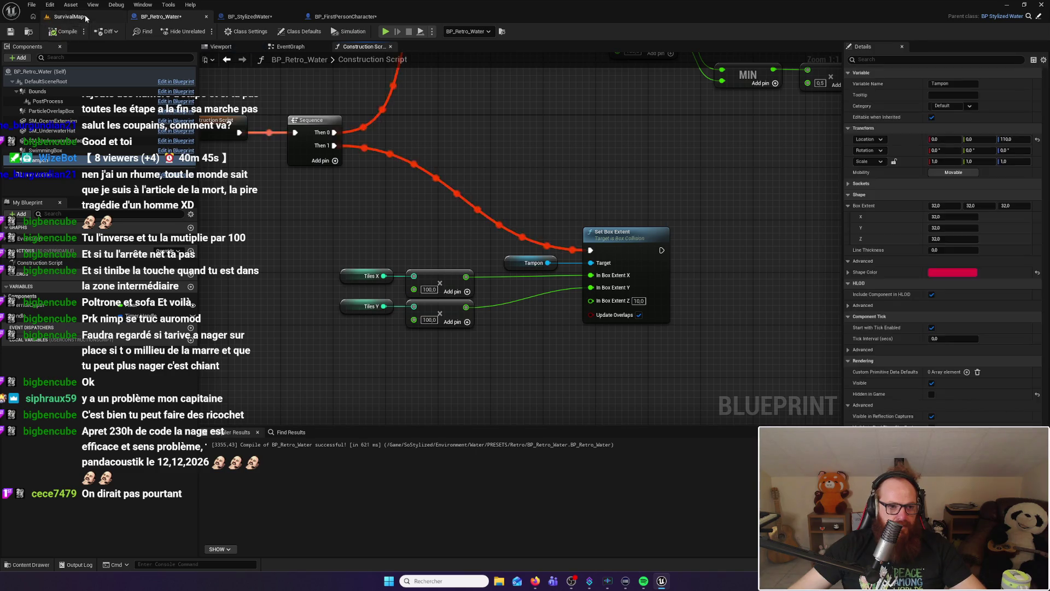
left_click(83, 17)
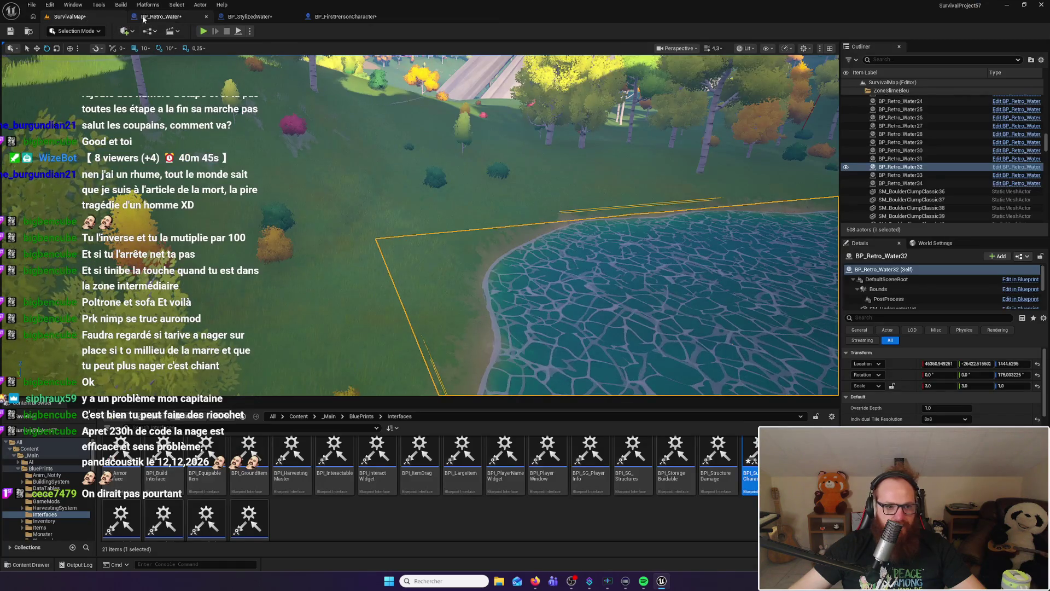
Play from the pond and walk the character into the water, out, and back in
left_click_drag(215, 76, 187, 55)
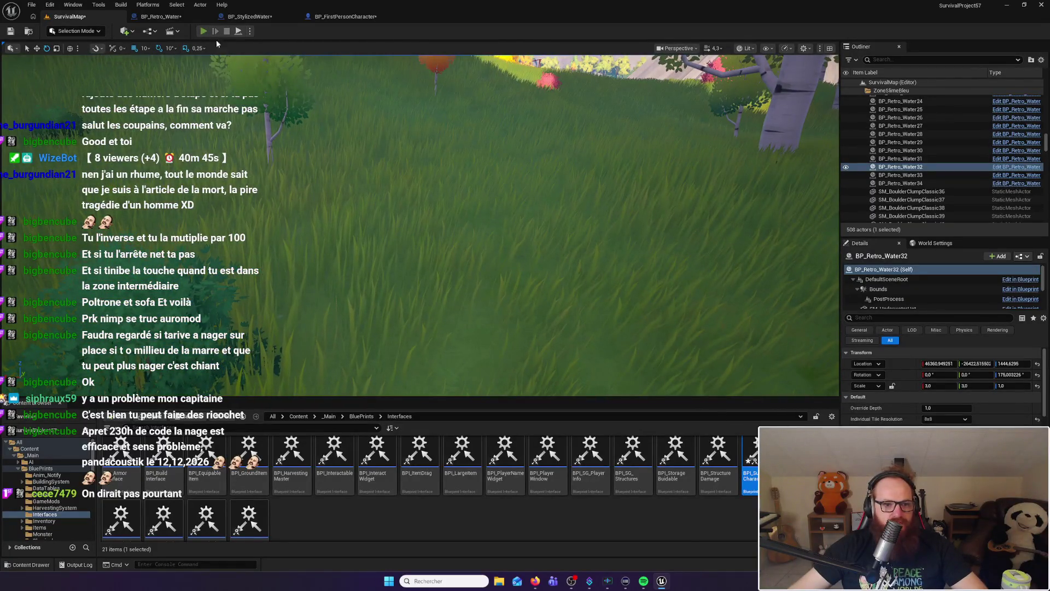
key("alt+p")
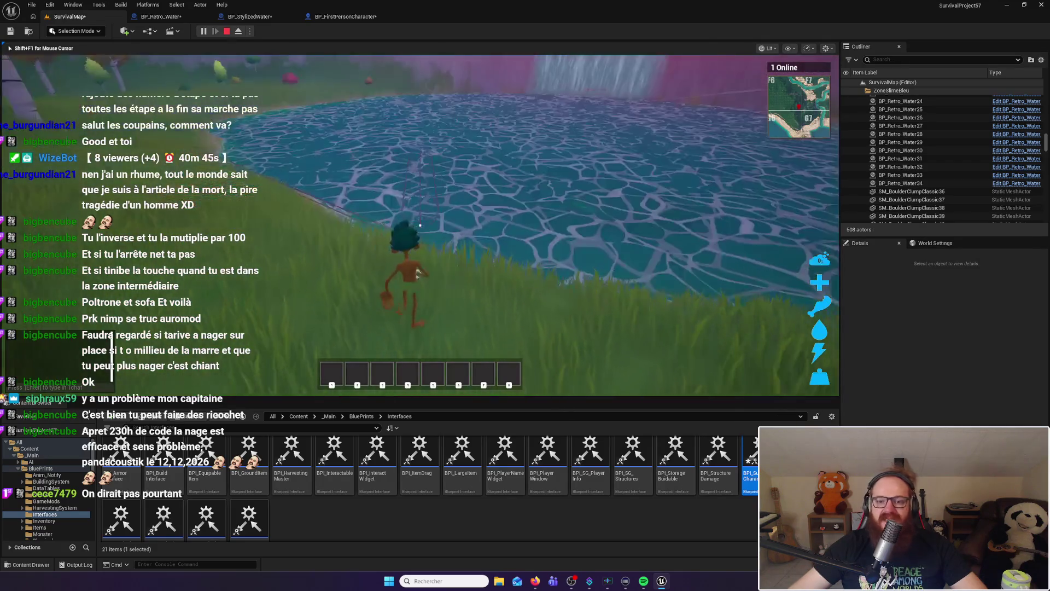
key("w")
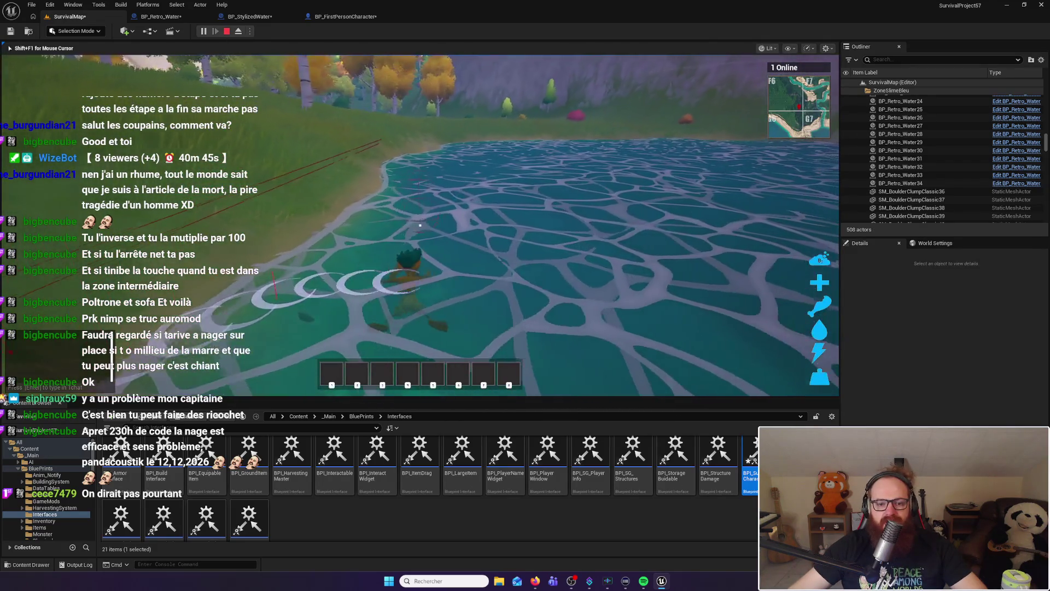
key("w")
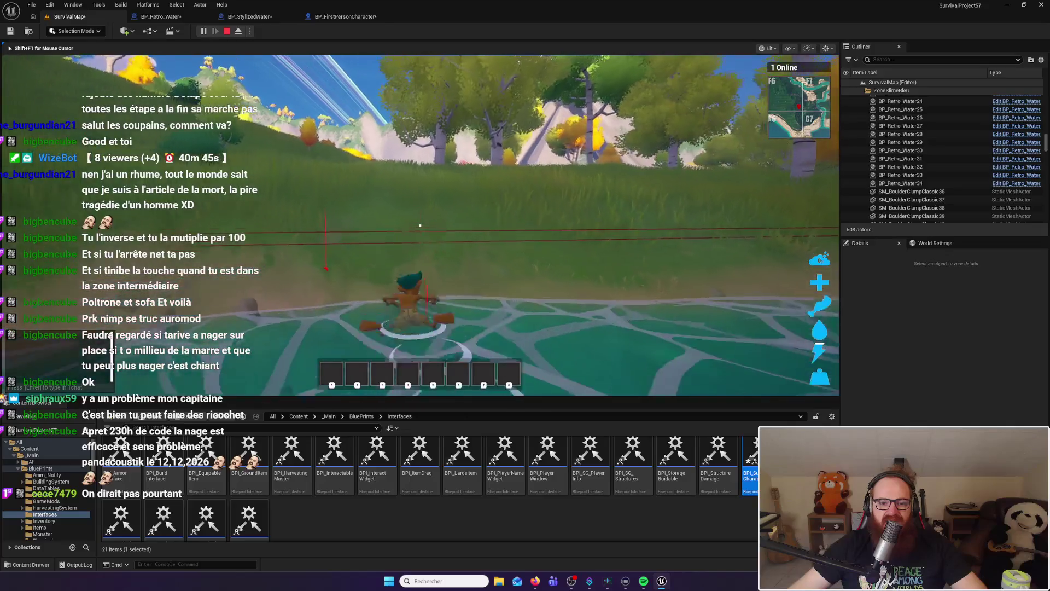
key("w")
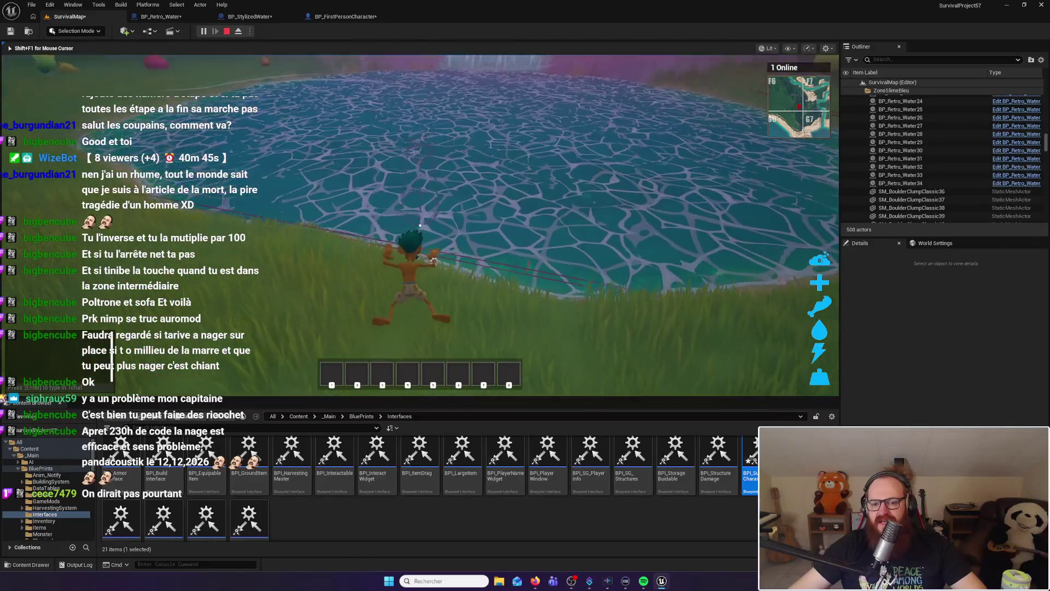
key("w")
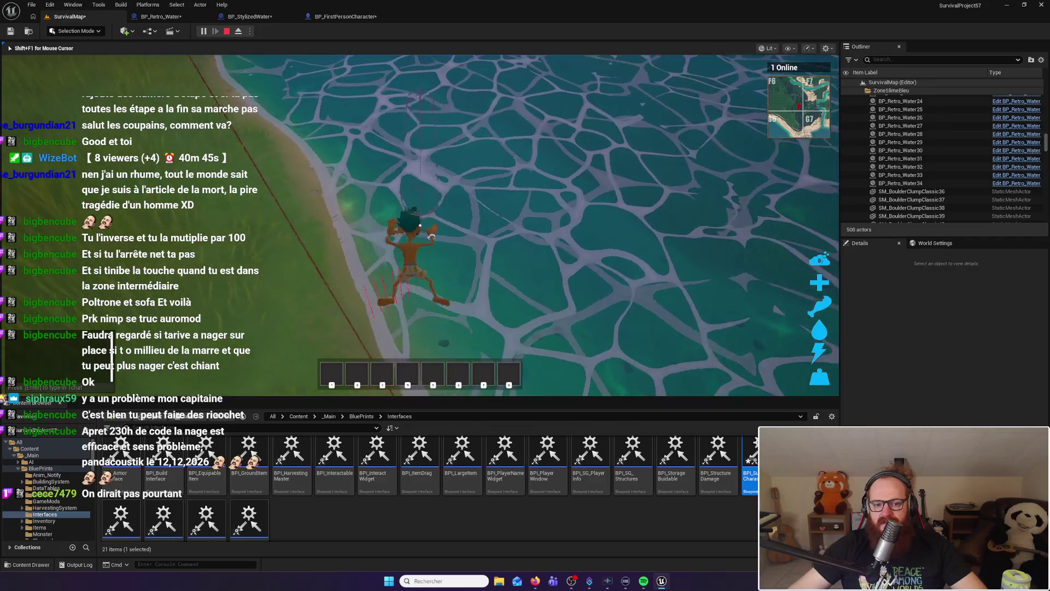
key("Escape")
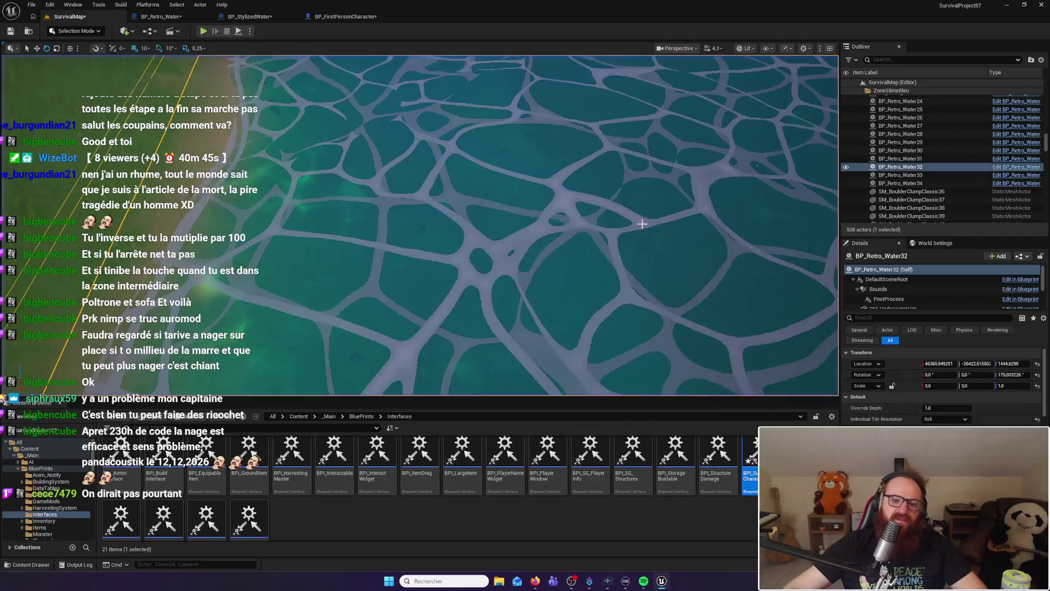
Change BP_Retro_Water's Set Timer by Event time from 0.05 to 0.01, then return to SurvivalMap
left_click(160, 16)
left_click_drag(461, 198, 461, 220)
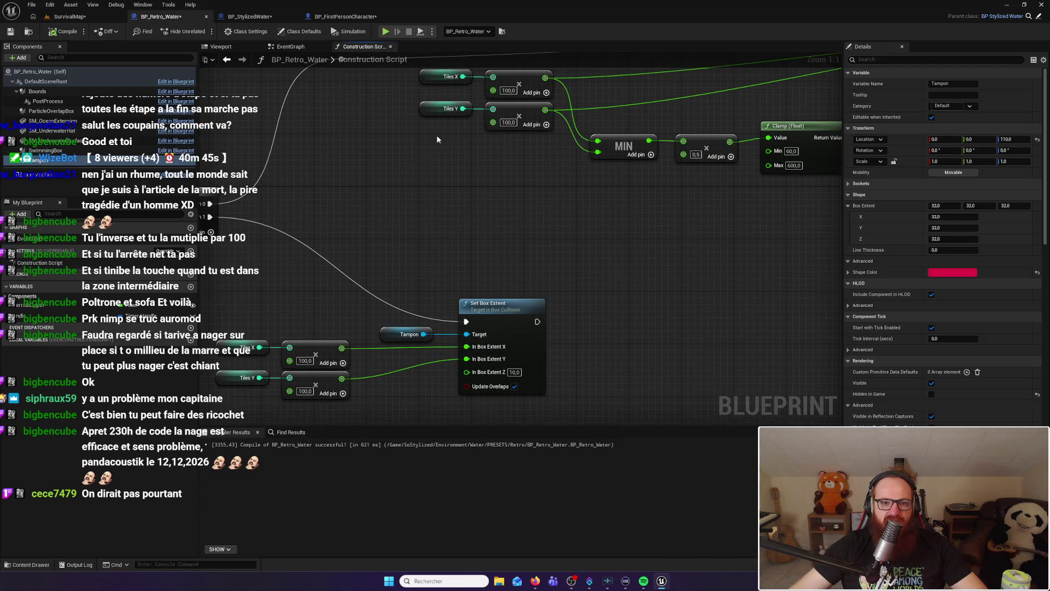
left_click_drag(428, 128, 460, 229)
left_click(291, 47)
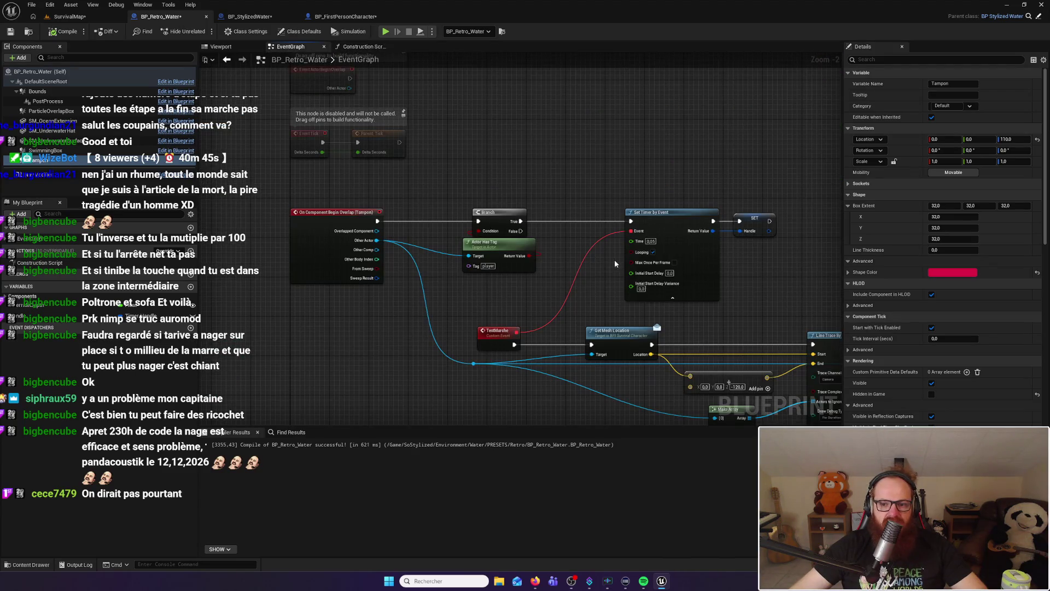
left_click(651, 242)
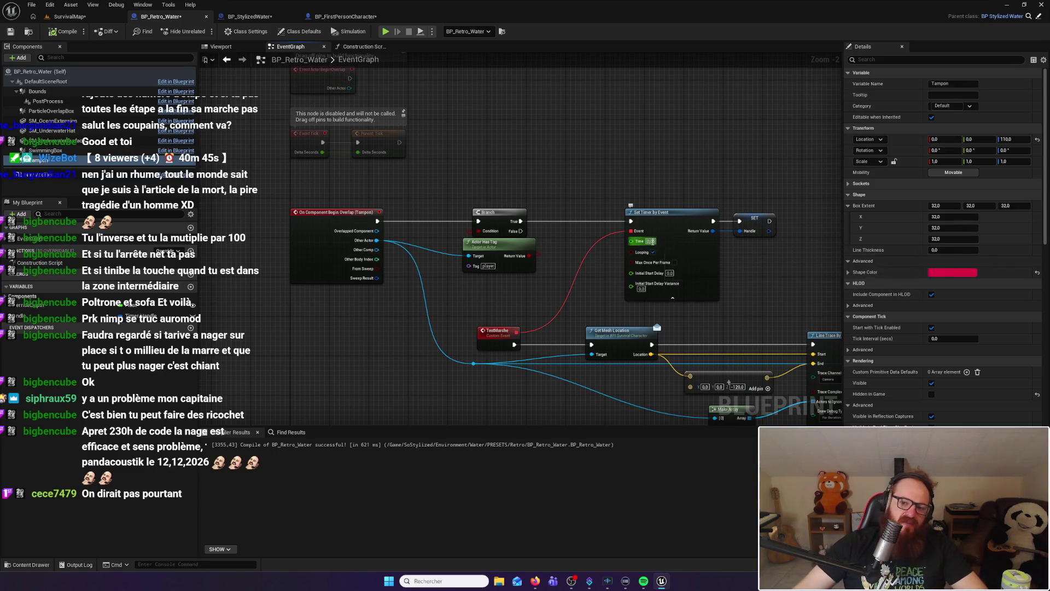
type("0")
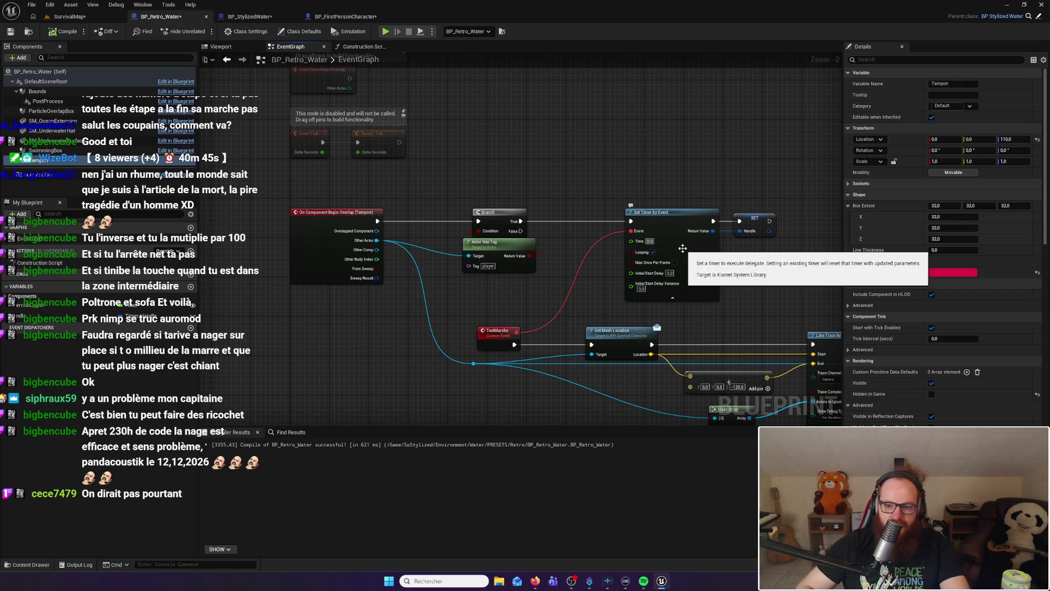
key("Return")
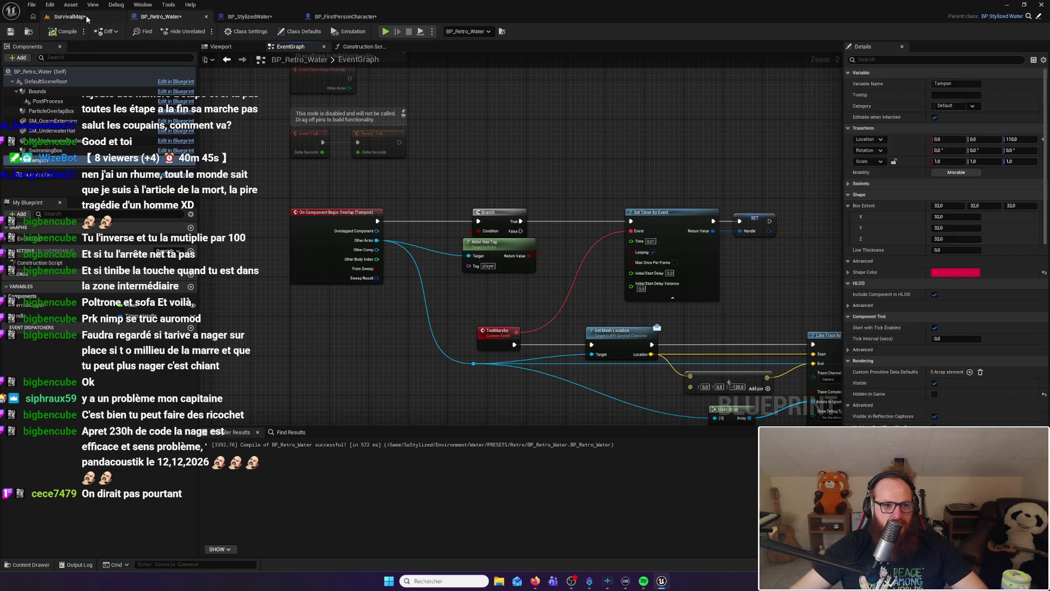
left_click(71, 17)
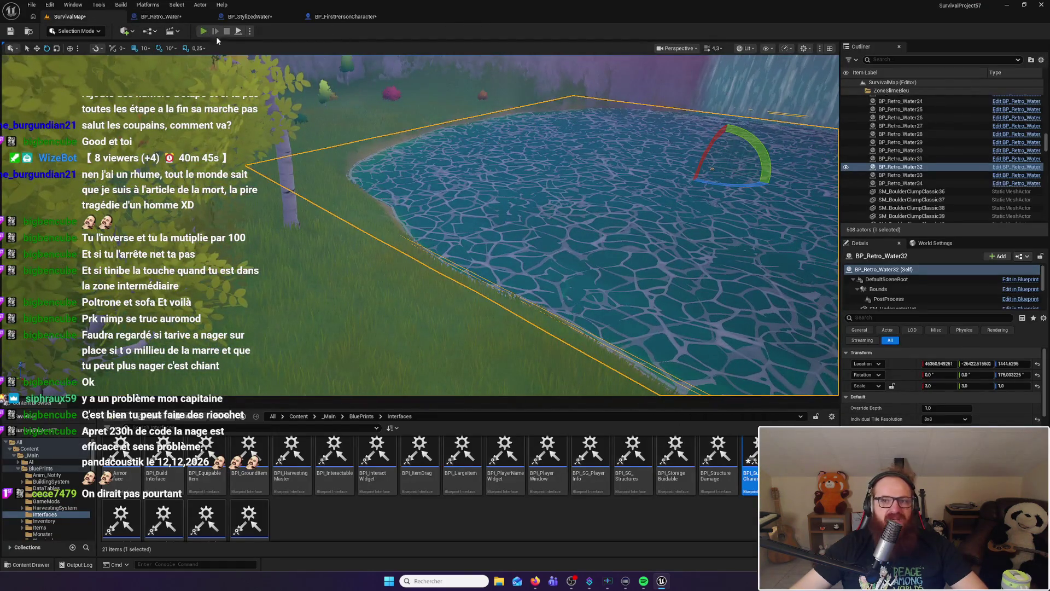
Start a play session and walk the character in and out of the pond several times
key("alt+p")
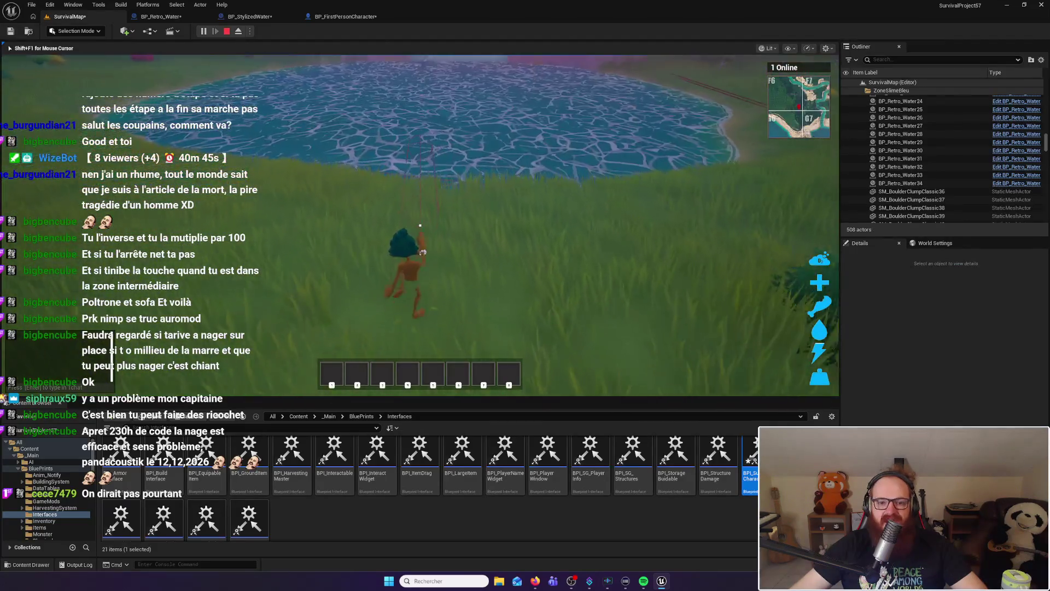
key("w")
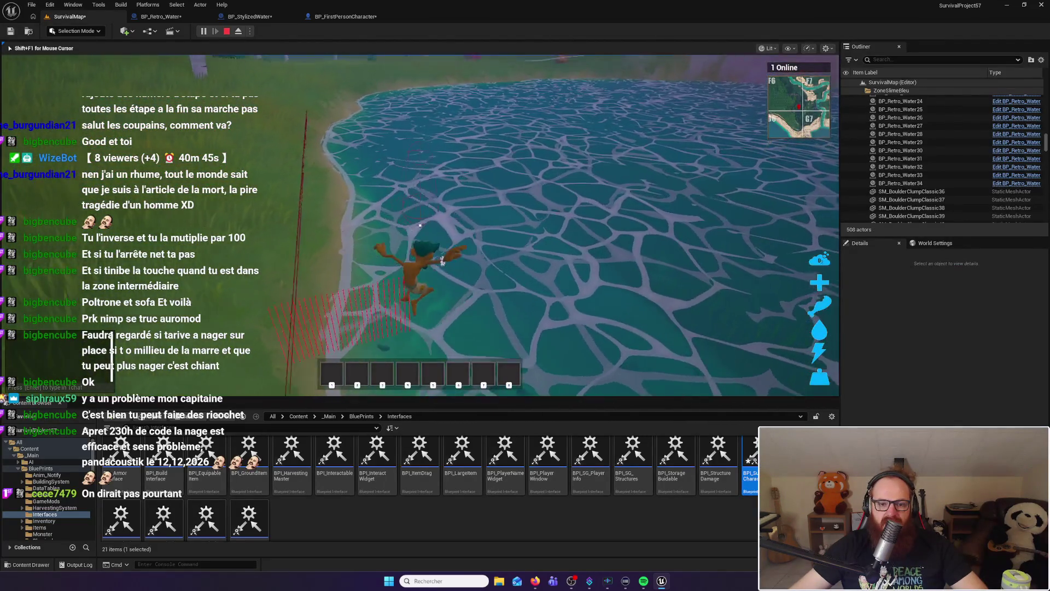
key("w")
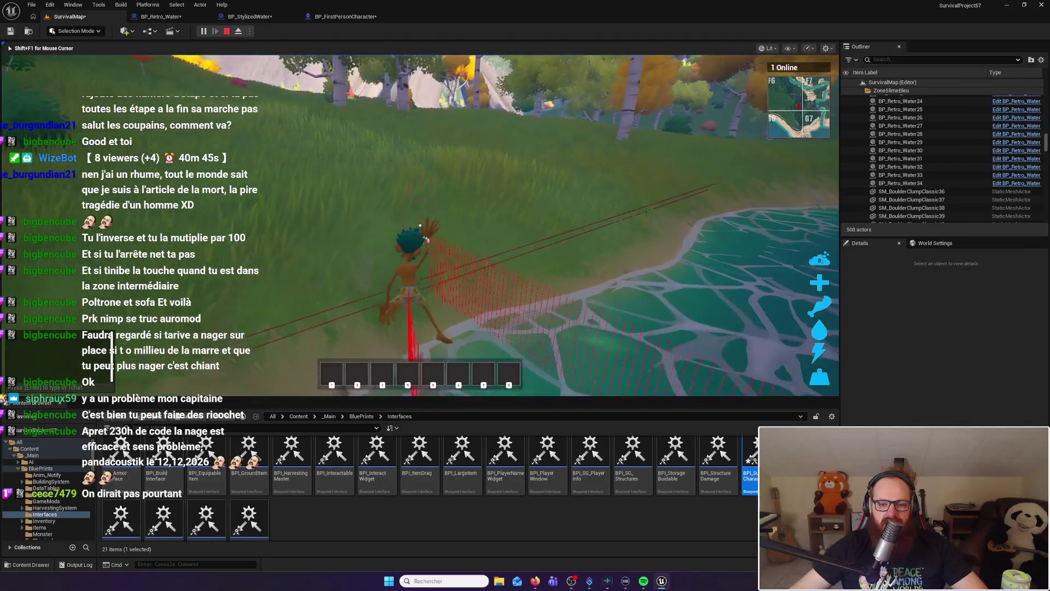
key("w")
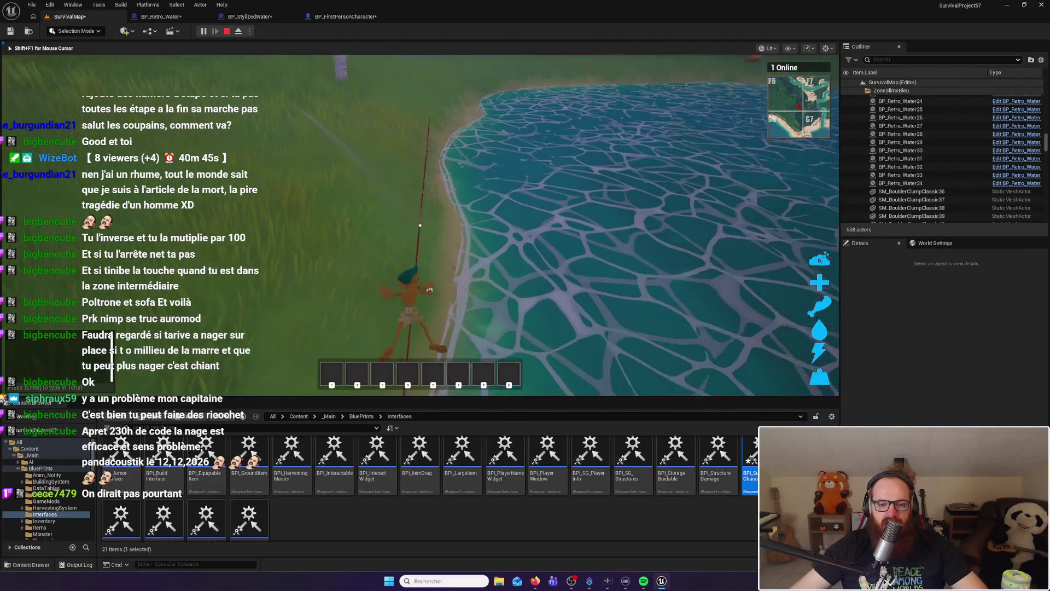
key("w")
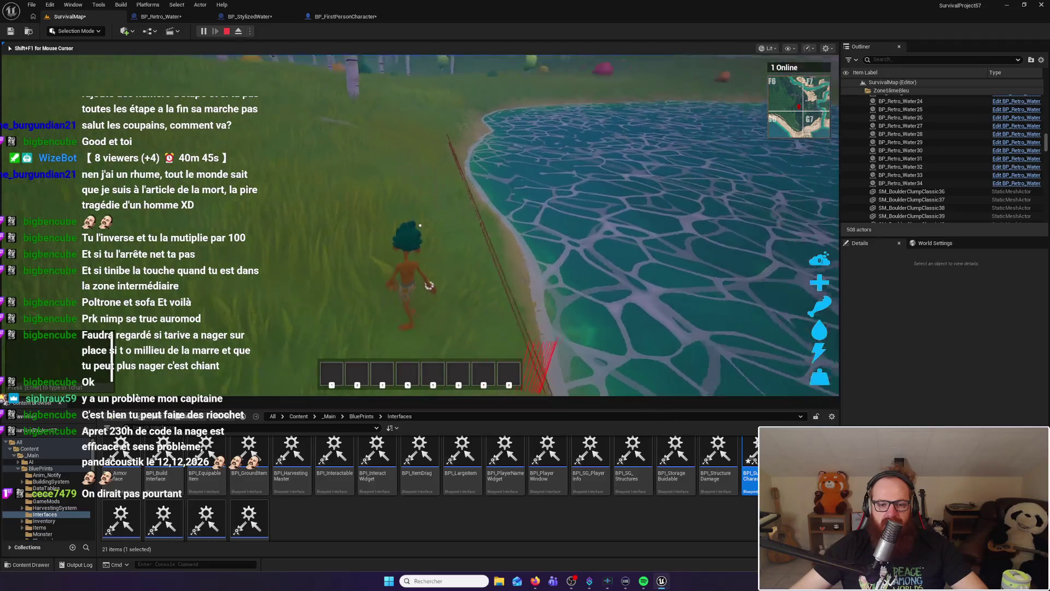
key("w")
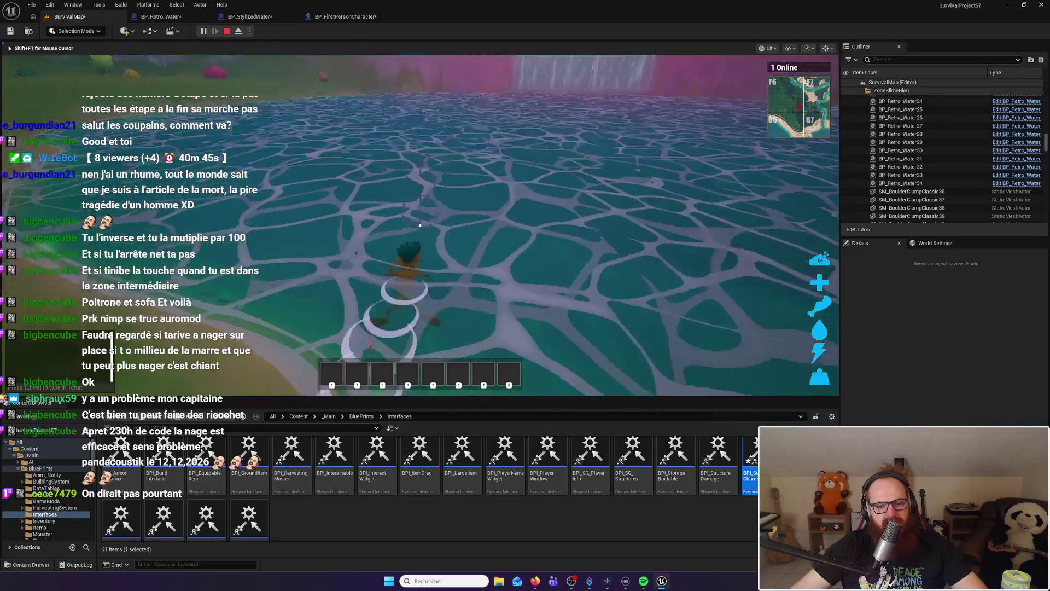
key("w")
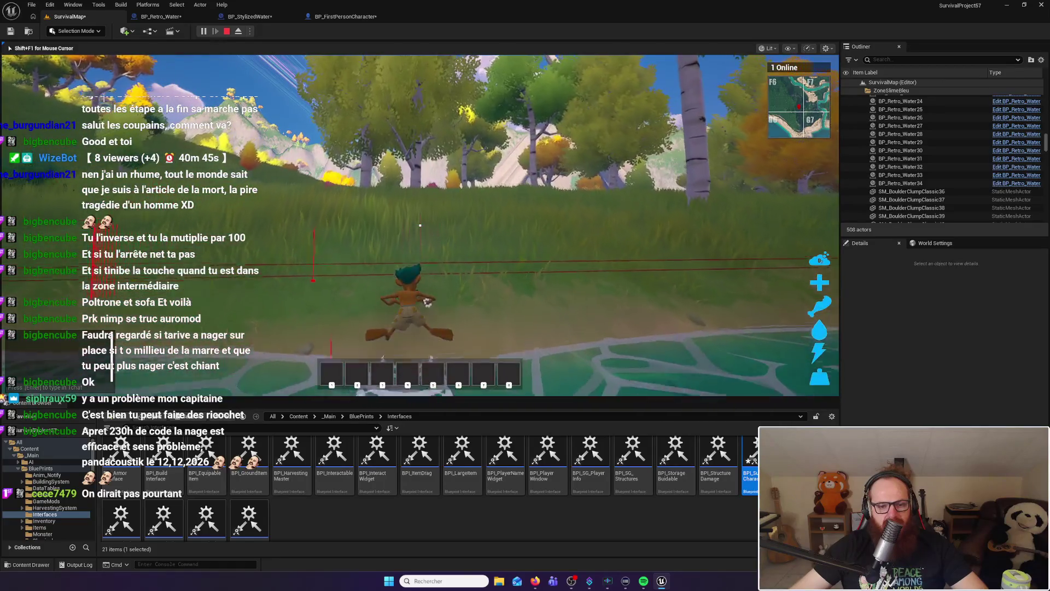
key("w")
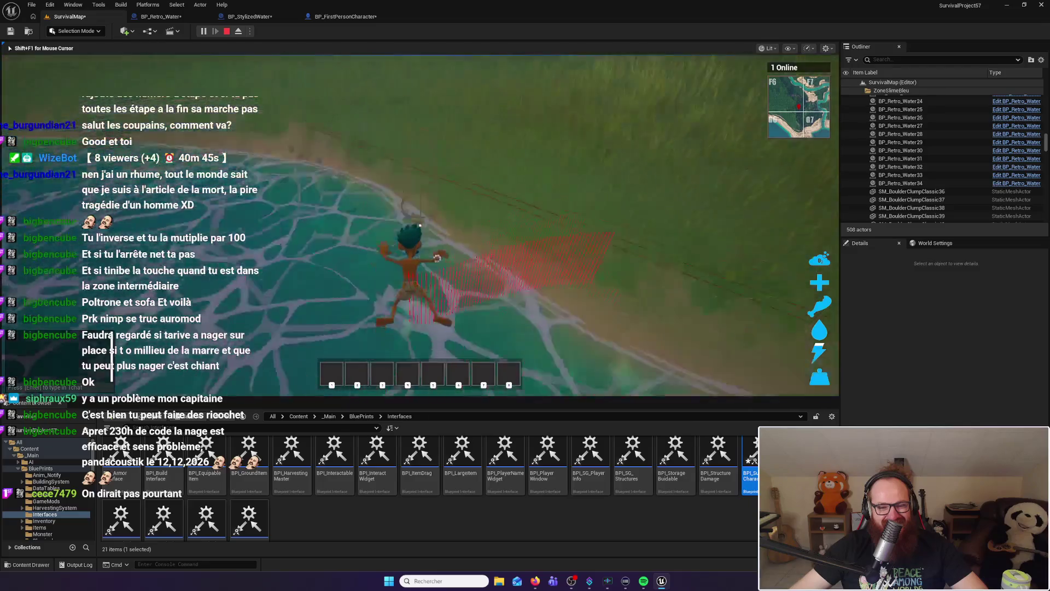
key("w")
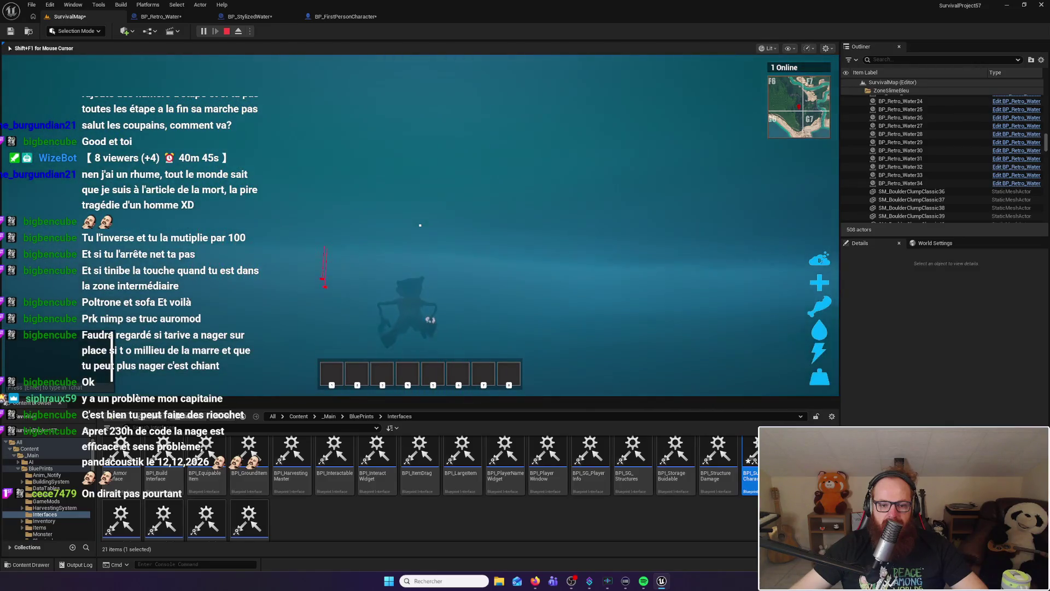
key("w")
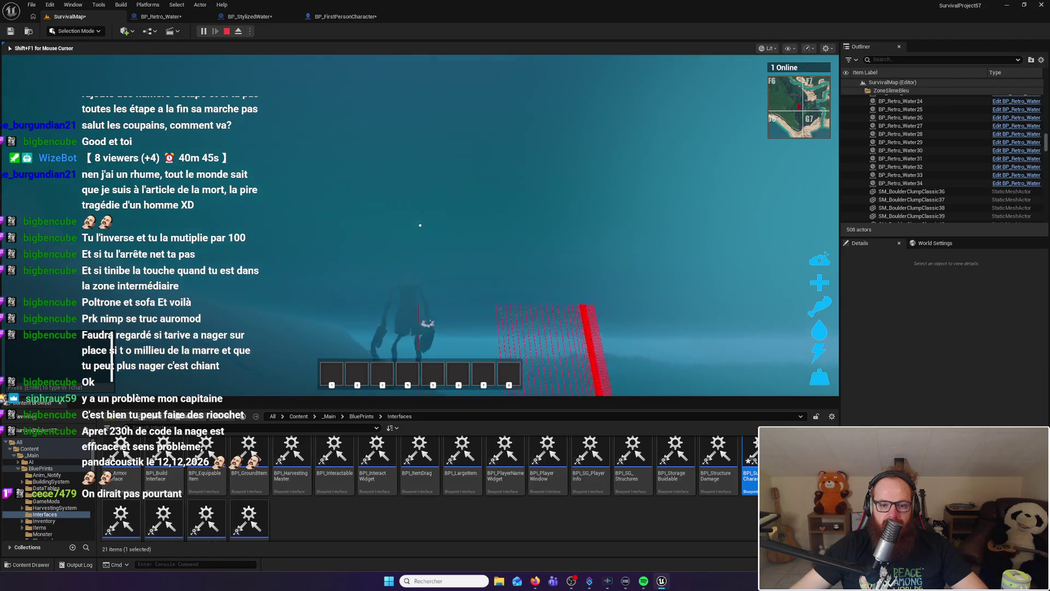
key("w")
key("w")
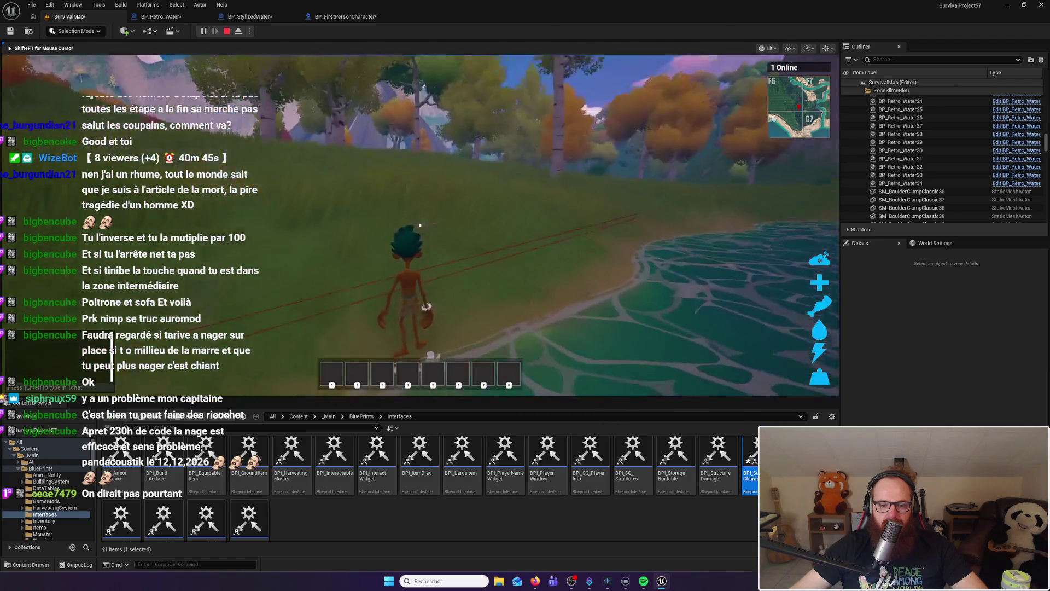
key("w")
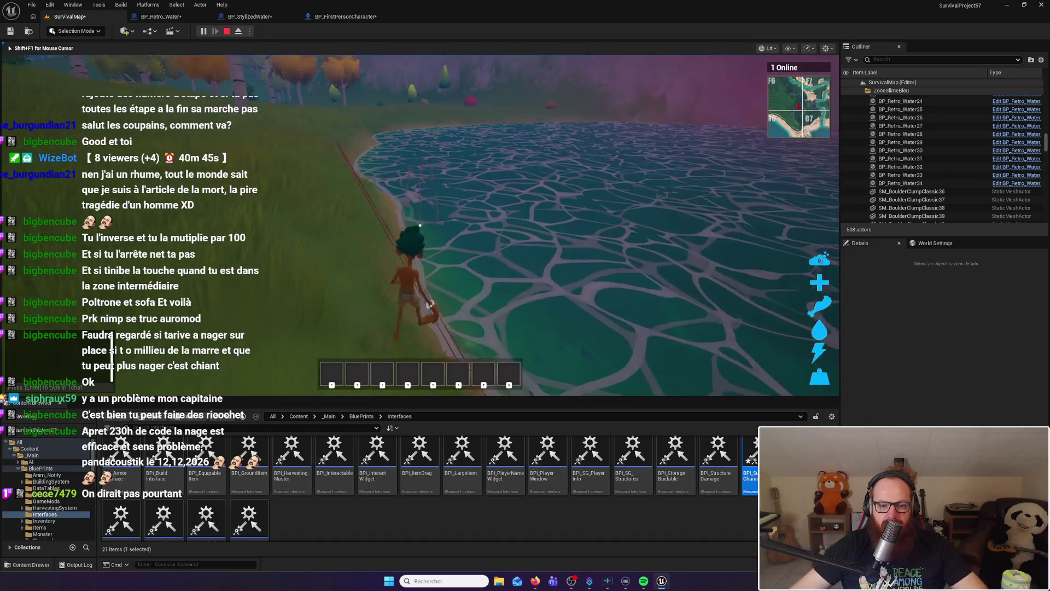
key("w")
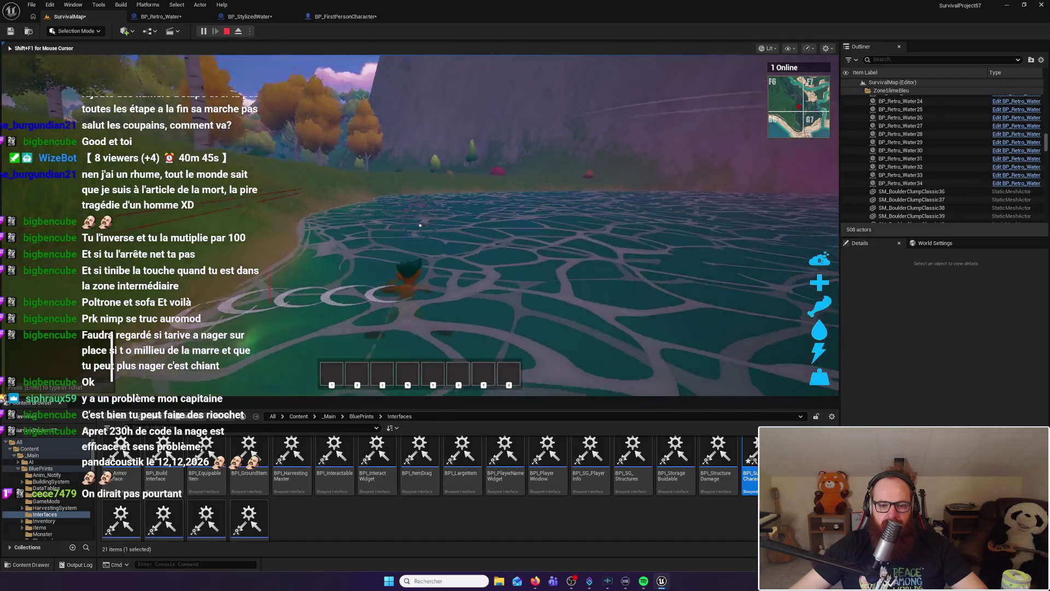
key("w")
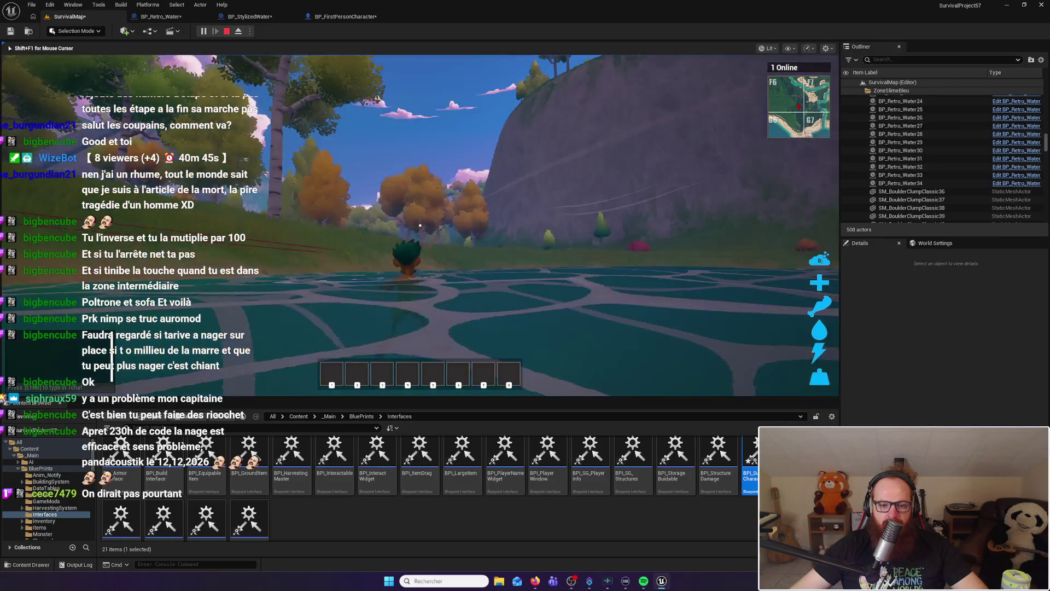
Wade back into the pond, swim toward the cliff shore, and climb out onto the grass
key("w")
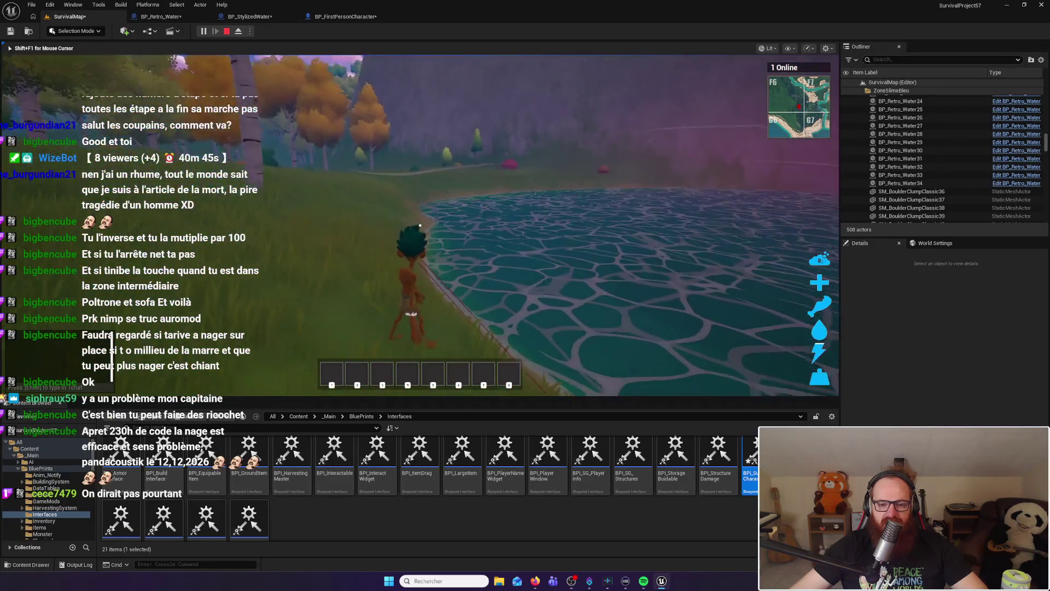
key("w")
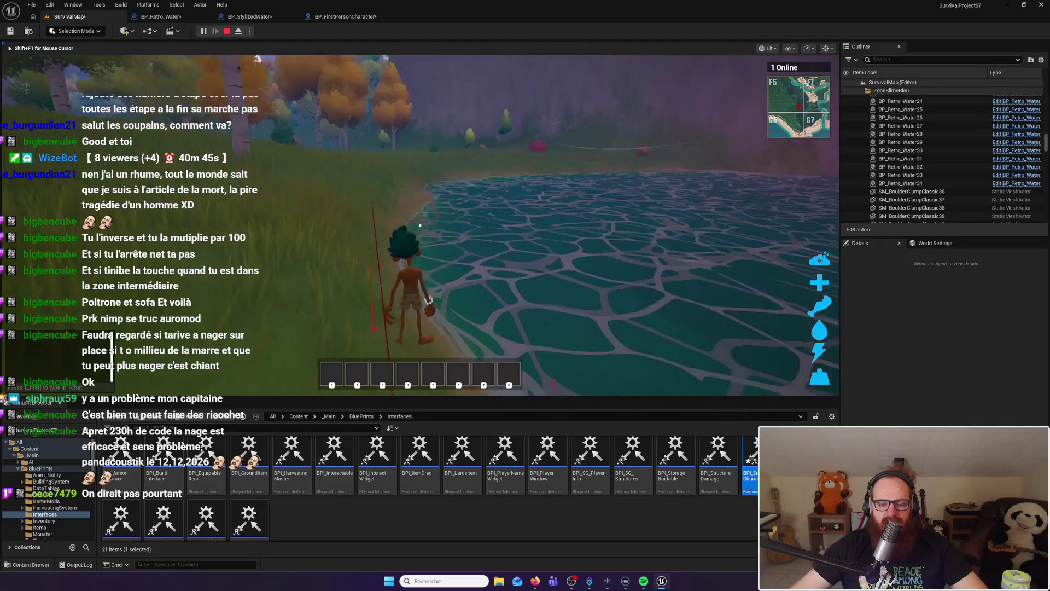
key("w")
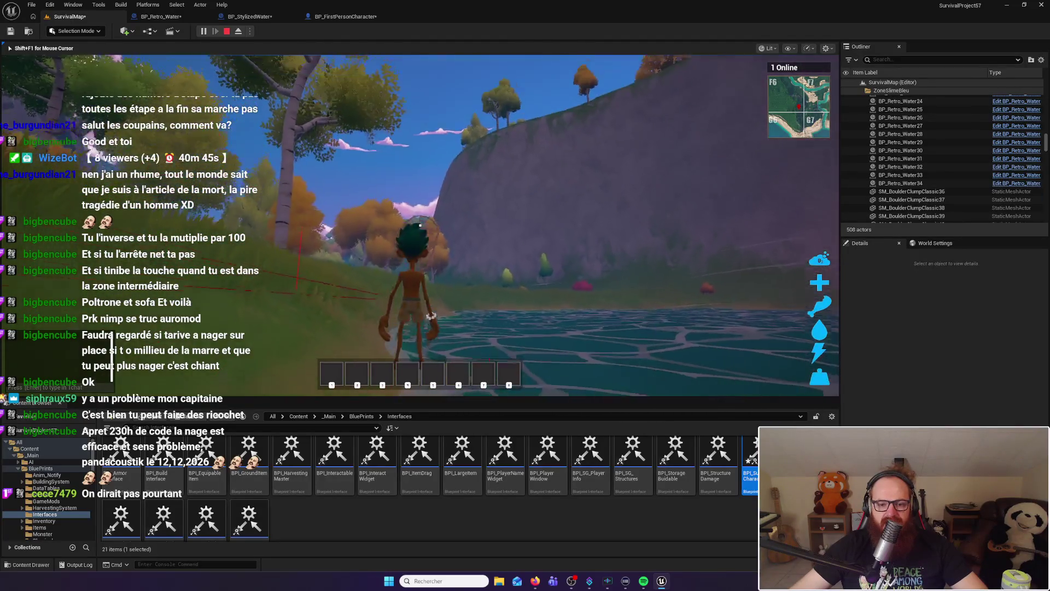
key("w")
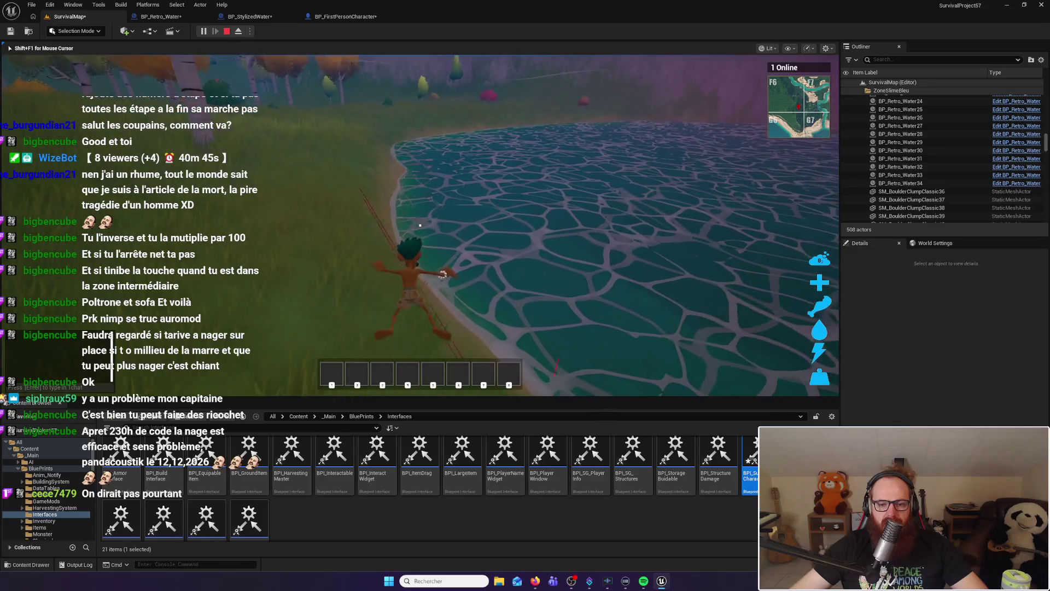
key("w")
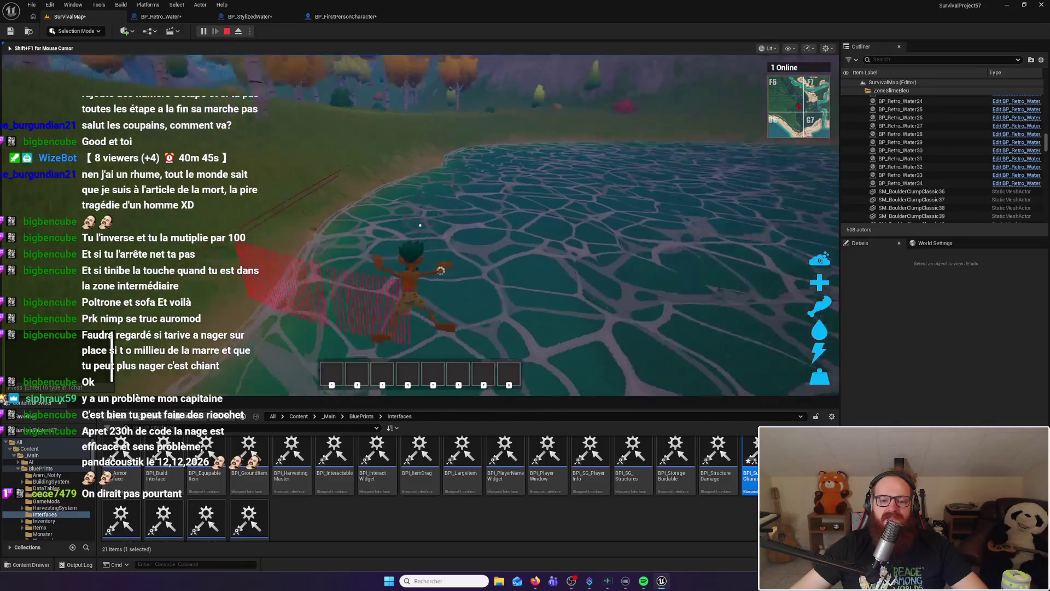
key("w")
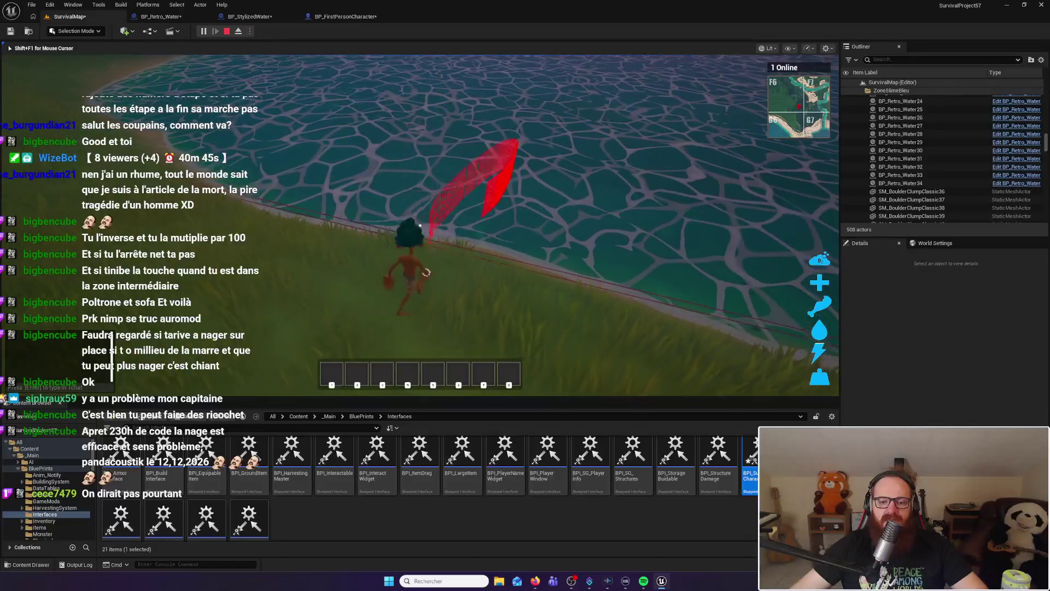
key("w")
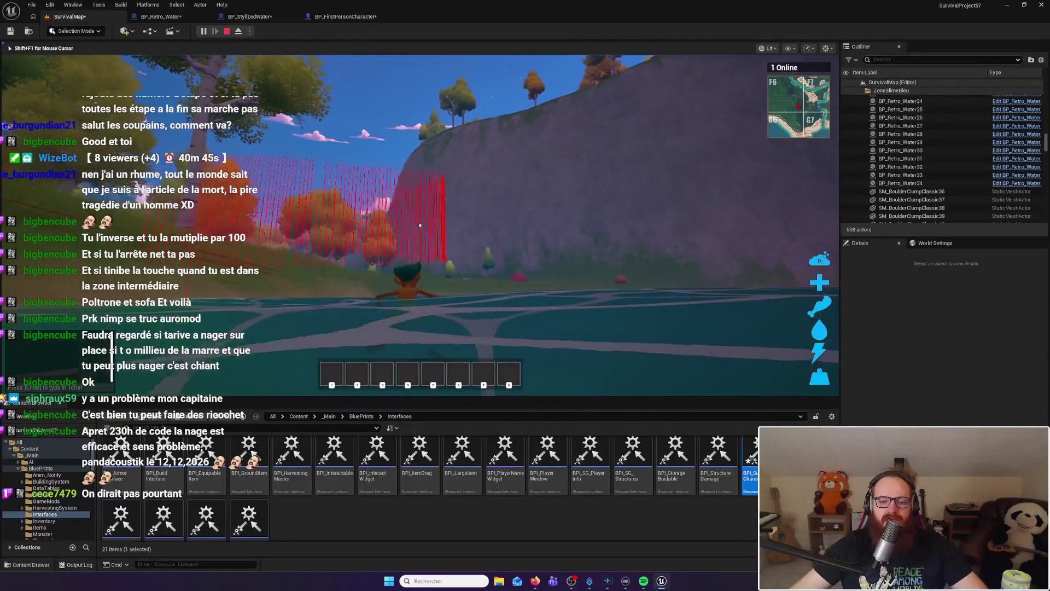
key("w")
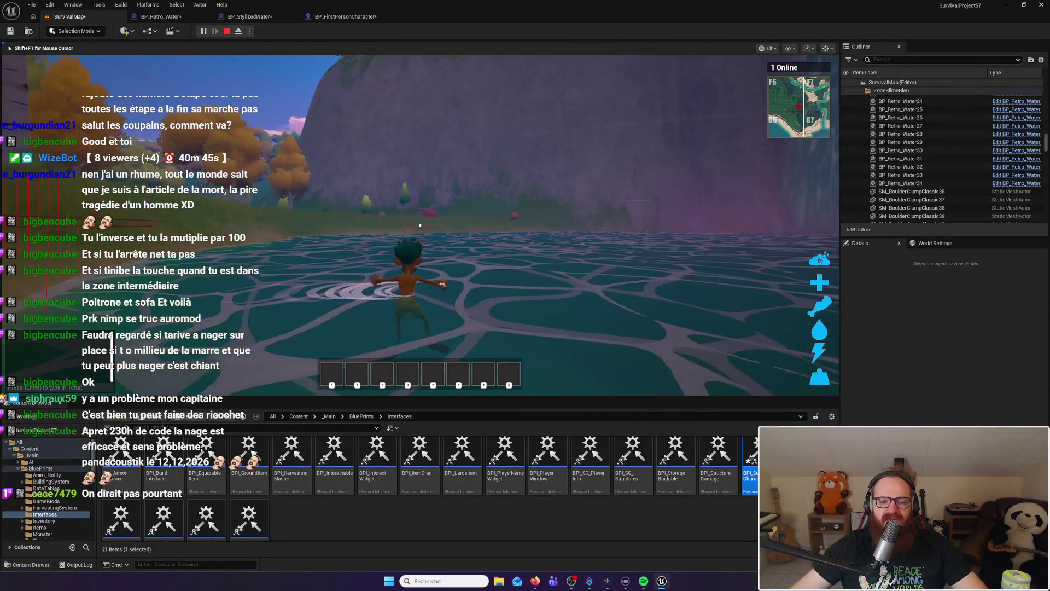
key("w")
key("w")
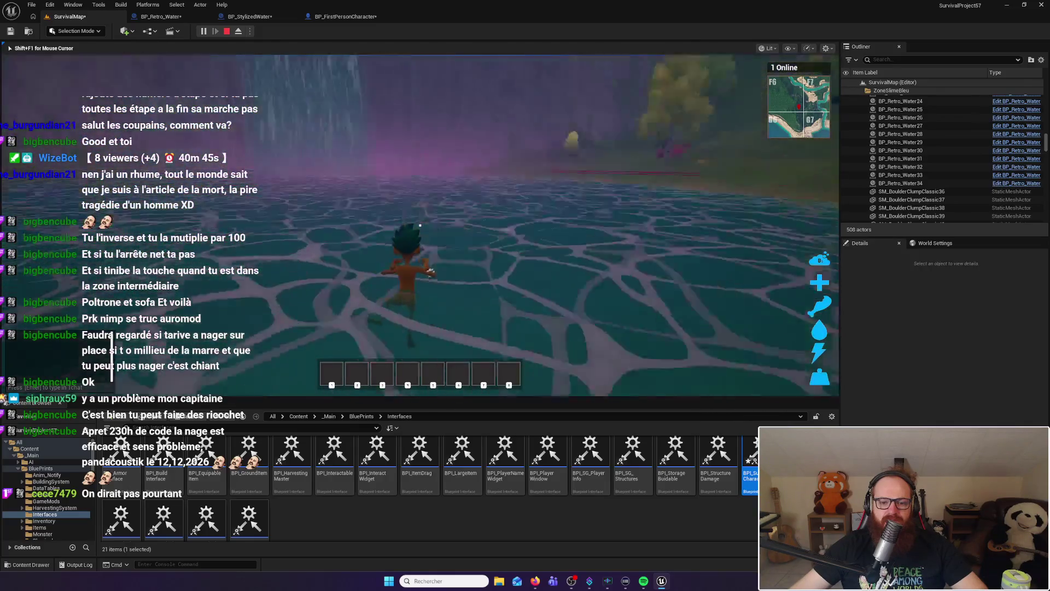
key("w")
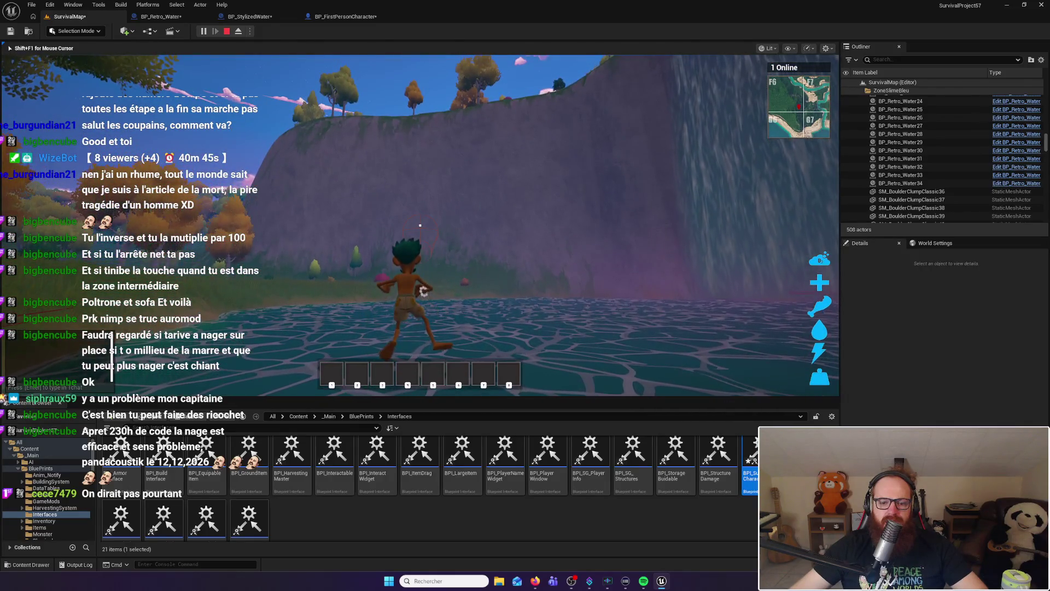
key("w")
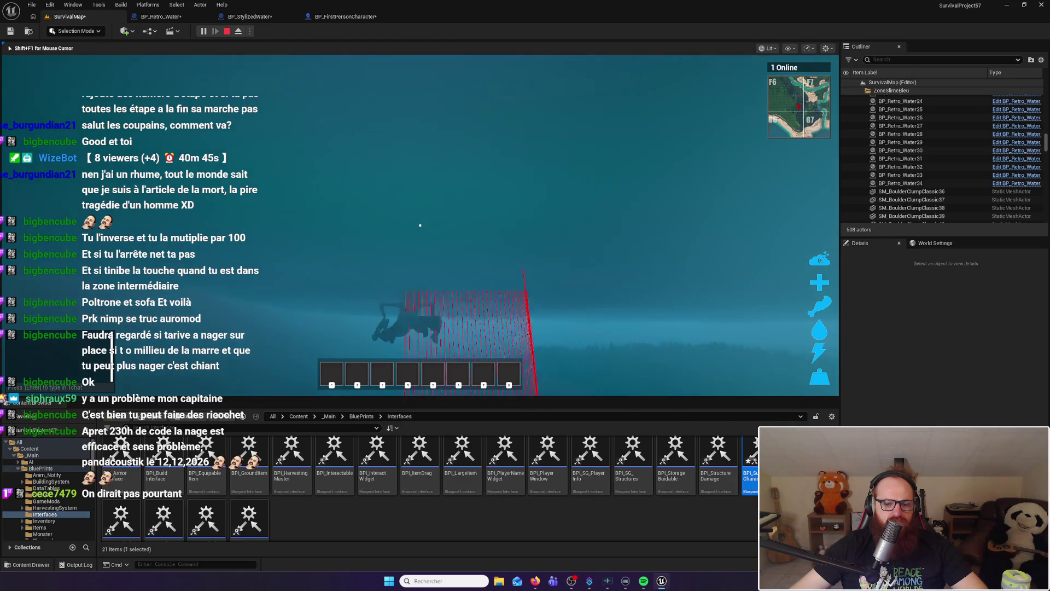
key("w")
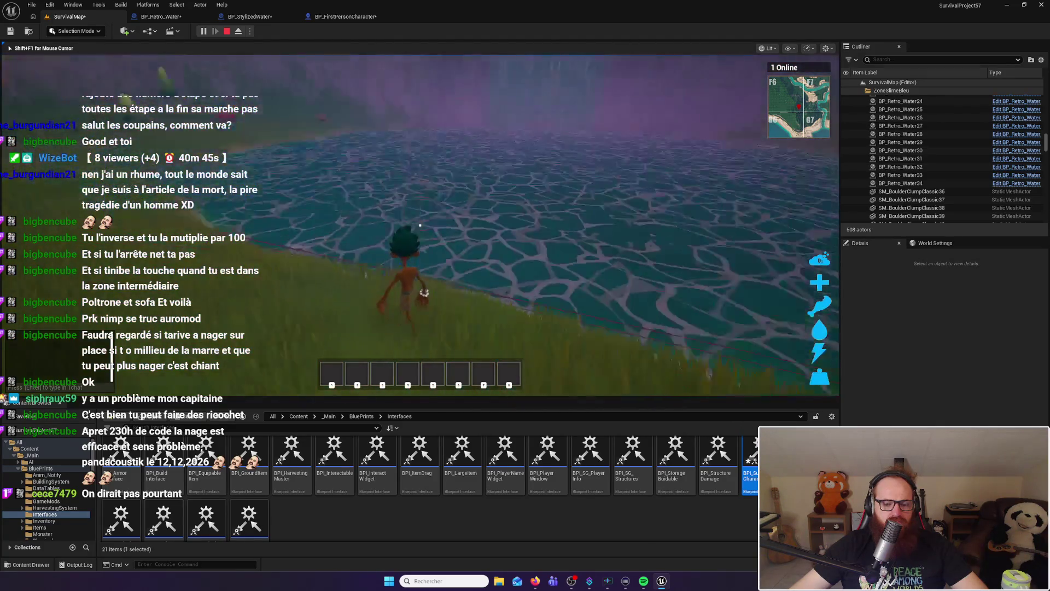
Walk into the pond, dive deep underwater, and end the play session
key("w")
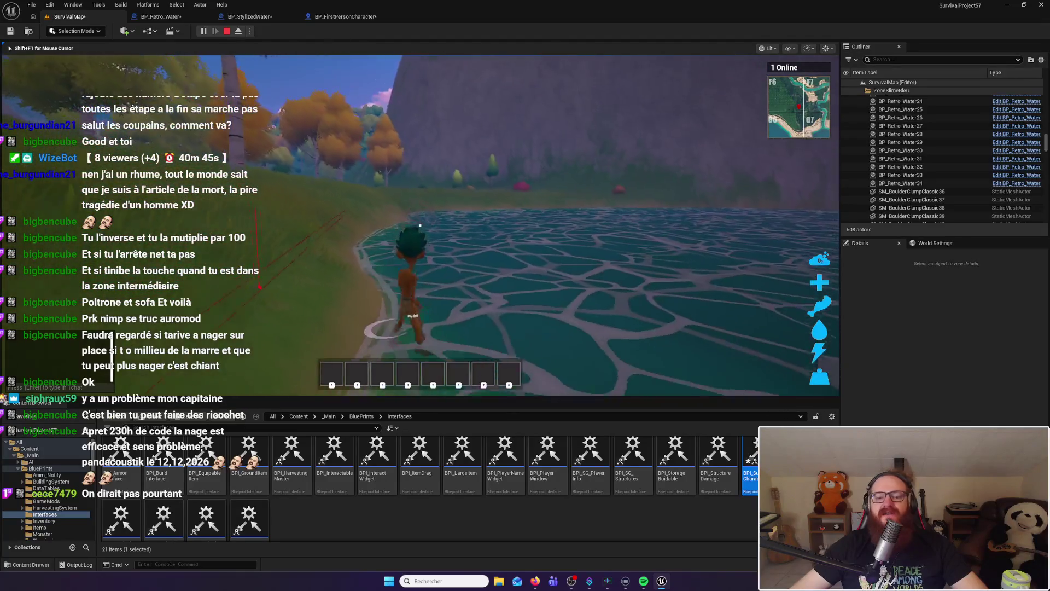
key("w")
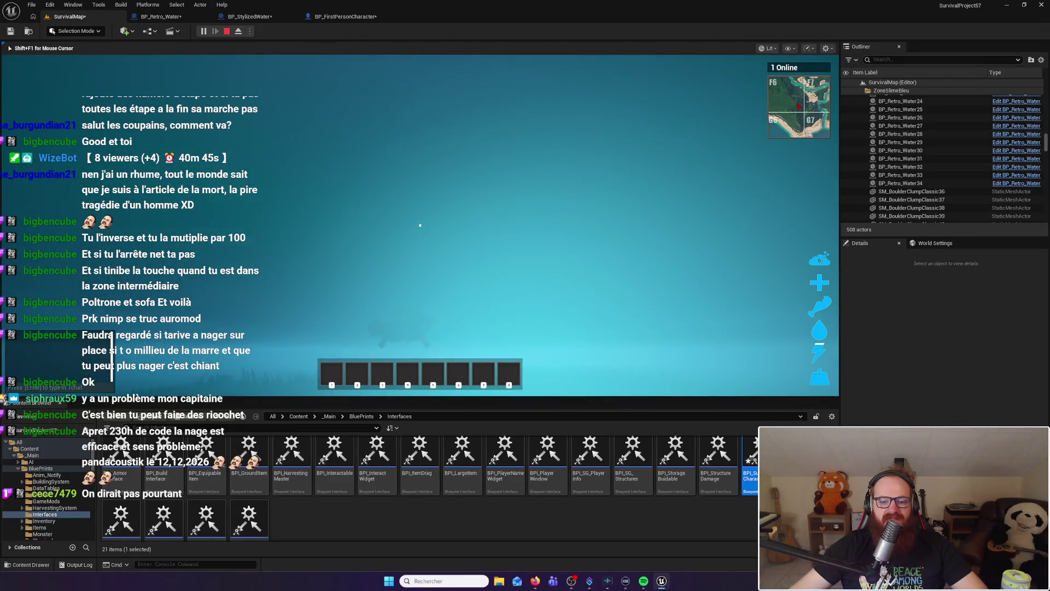
key("w")
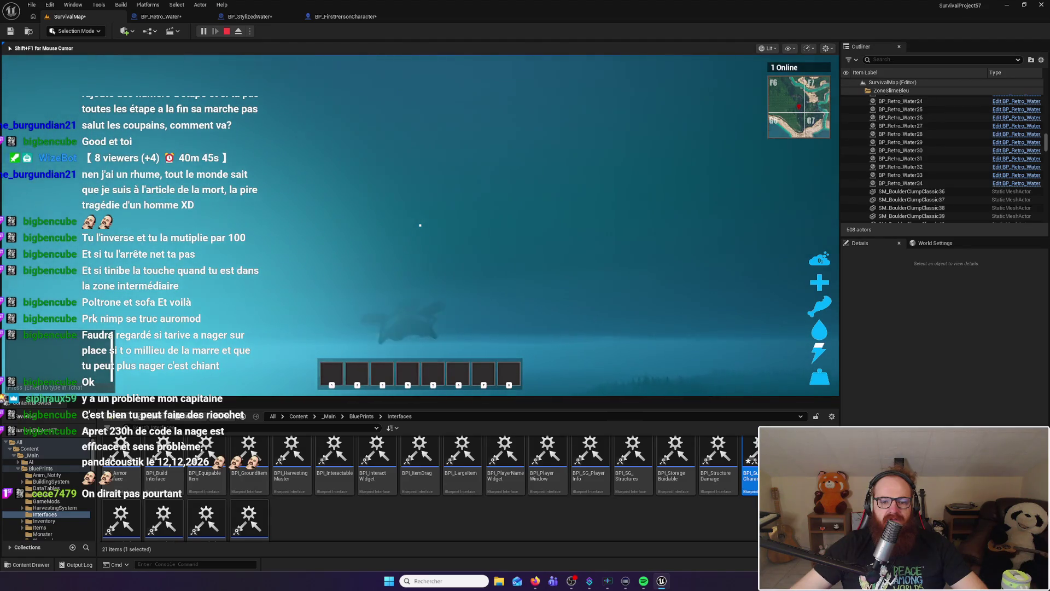
key("w")
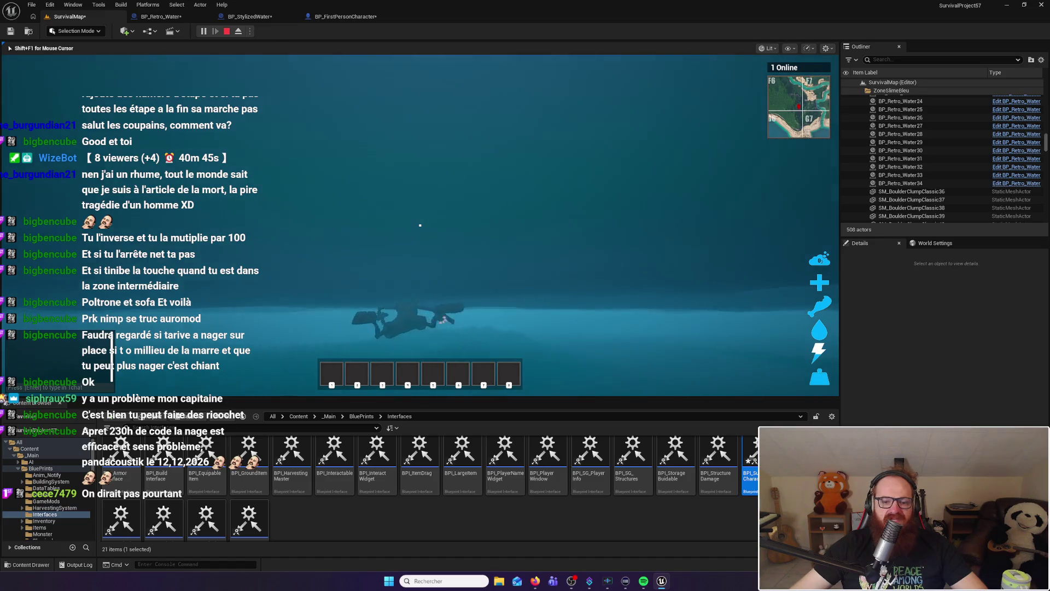
key("Escape")
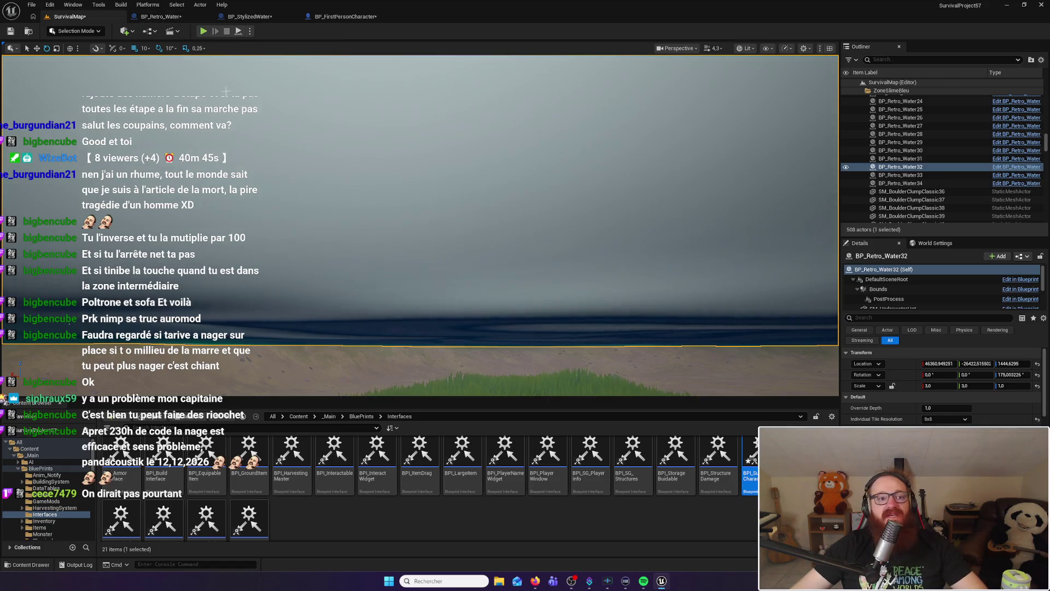
Fly the view to the pond, play, walk the character into the lake to swim, then stop
left_click(298, 116)
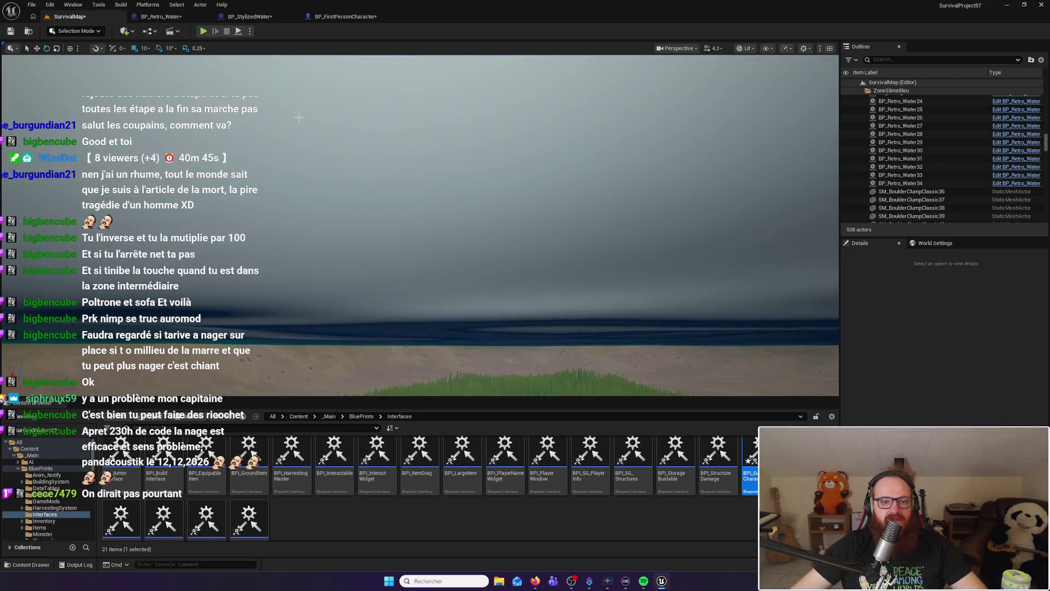
left_click_drag(358, 121, 357, 122)
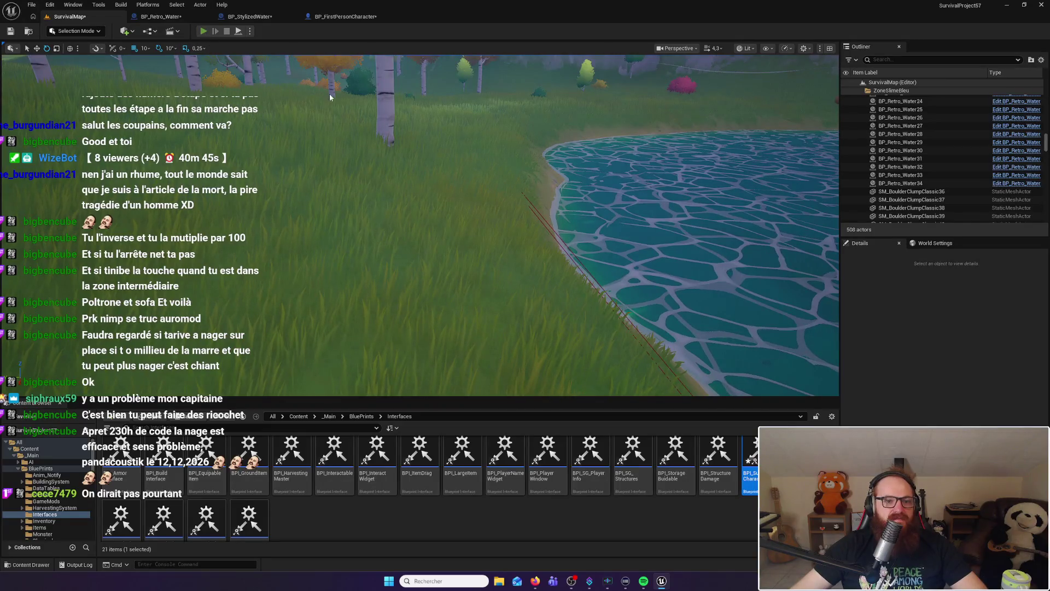
key("alt+p")
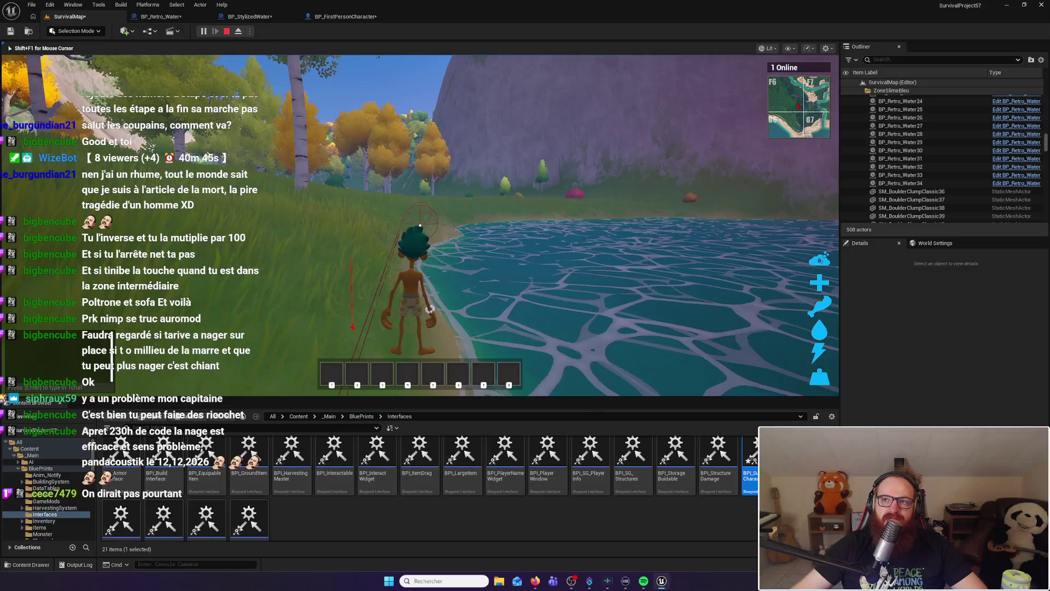
key("w")
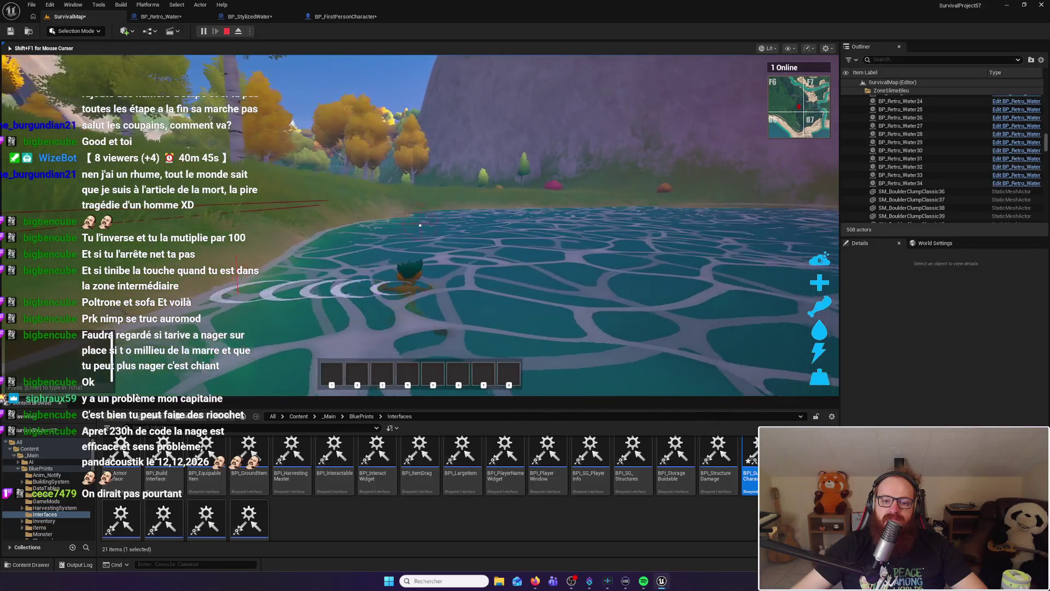
key("Escape")
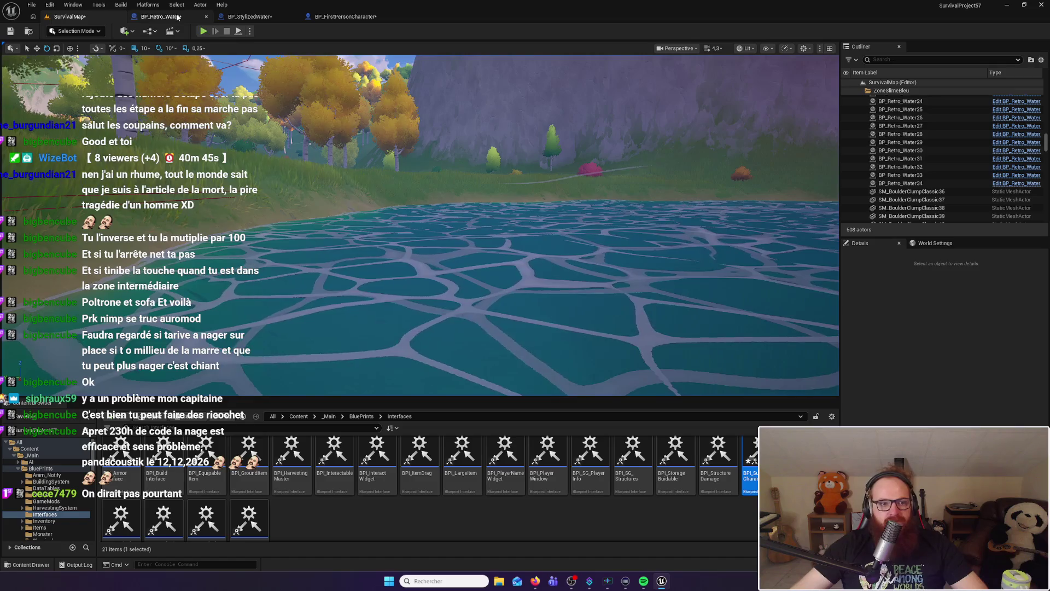
left_click(176, 17)
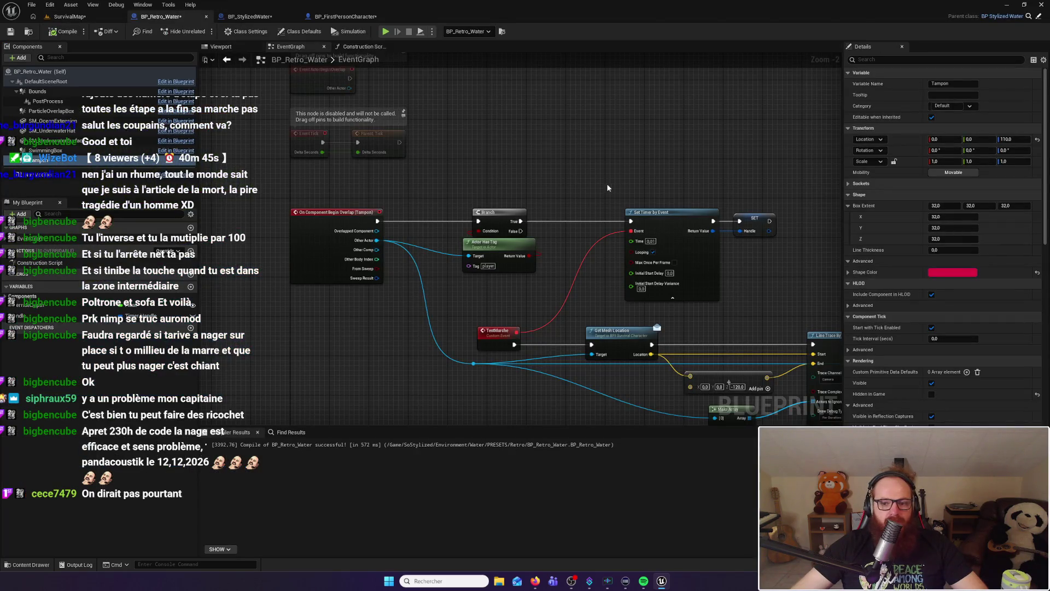
Review the BP_Retro_Water and BP_StylizedWater graphs, then open BPI_SurvivalCharacter from SurvivalMap's Content Browser
left_click_drag(617, 179, 540, 138)
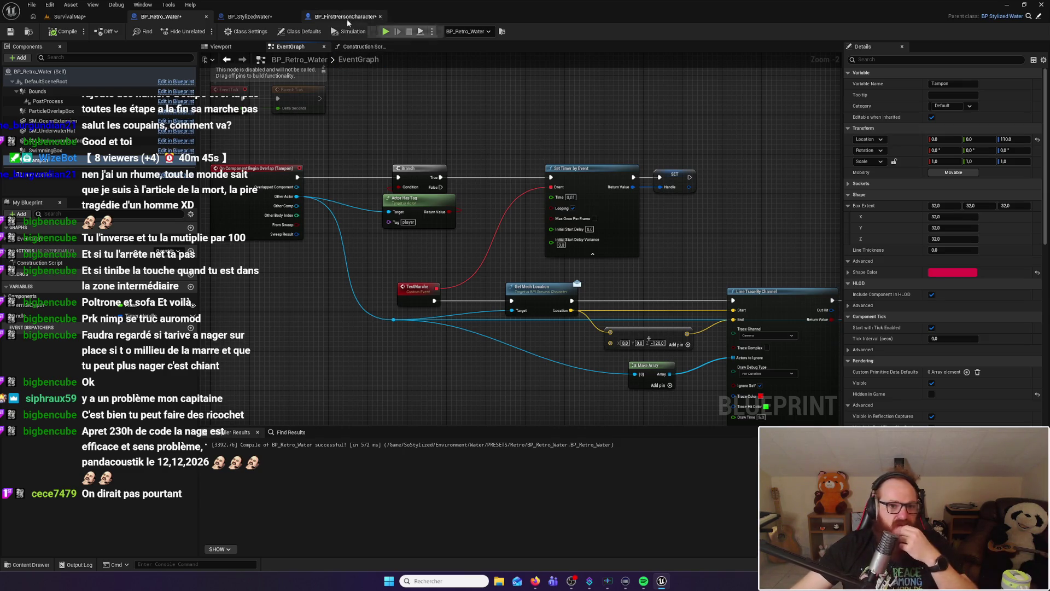
left_click(255, 18)
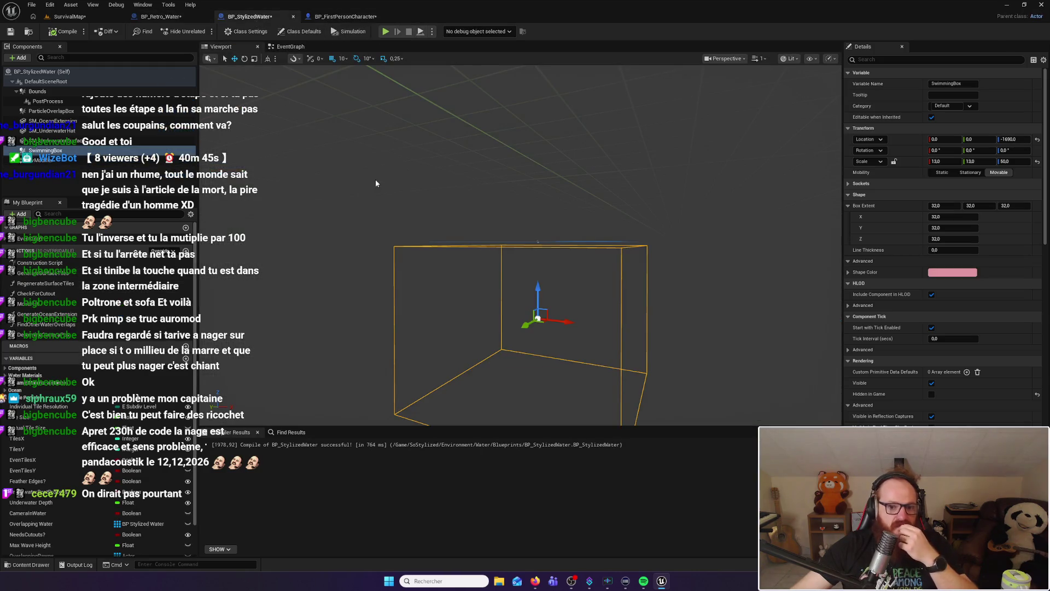
left_click(161, 16)
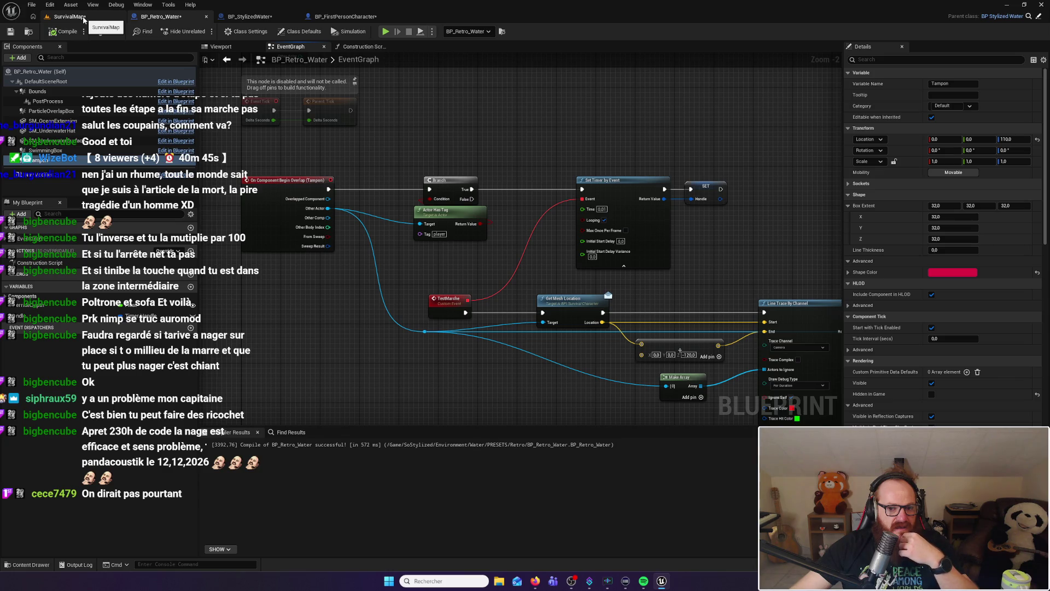
left_click(69, 17)
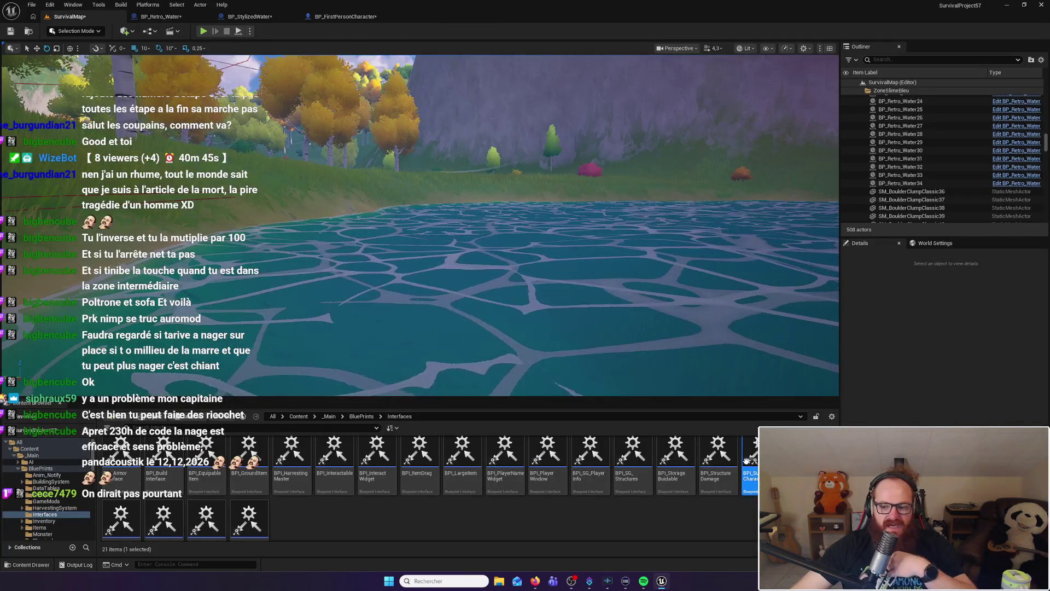
double_click(754, 457)
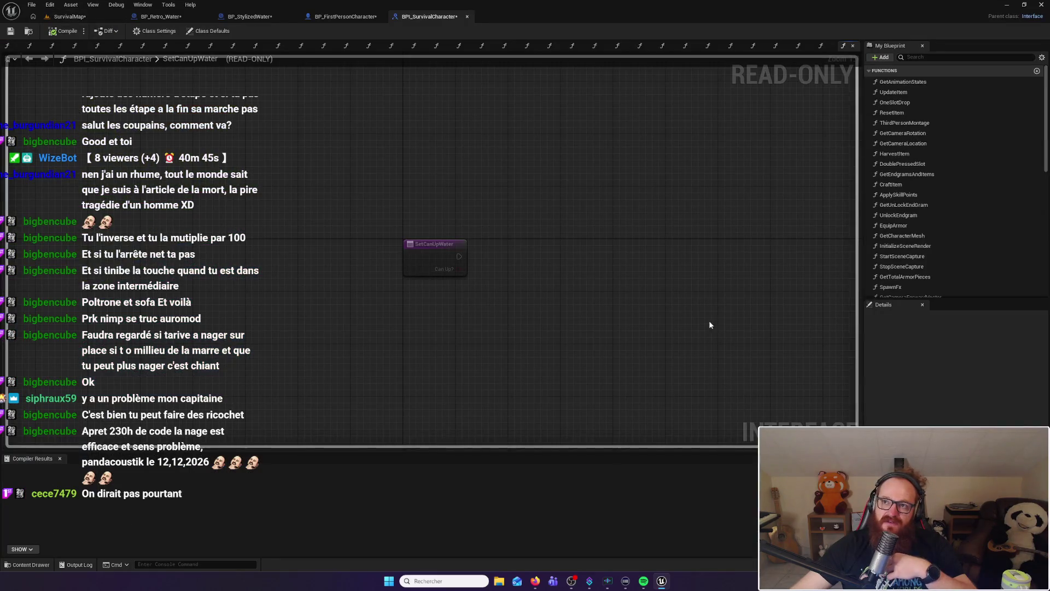
Create a new interface function named GetIsSwimming? in BPI_SurvivalCharacter and compile the interface
scroll(962, 255, "down", 10)
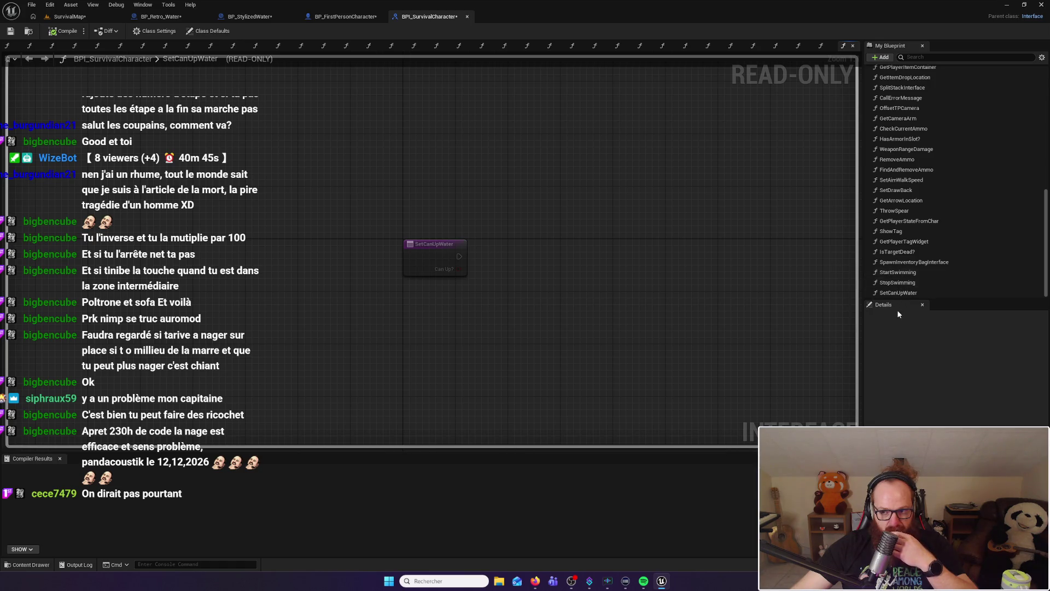
left_click(883, 57)
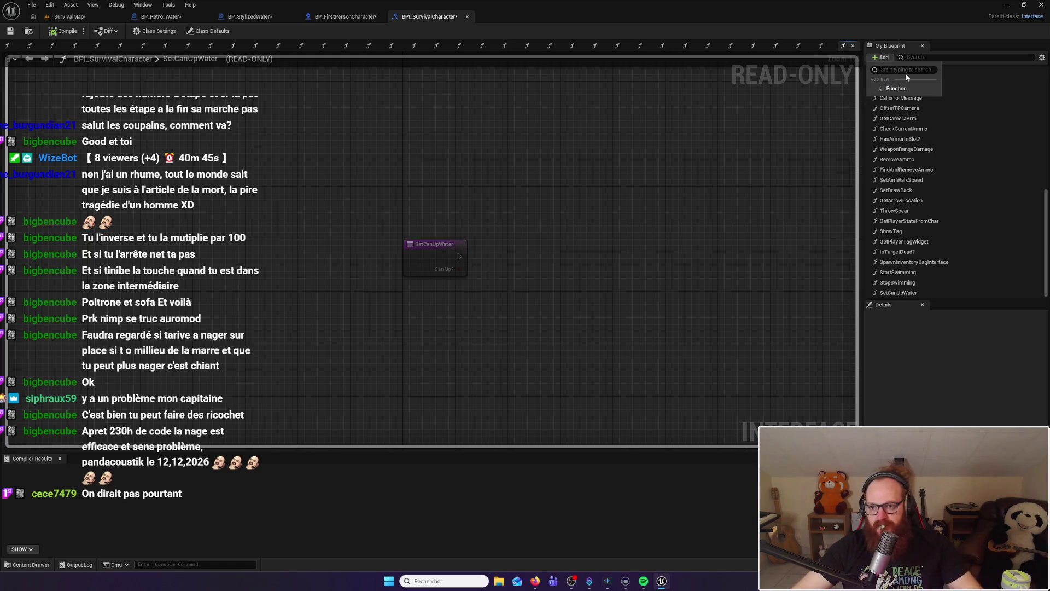
left_click(898, 89)
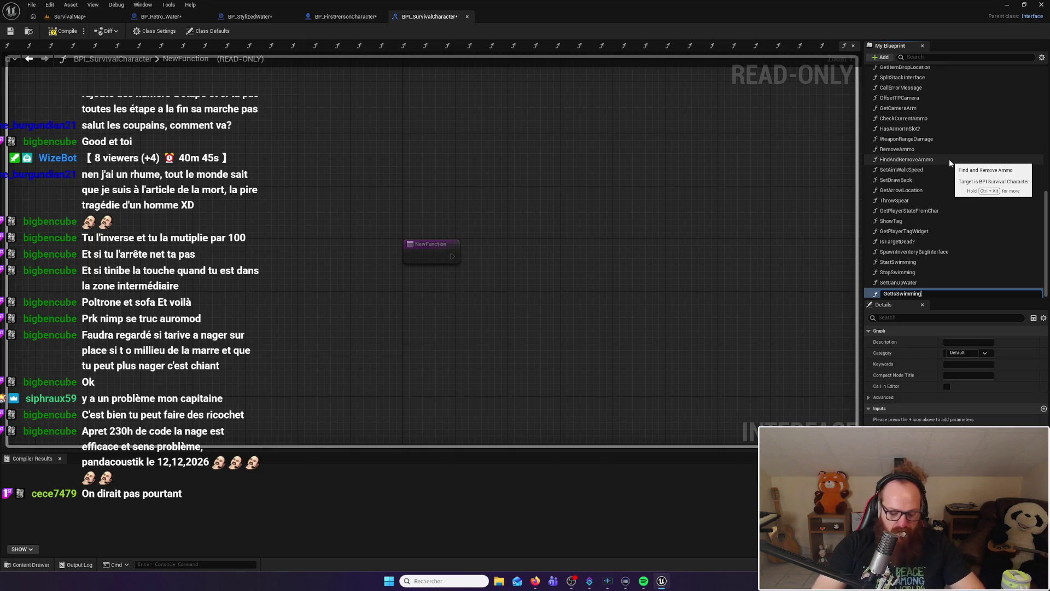
type("?")
key("Return")
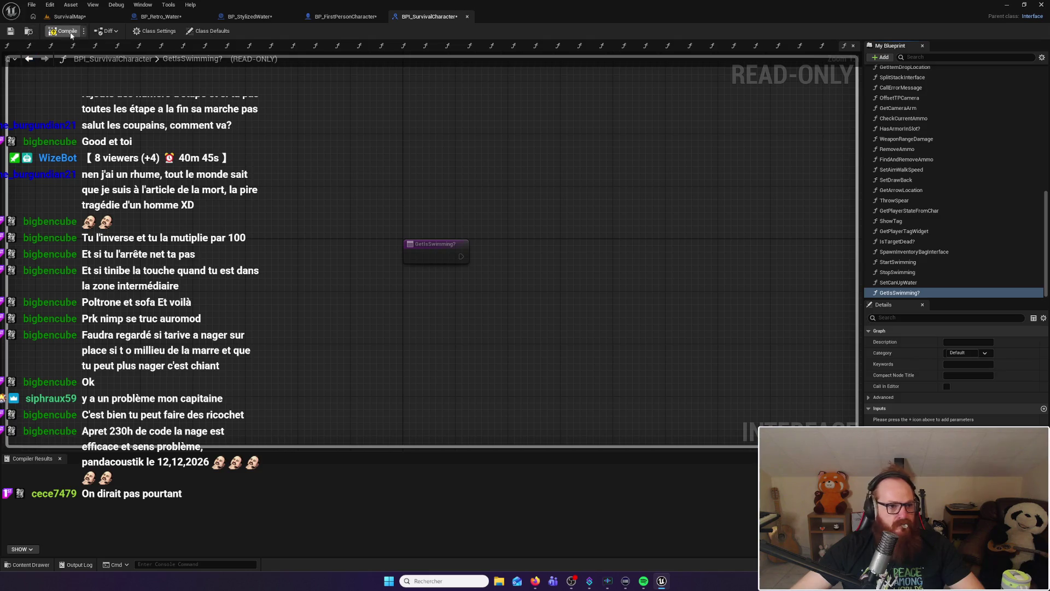
left_click(66, 33)
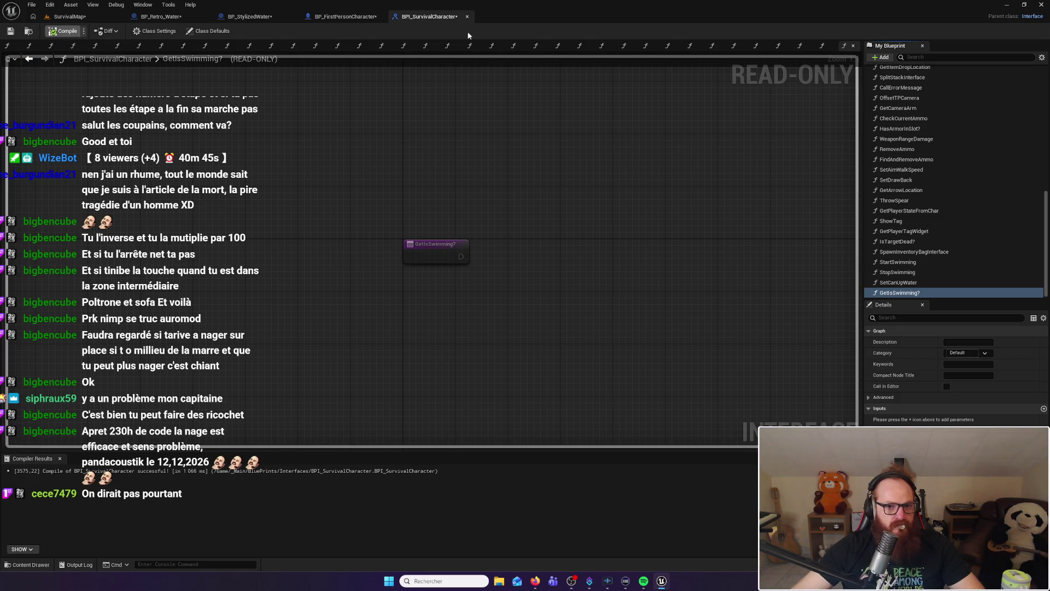
left_click(350, 17)
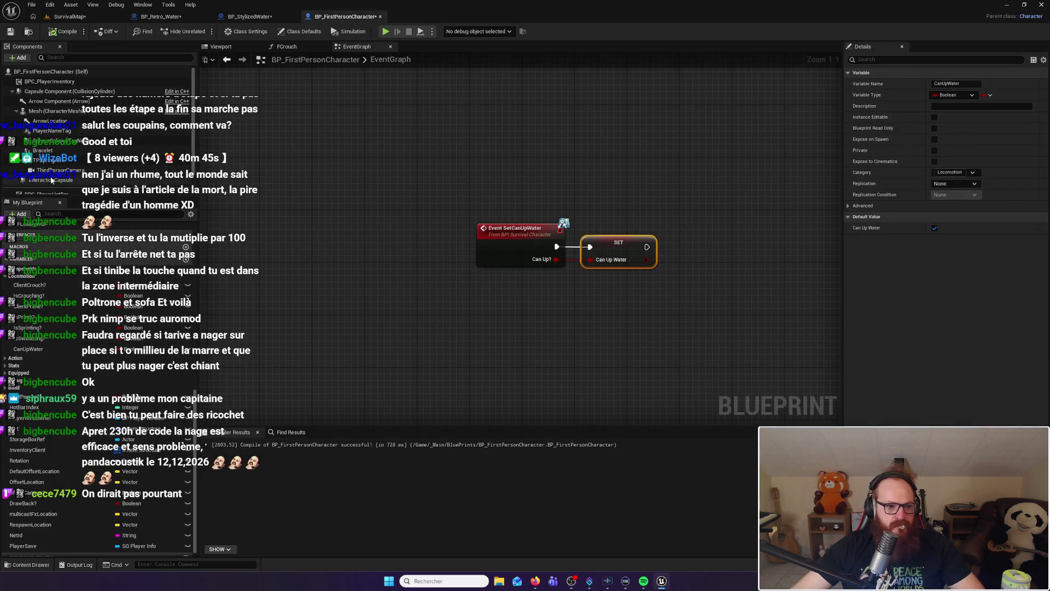
Add an Event GetIsSwimming? node and move it with SetCanUpWater to a free spot
left_click(55, 248)
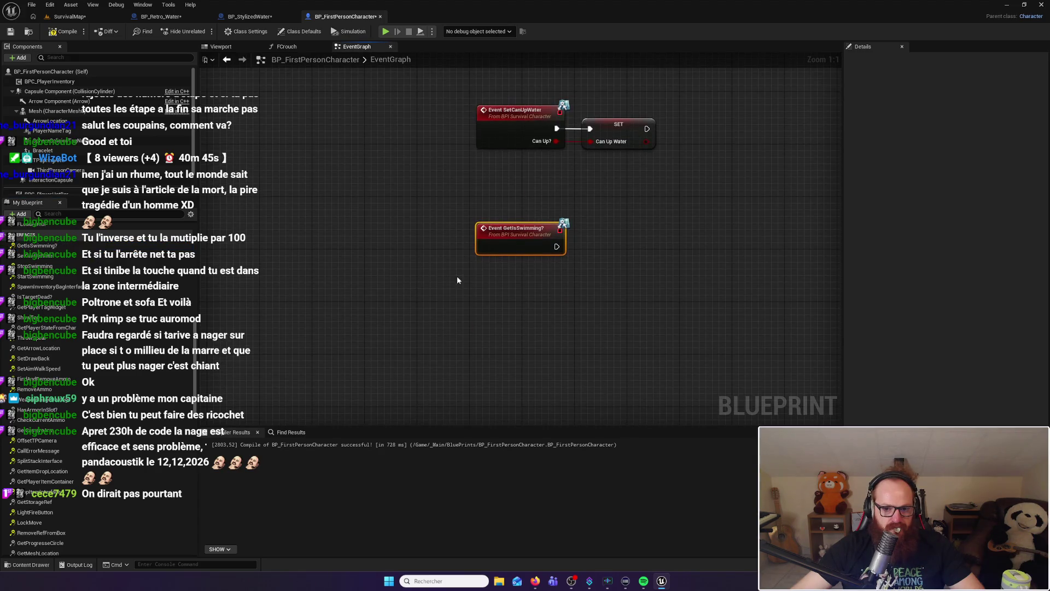
scroll(517, 314, "down", 12)
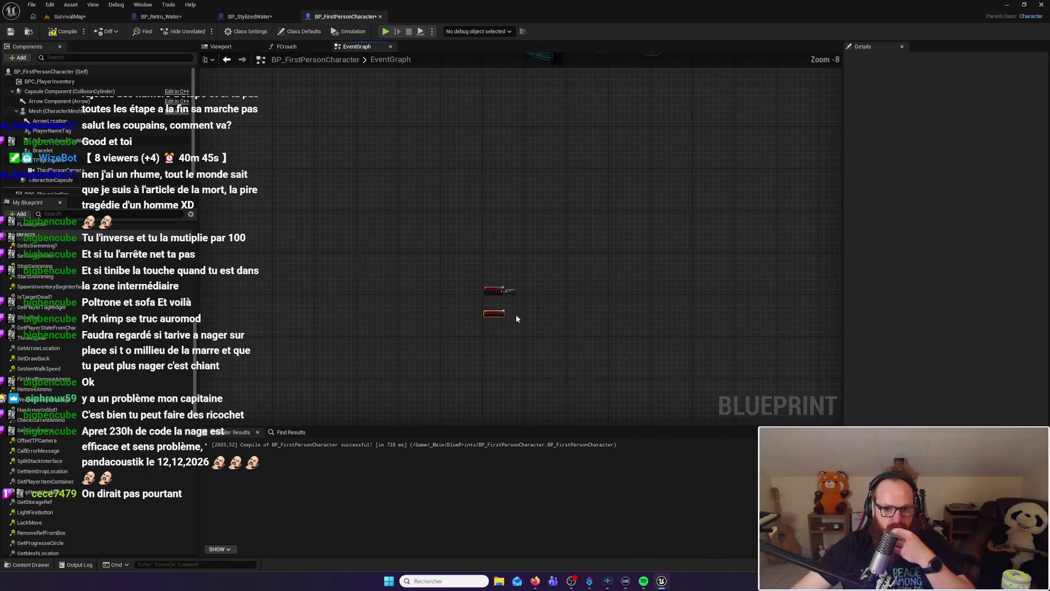
scroll(566, 317, "up", 5)
left_click_drag(383, 253, 477, 355)
mouse_move(428, 284)
left_mouse_down()
mouse_move(429, 234)
mouse_move(546, 176)
mouse_move(312, 422)
mouse_move(475, 408)
mouse_move(539, 322)
left_mouse_up()
scroll(467, 267, "up", 6)
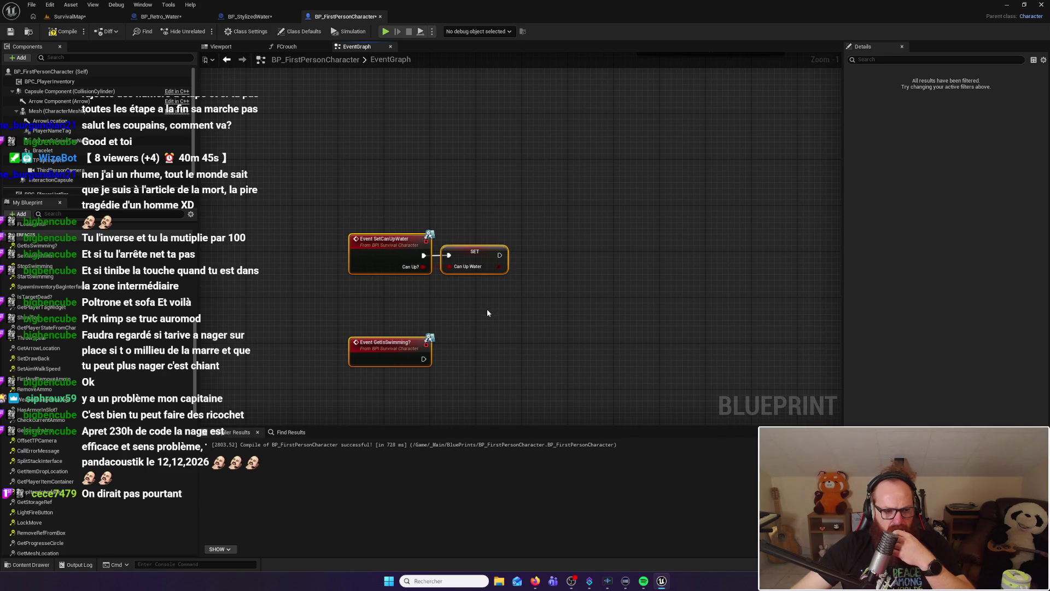
left_click_drag(378, 325, 388, 315)
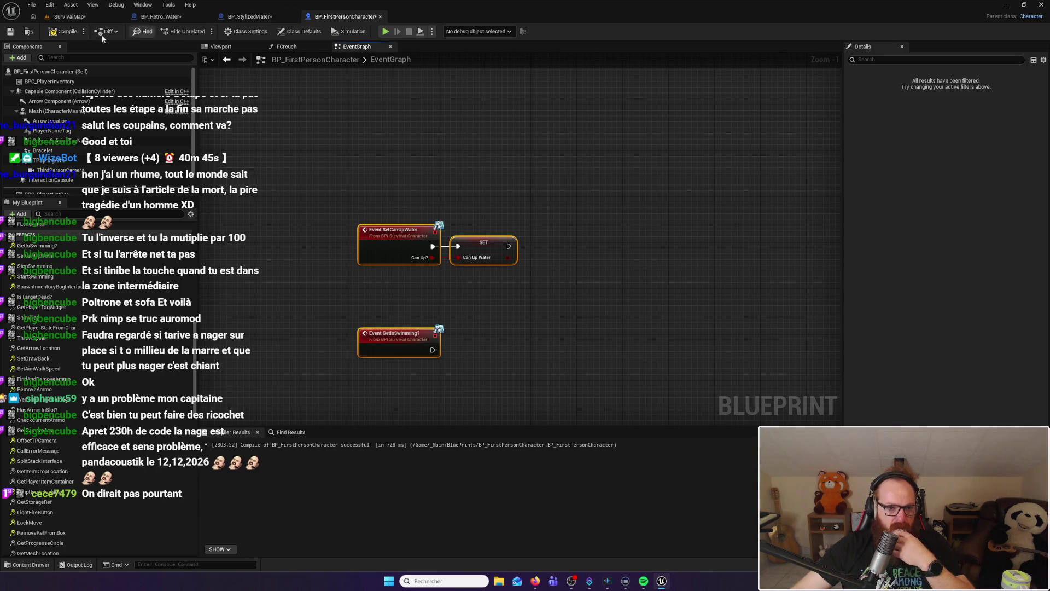
Open the GetIsSwimming? event's definition in BPI_SurvivalCharacter
left_click(404, 338)
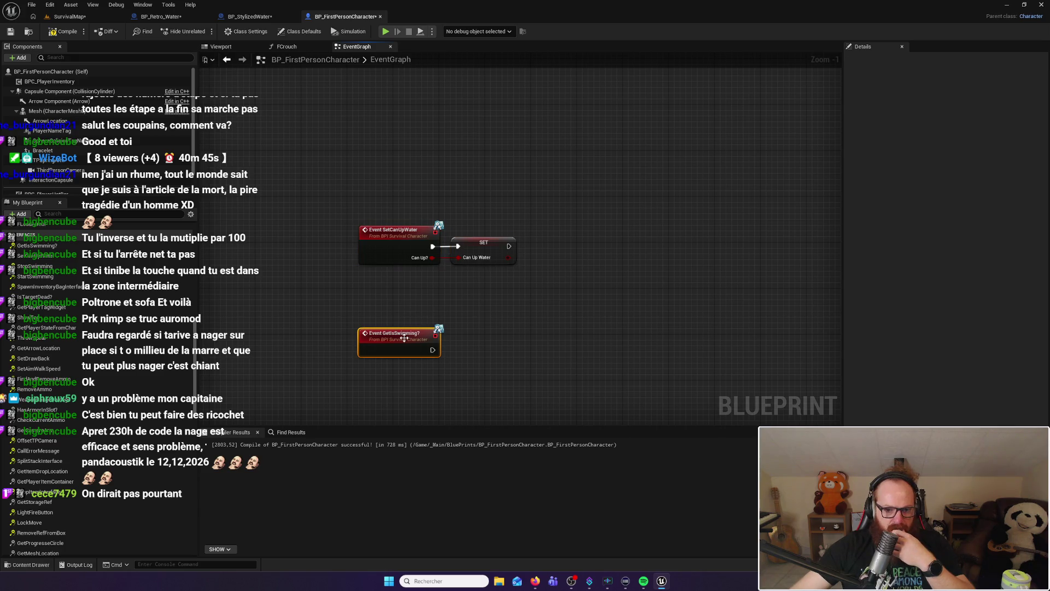
double_click(403, 338)
scroll(938, 255, "down", 10)
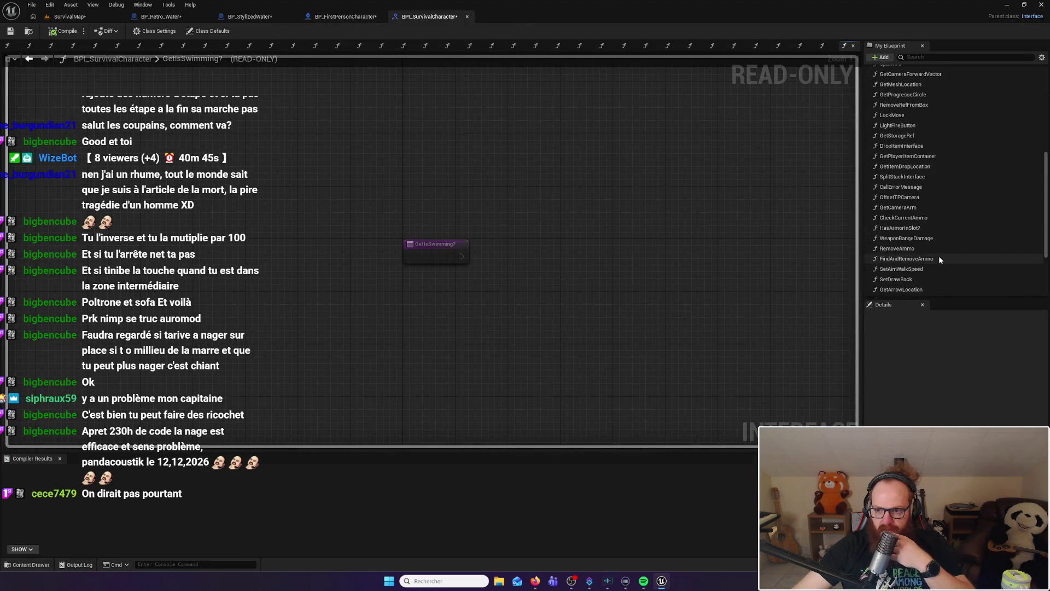
Add an Is Swimming? output to GetIsSwimming? and close the interface editor
left_click(910, 293)
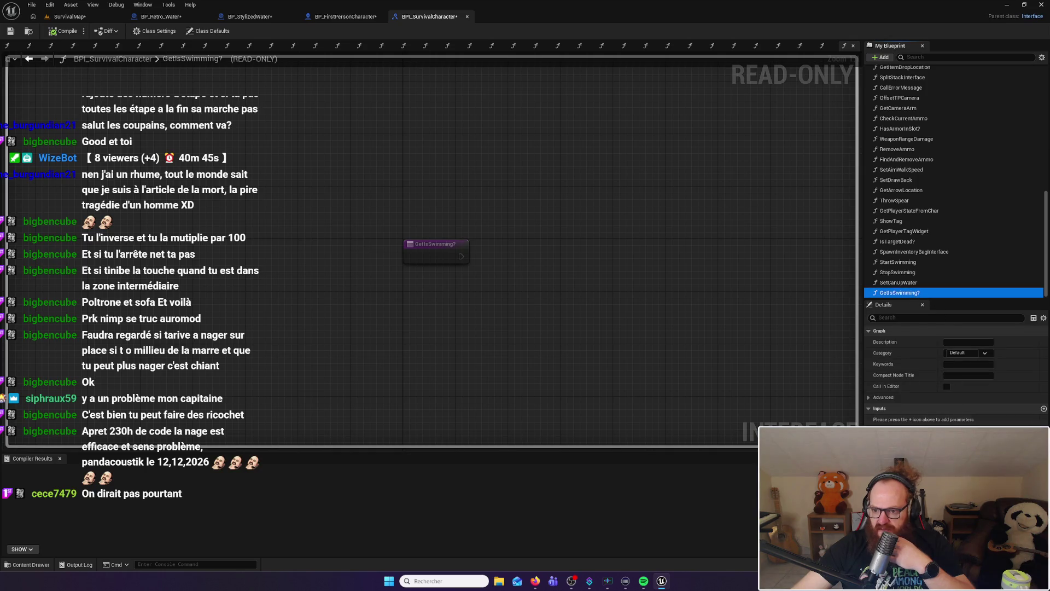
left_click(1044, 430)
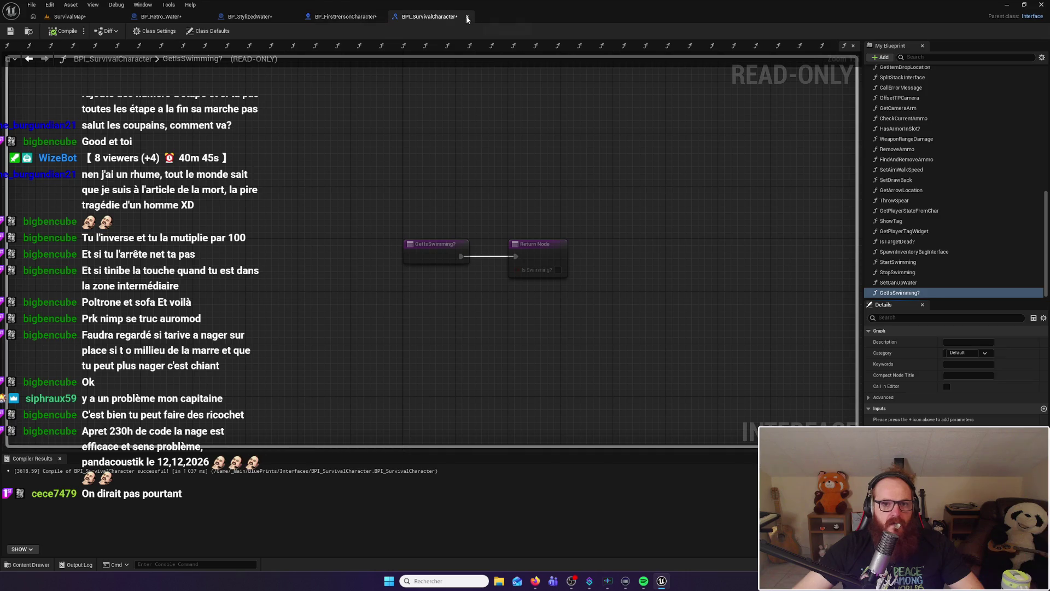
key("ctrl+w")
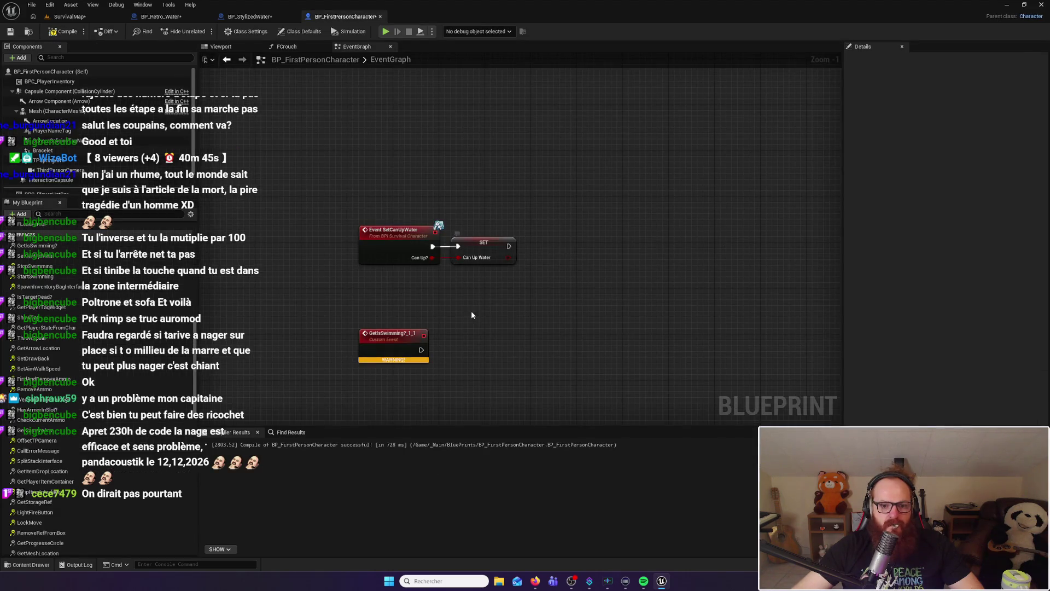
Delete the stray GetIsSwimming?_1_1 event and open the character's GetIsSwimming? function graph
left_click(402, 339)
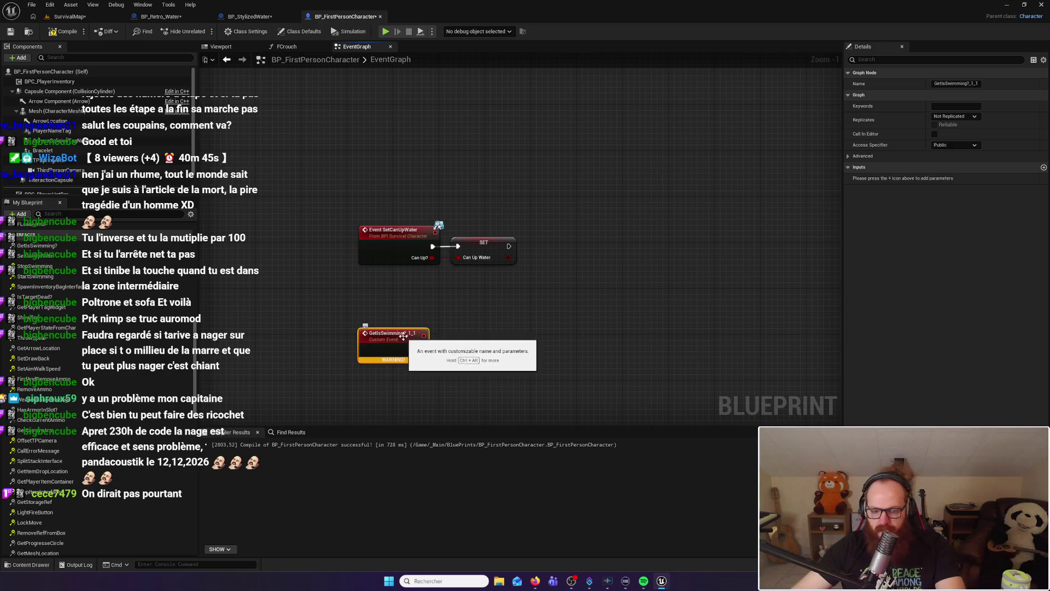
key("Delete")
double_click(69, 246)
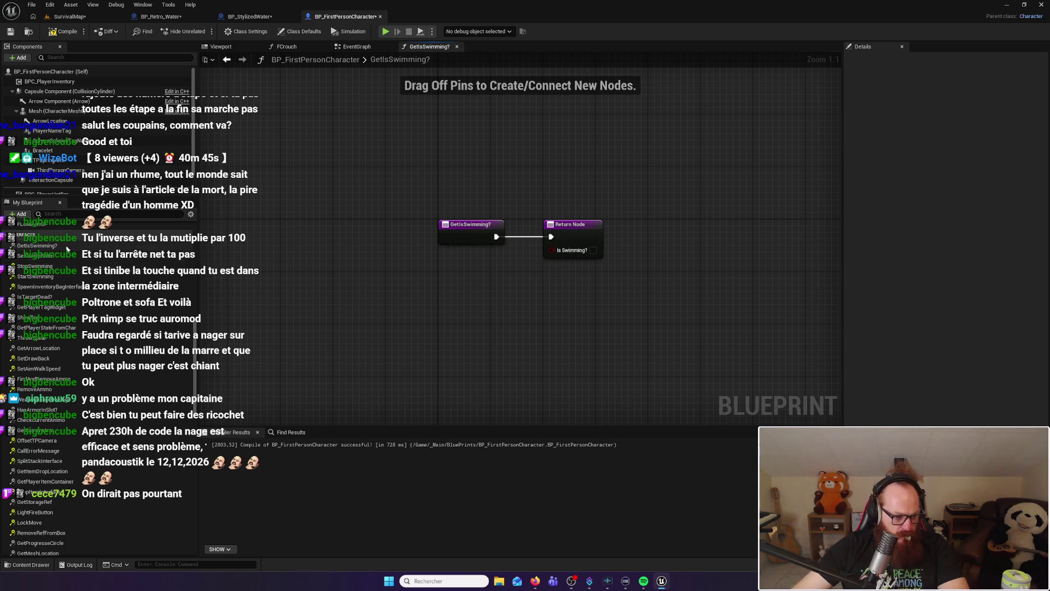
Connect the Is Swimming? variable to the Return Node and compile BP_FirstPersonCharacter
scroll(70, 258, "down", 5)
left_click_drag(42, 340, 551, 250)
left_click_drag(470, 251, 457, 258)
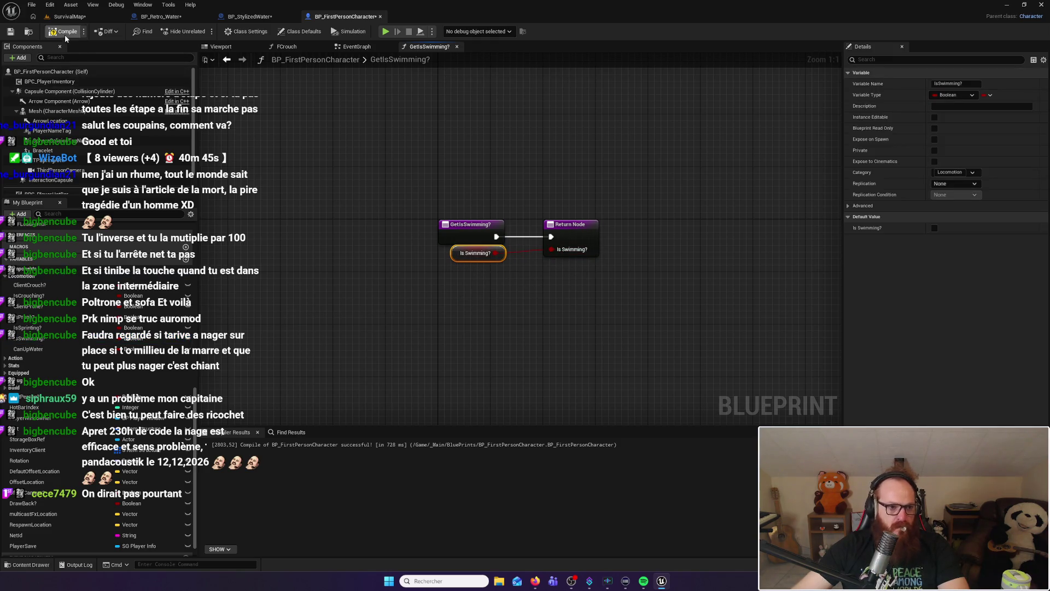
key("F7")
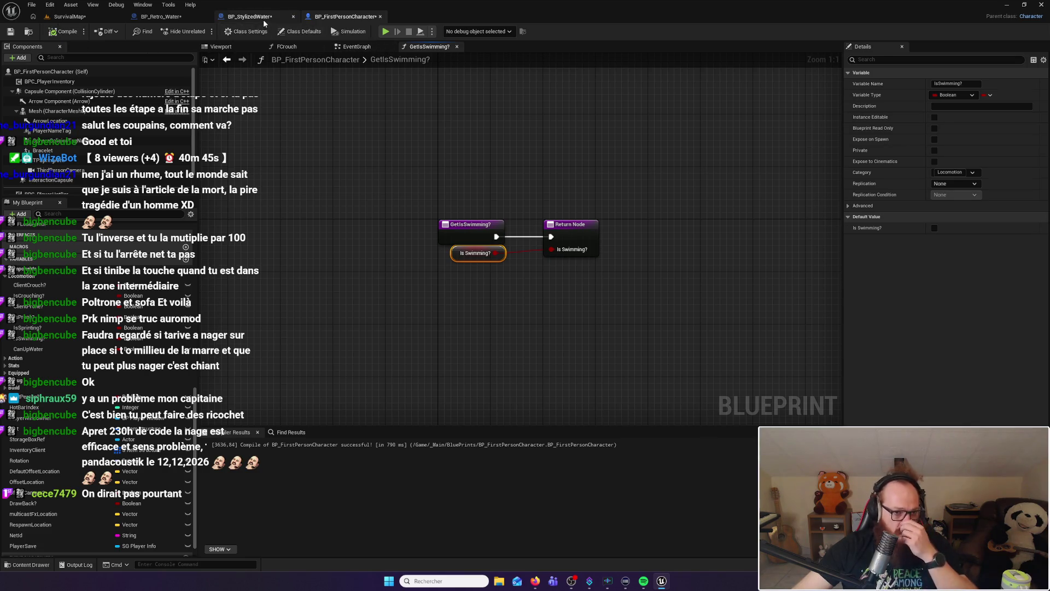
left_click(251, 17)
Copy the Cast To Character node, then shift Set Timer by Event and SET rightward
left_click(160, 16)
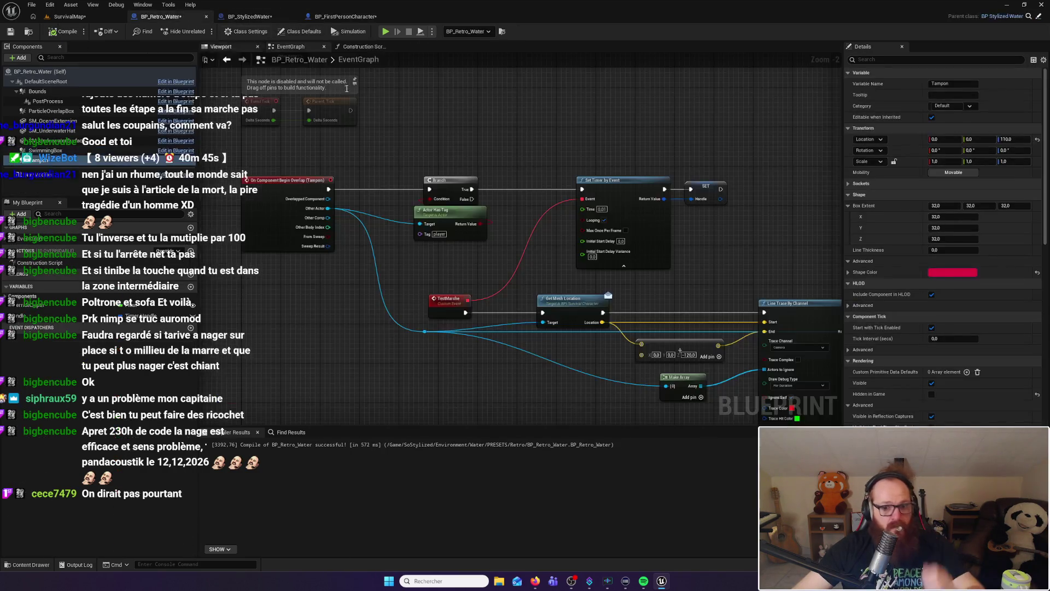
left_click_drag(510, 203, 477, 185)
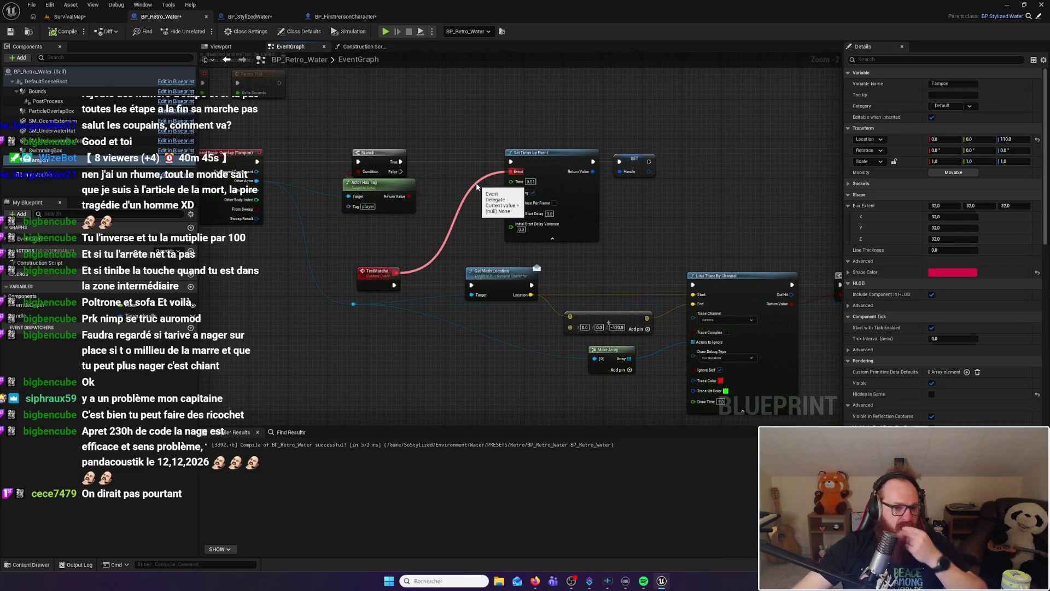
mouse_move(625, 255)
left_mouse_down()
mouse_move(573, 212)
mouse_move(482, 190)
left_mouse_up()
left_click(493, 216)
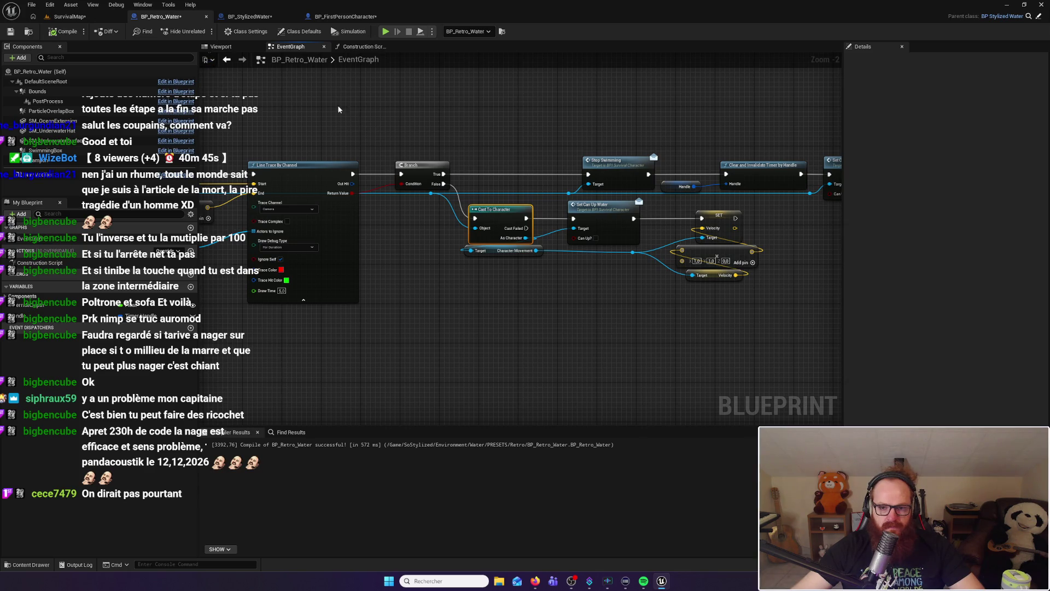
left_click_drag(338, 110, 720, 218)
mouse_move(443, 177)
left_mouse_down()
mouse_move(441, 192)
mouse_move(354, 144)
left_mouse_up()
left_click_drag(482, 90, 634, 131)
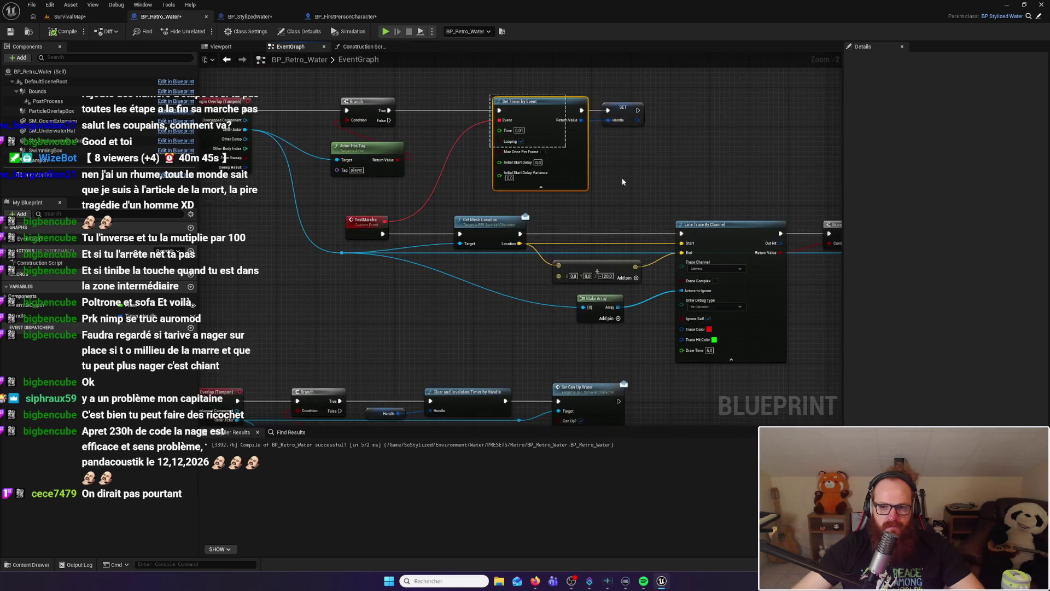
left_click_drag(554, 109, 751, 97)
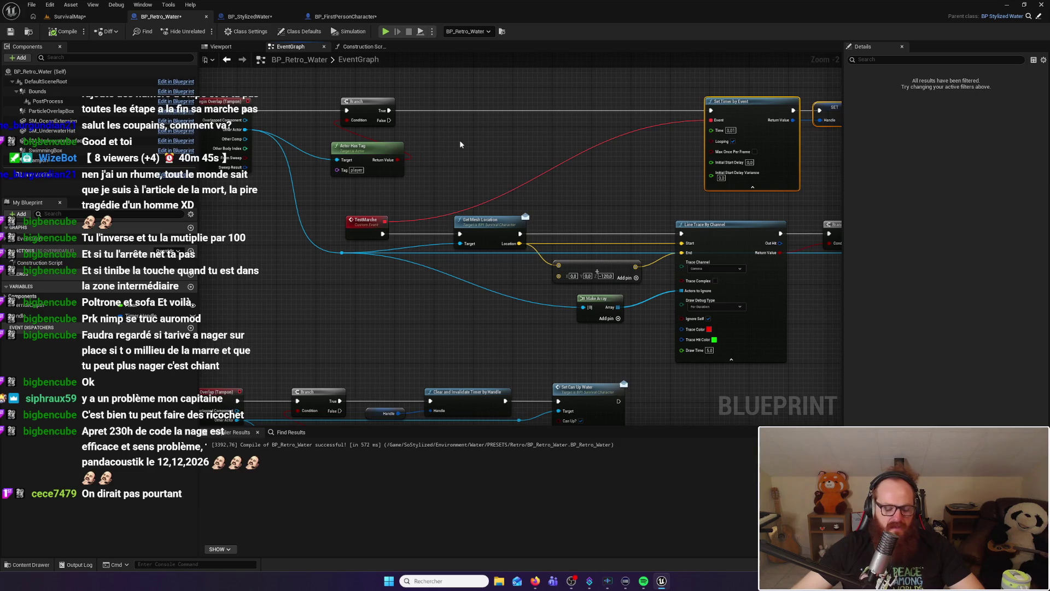
Paste Cast To Character after the Branch's True output, fed by the Other Actor pin
key("ctrl+v")
left_click_drag(481, 144, 467, 121)
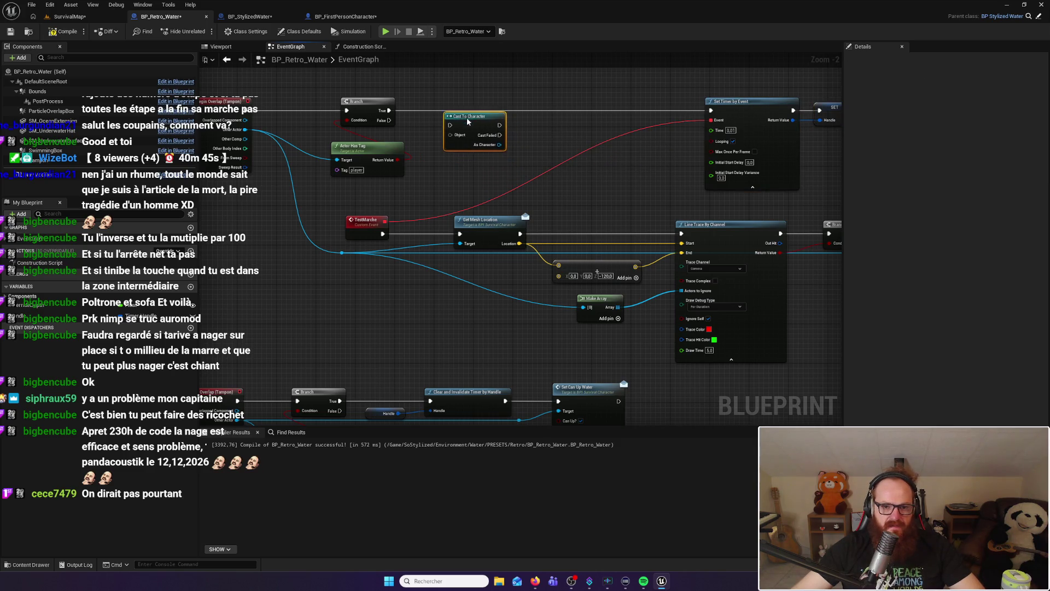
mouse_move(387, 110)
left_mouse_down()
mouse_move(450, 125)
mouse_move(499, 109)
left_mouse_up()
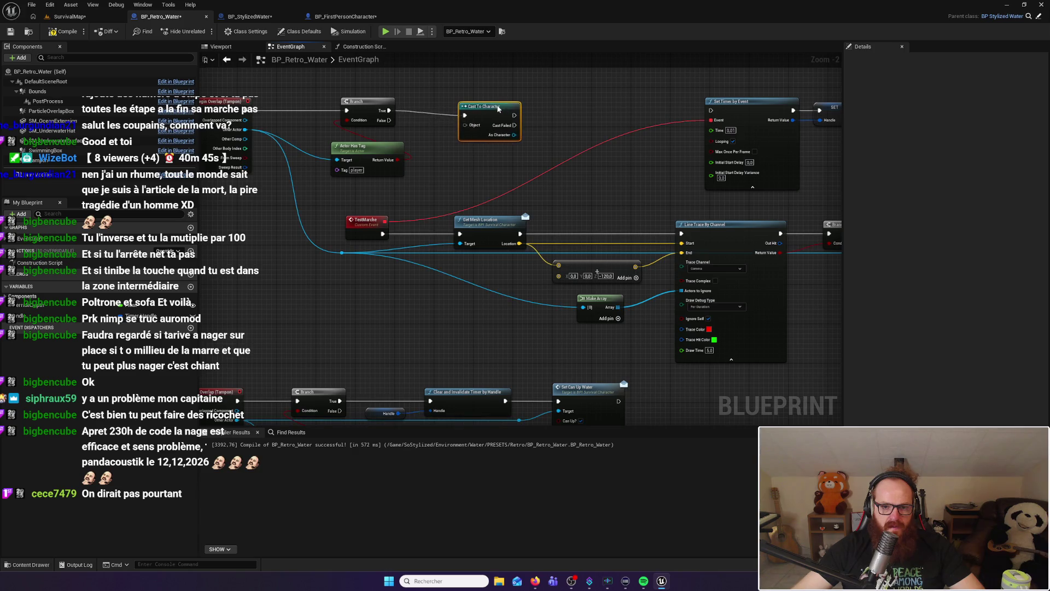
mouse_move(245, 129)
left_mouse_down()
mouse_move(465, 121)
mouse_move(429, 131)
left_mouse_up()
double_click(429, 121)
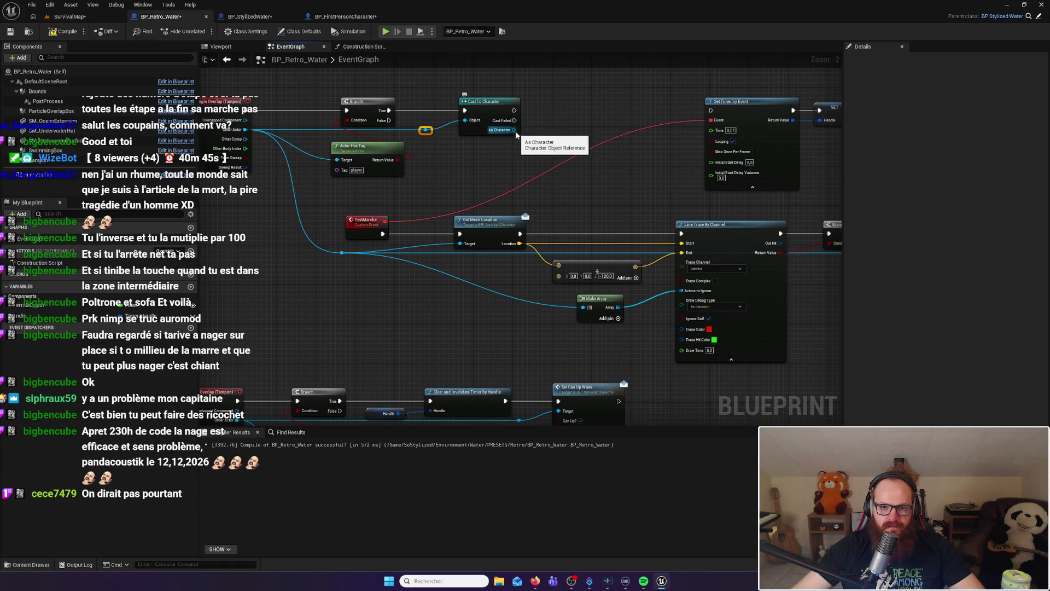
Call Get Is Swimming? on the cast character and branch on its Is Swimming? result
left_click_drag(516, 130, 533, 131)
type("get")
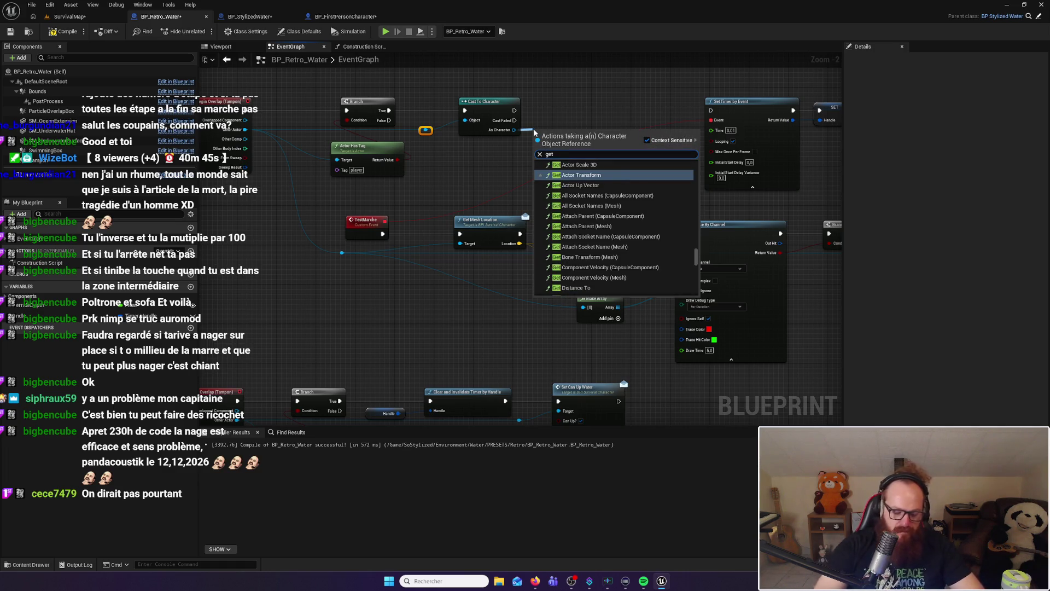
type("is")
left_click(599, 199)
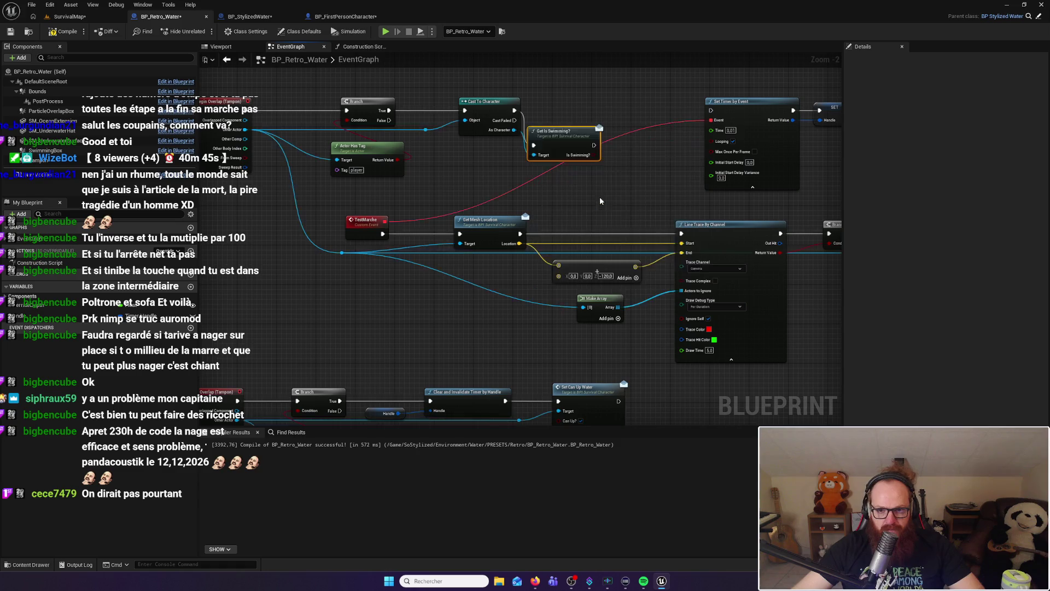
left_click_drag(554, 133, 560, 100)
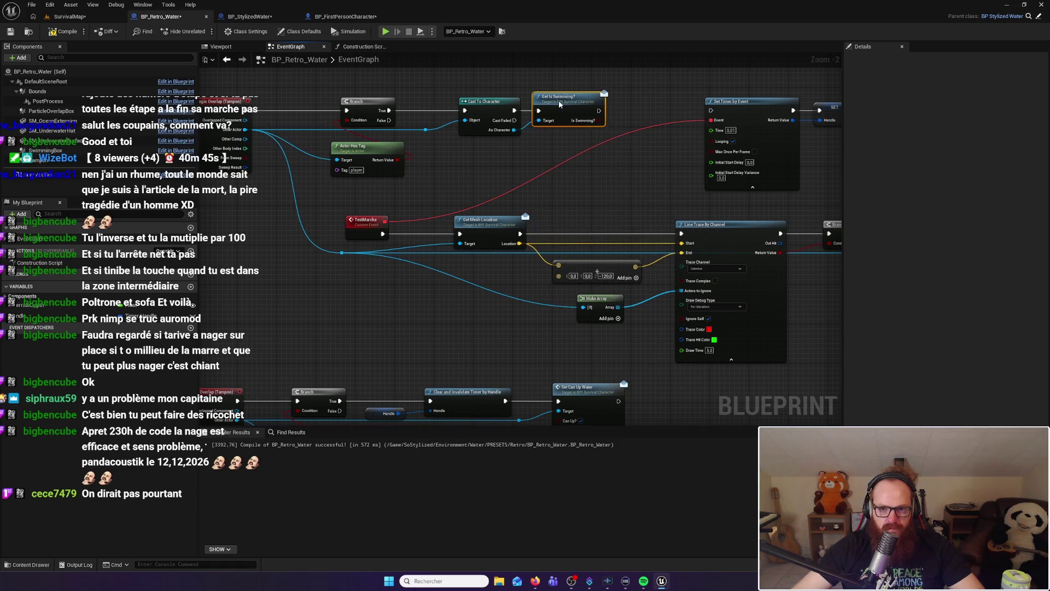
left_click_drag(638, 106, 498, 112)
type("bran")
key("Return")
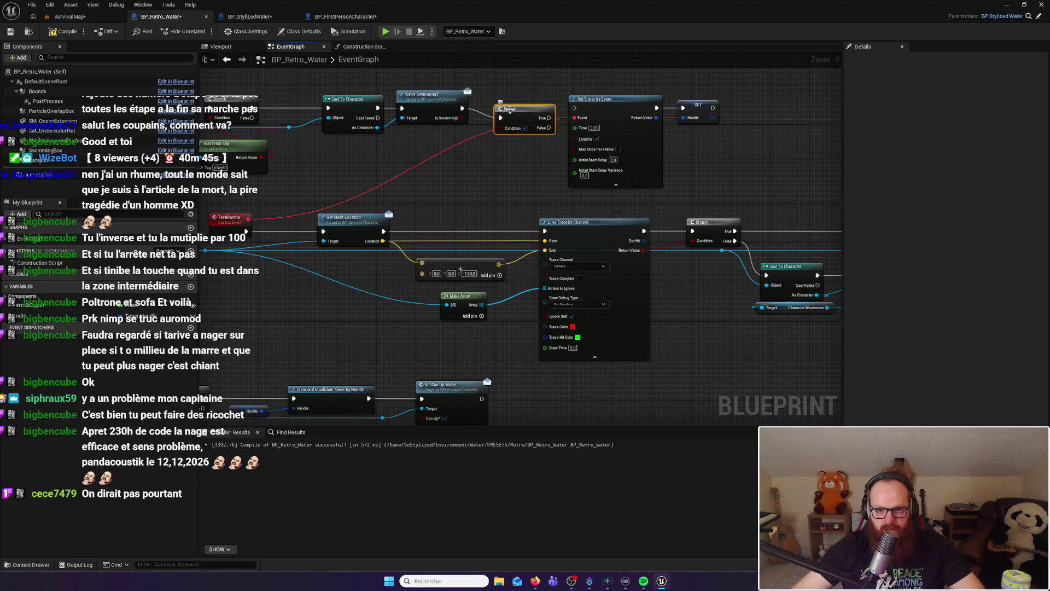
mouse_move(465, 116)
left_mouse_down()
mouse_move(497, 123)
mouse_move(497, 104)
mouse_move(574, 109)
left_mouse_up()
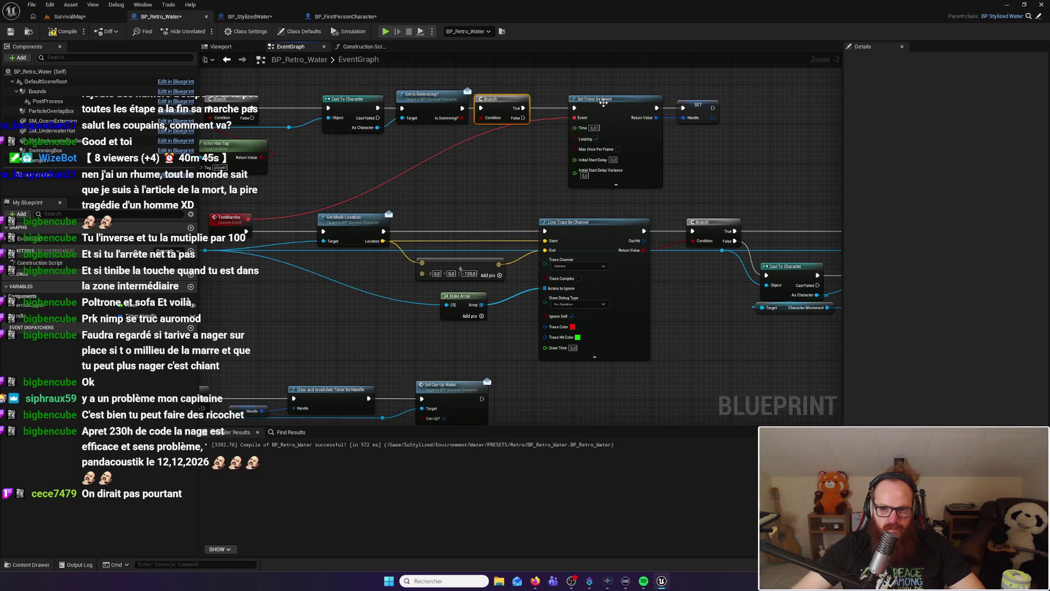
Reshape the red event wire with a reroute point and review the finished graph
double_click(452, 144)
mouse_move(457, 145)
left_mouse_down()
mouse_move(455, 176)
mouse_move(446, 169)
left_mouse_up()
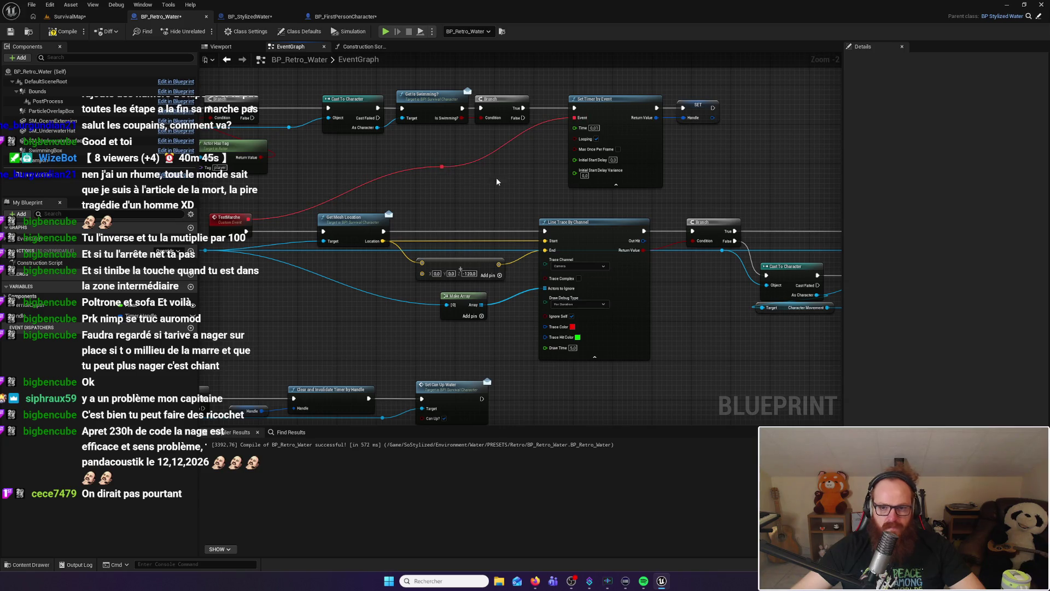
left_click_drag(366, 156, 448, 161)
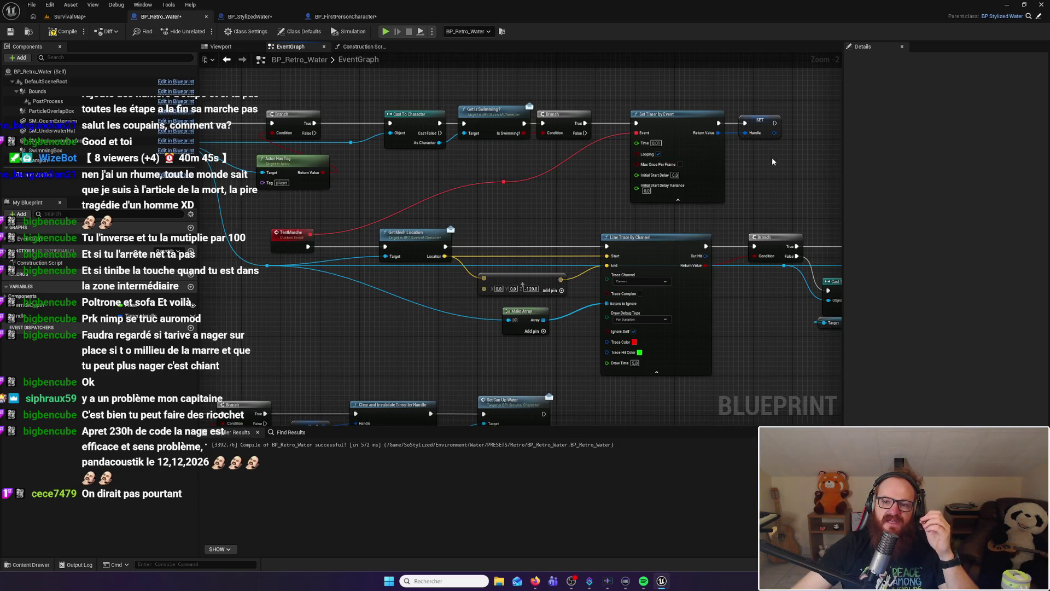
left_click_drag(773, 164, 477, 138)
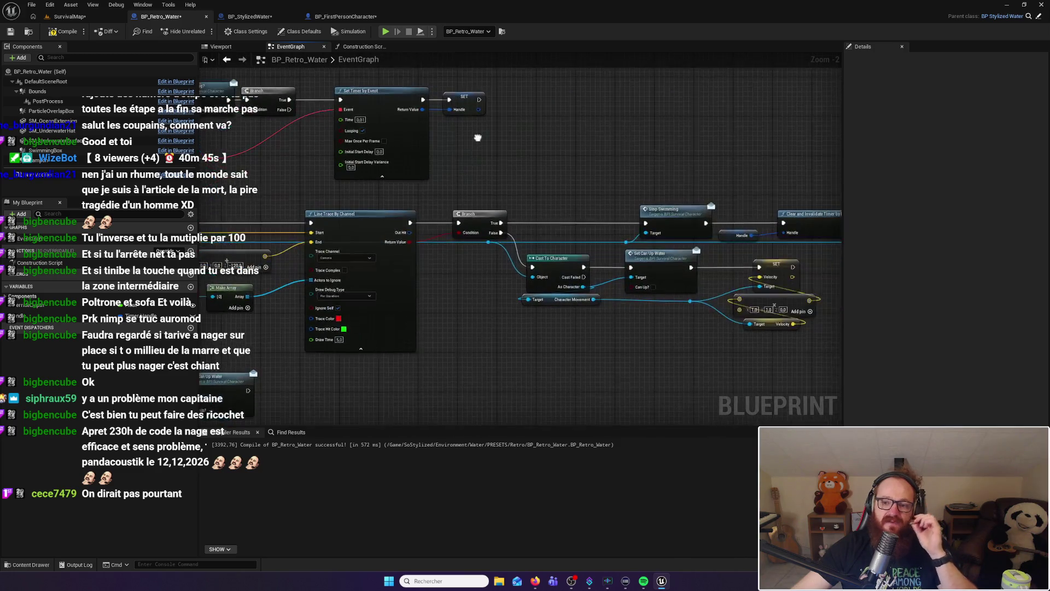
left_click(70, 16)
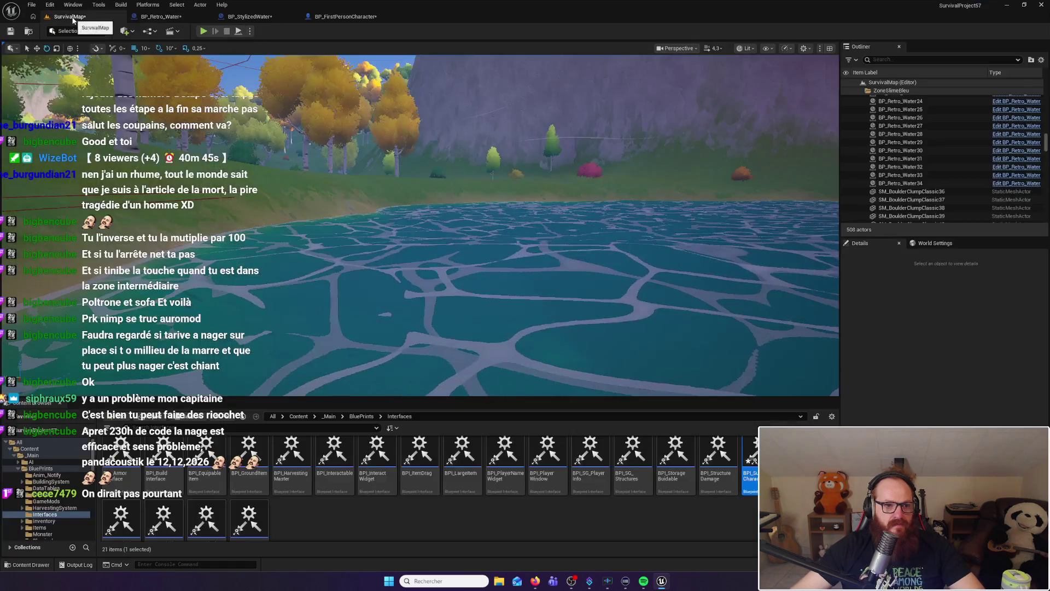
Move the viewport camera up to the pond and start a play-in-editor session of SurvivalMap
key("w")
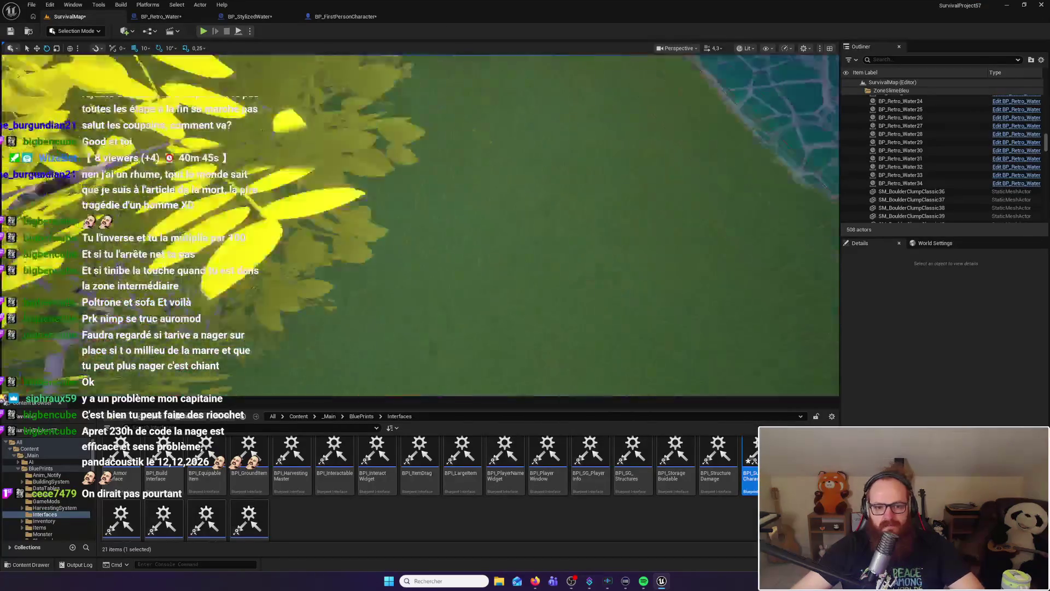
key("w")
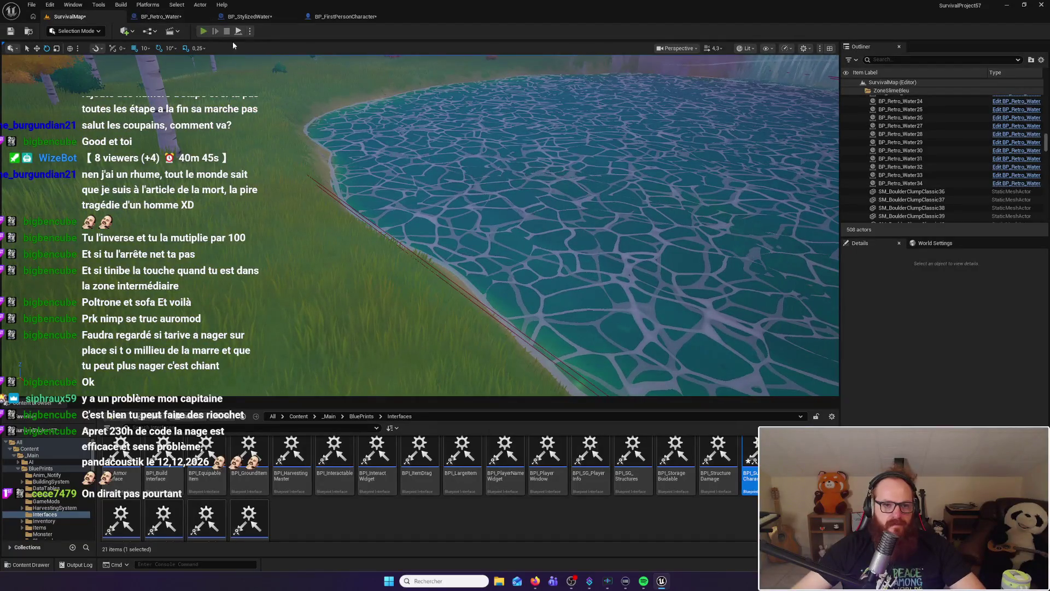
key("alt+p")
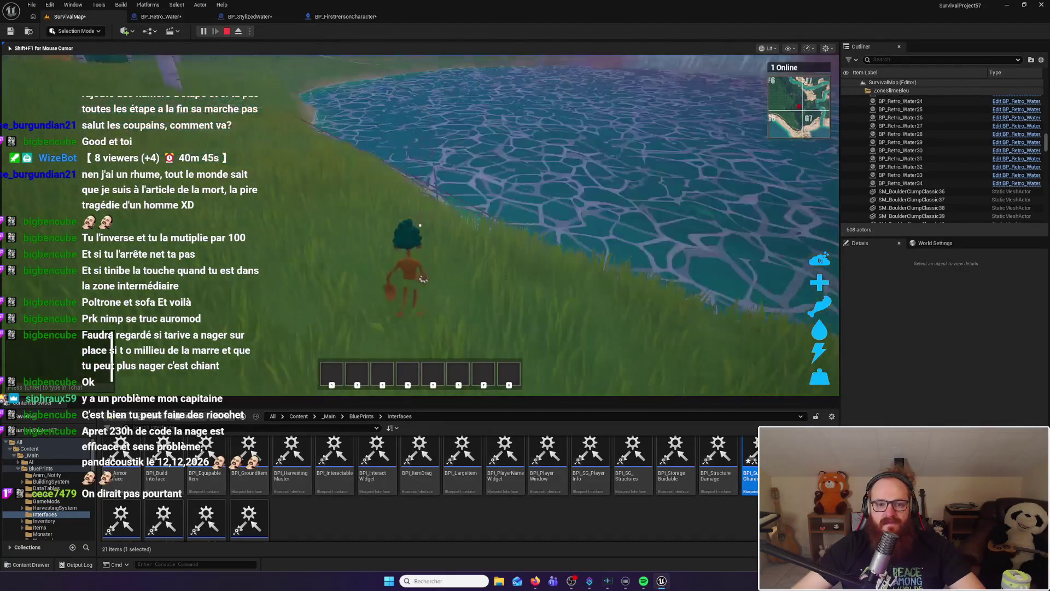
Walk the character off the bank into the pond, go deeper toward the waterfall, then back off
key("w")
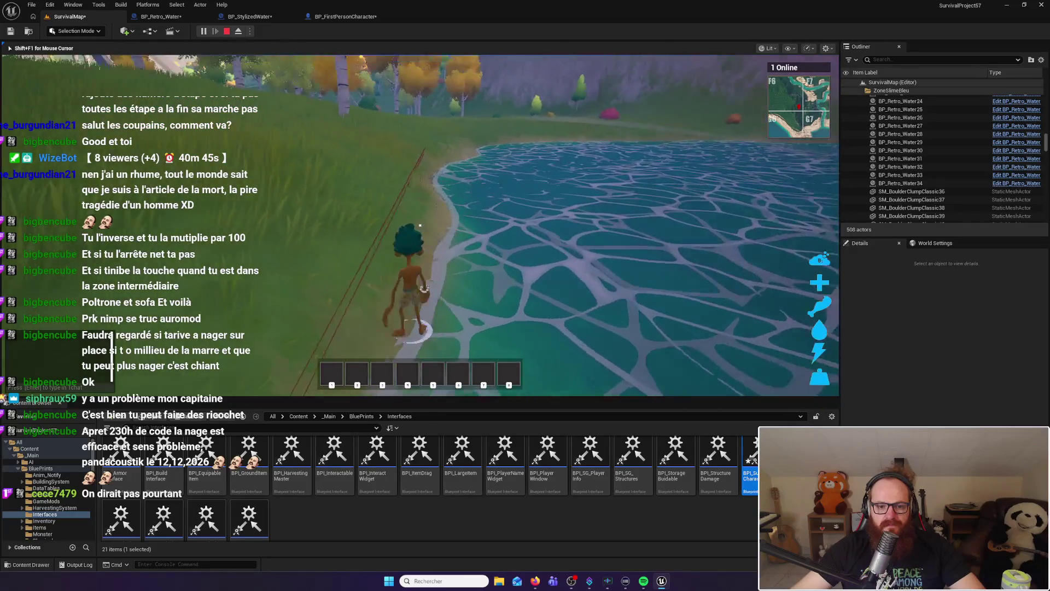
key("w")
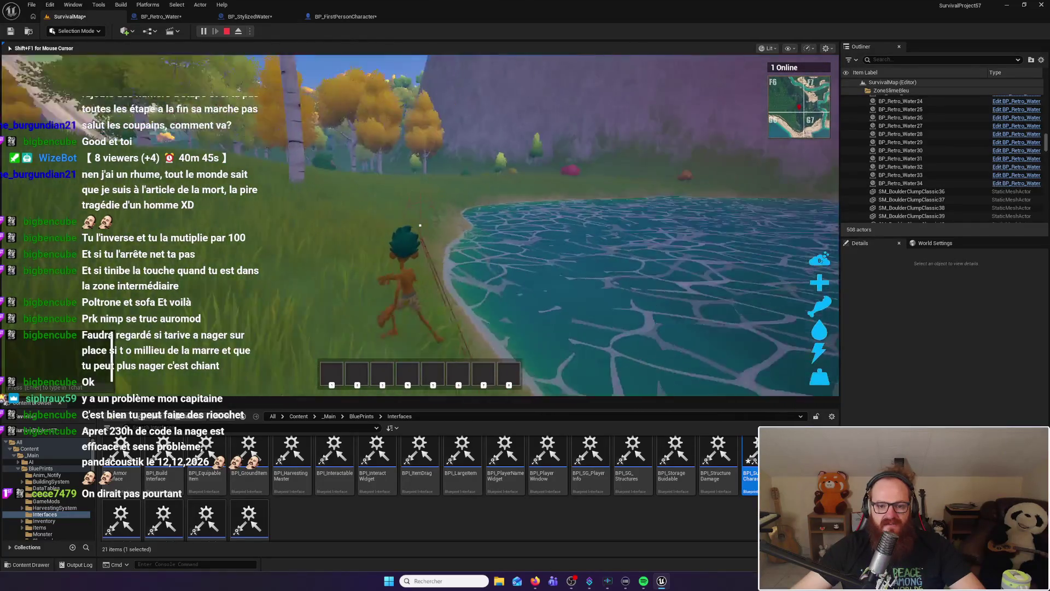
key("w")
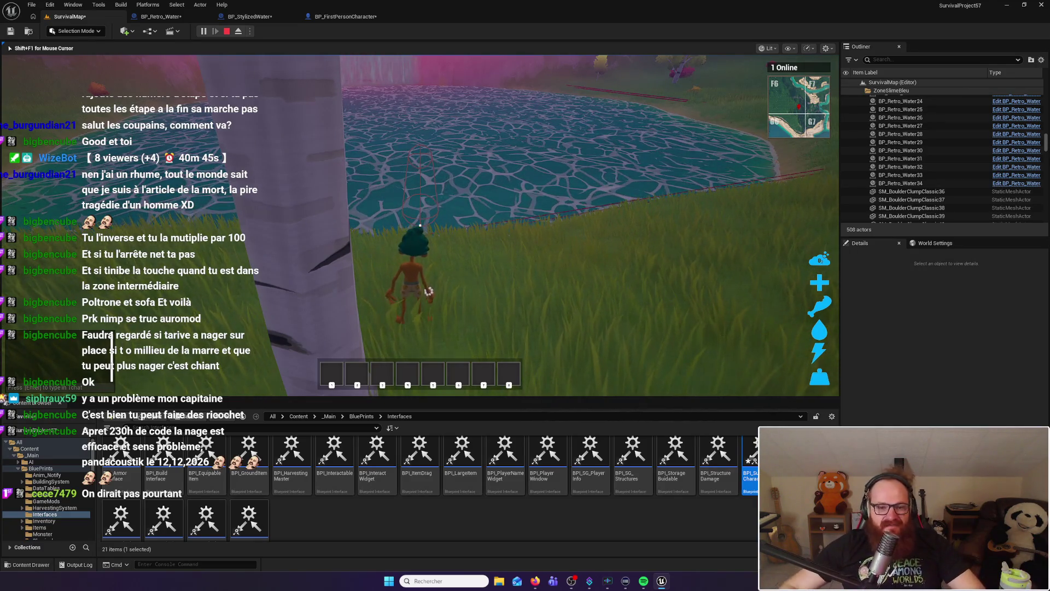
key("w")
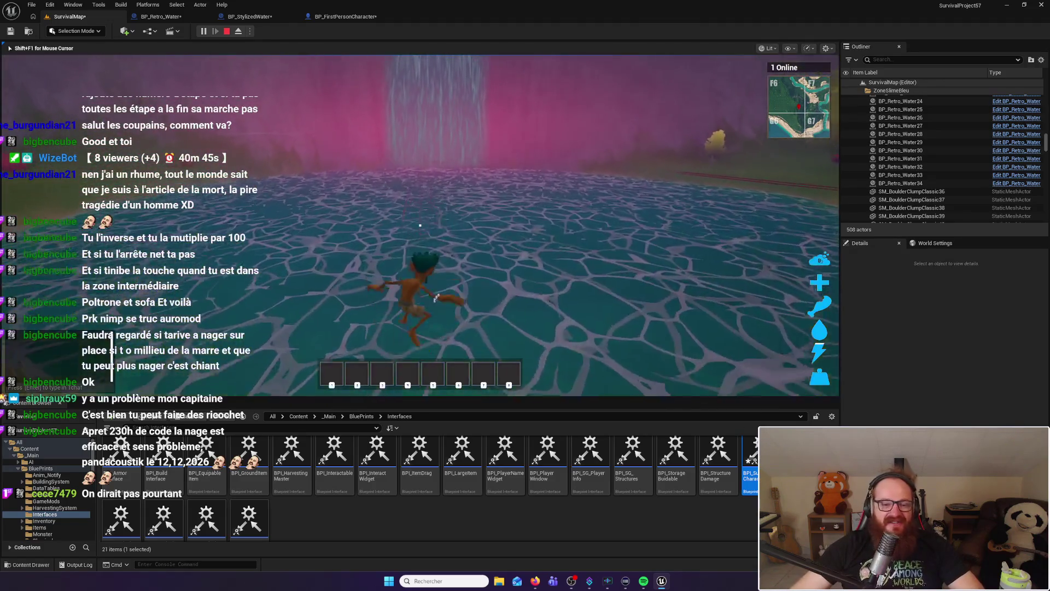
key("w")
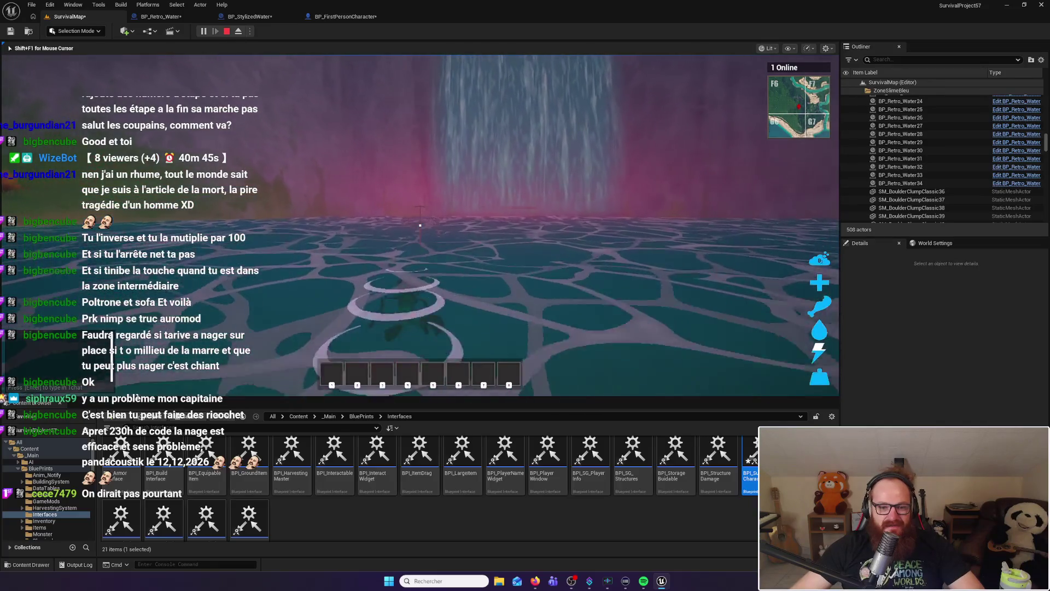
key("w")
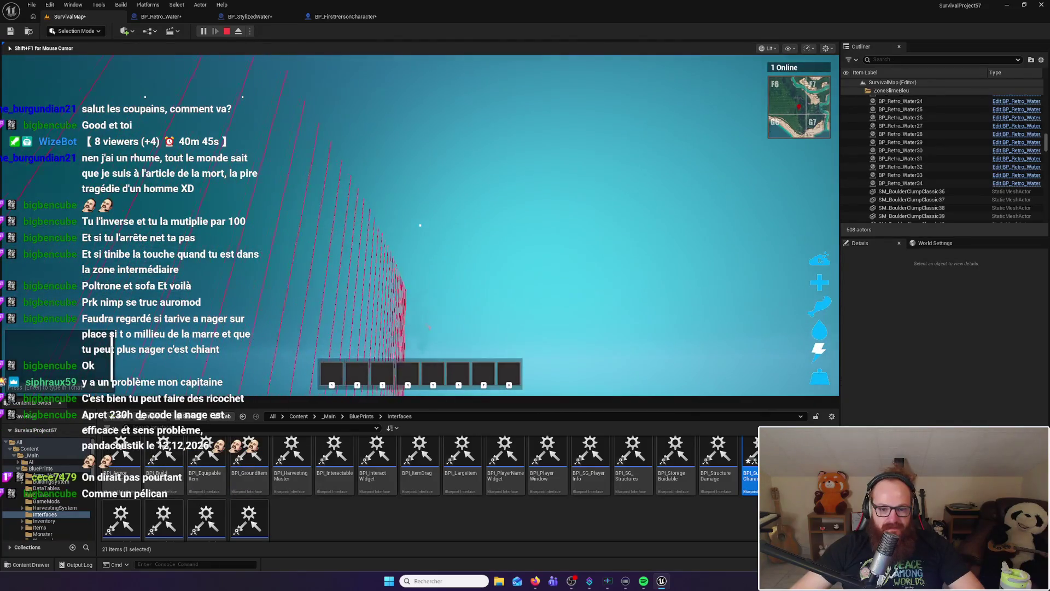
key("s")
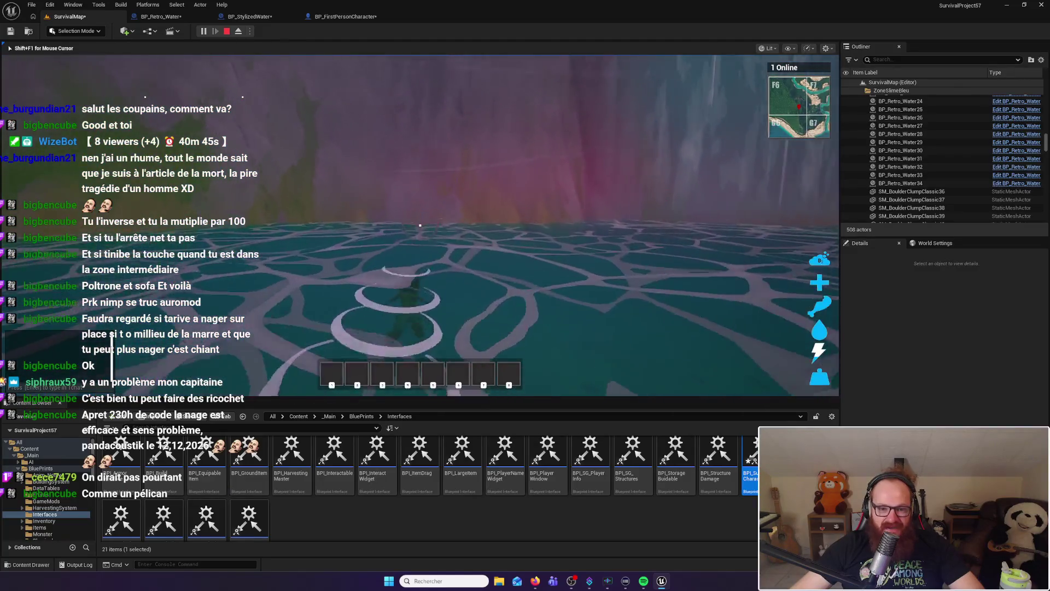
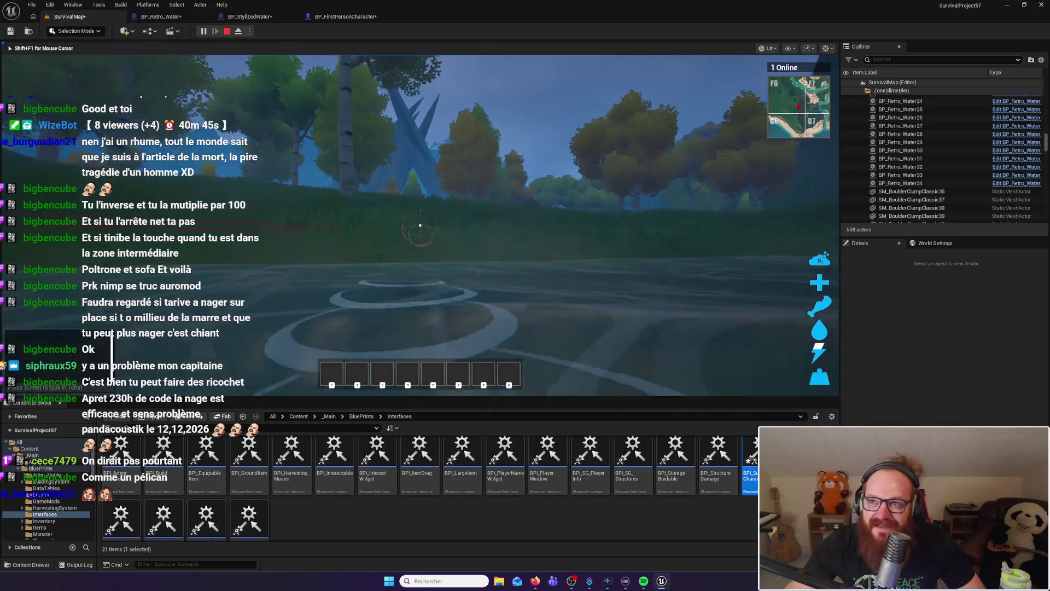
Walk the character off the shore, past the trees and into the waterfall pond
key("w")
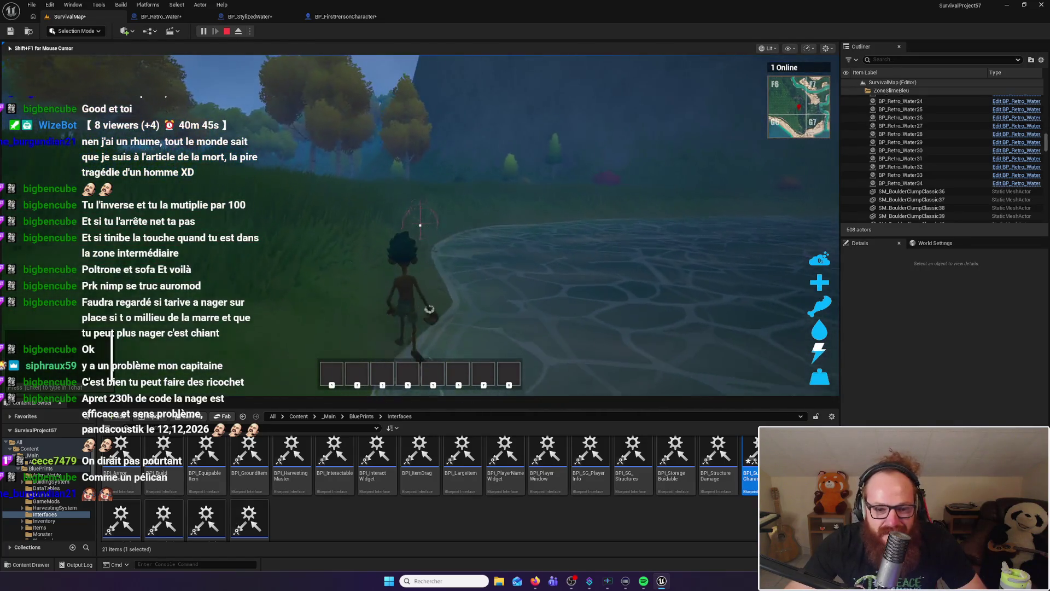
key("w")
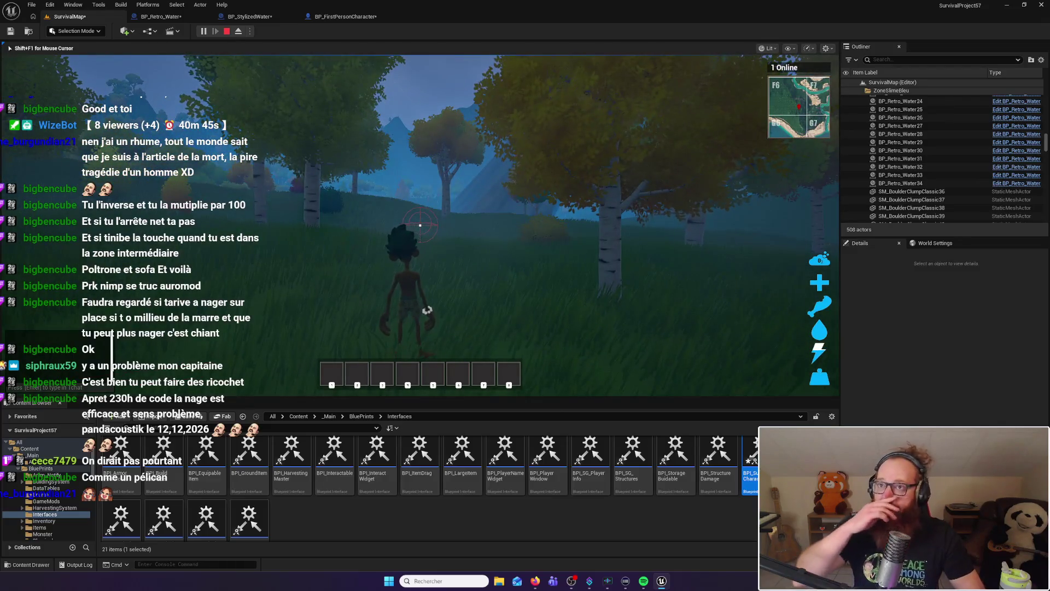
key("w")
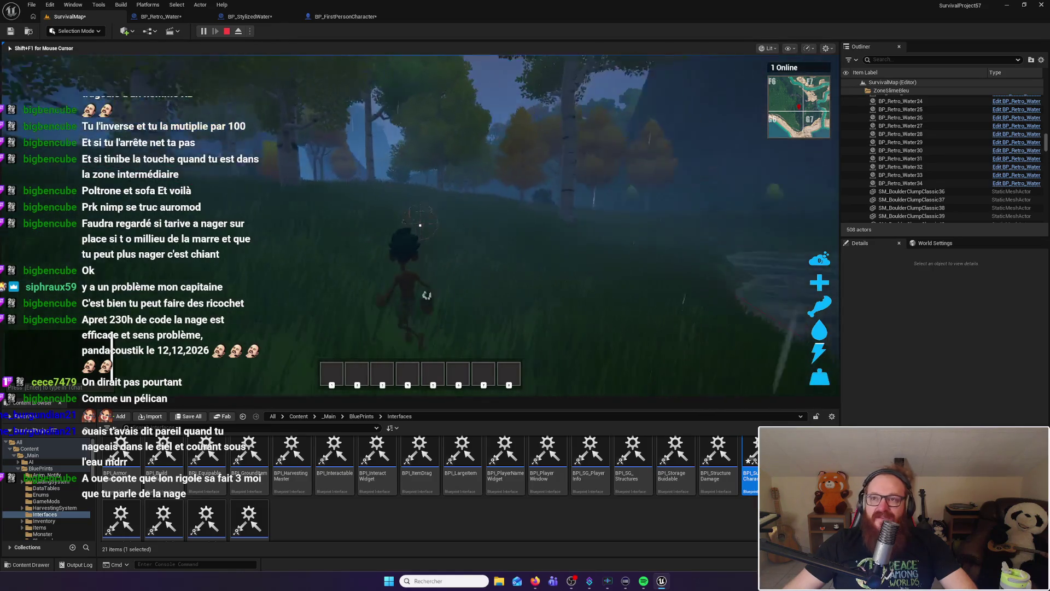
key("w")
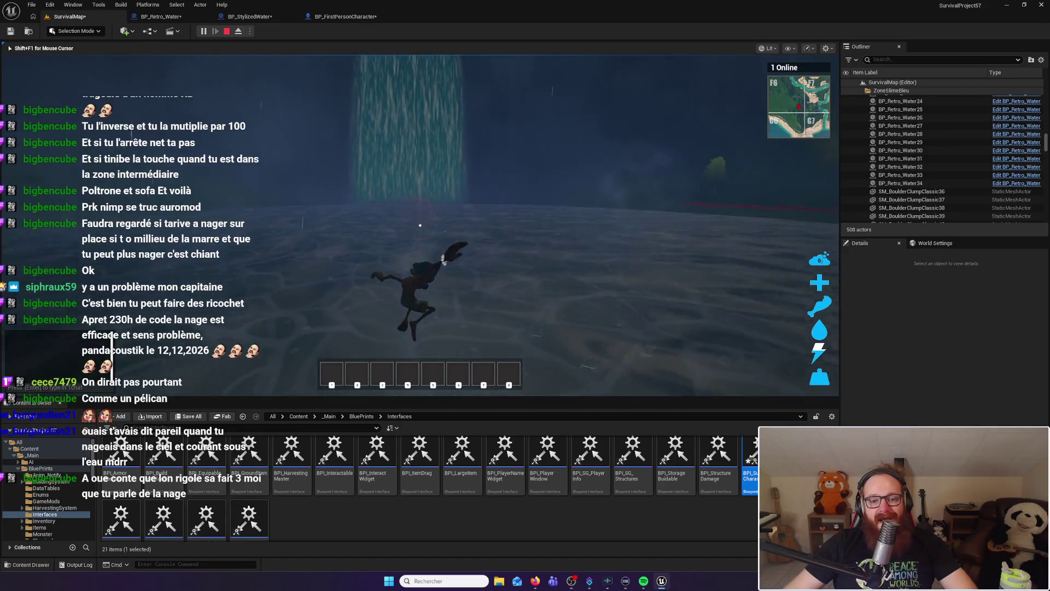
Dive below the water surface with C, then swim back up to the surface with Space
key("c")
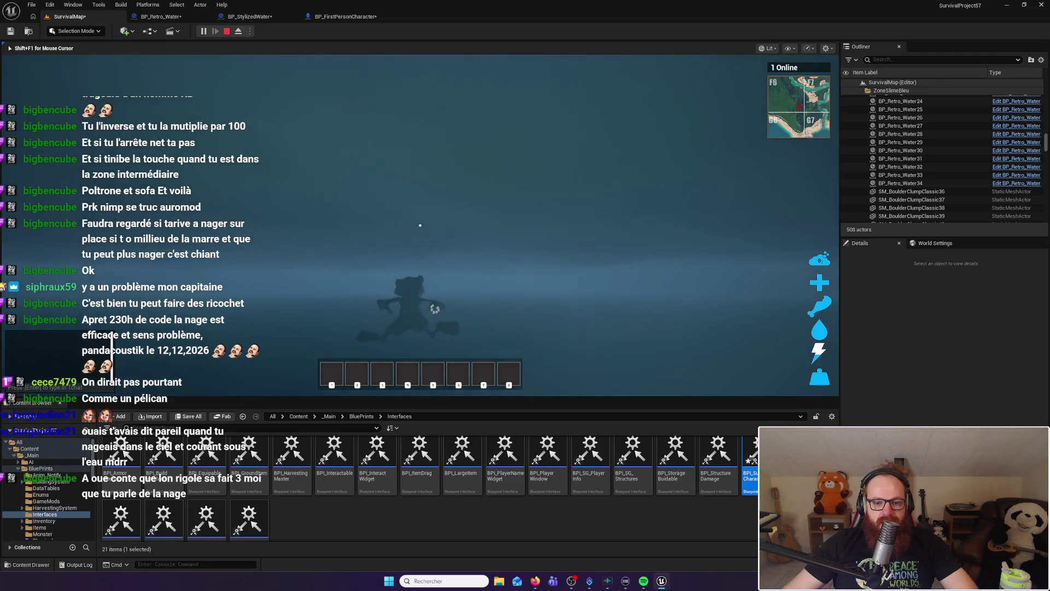
key("space")
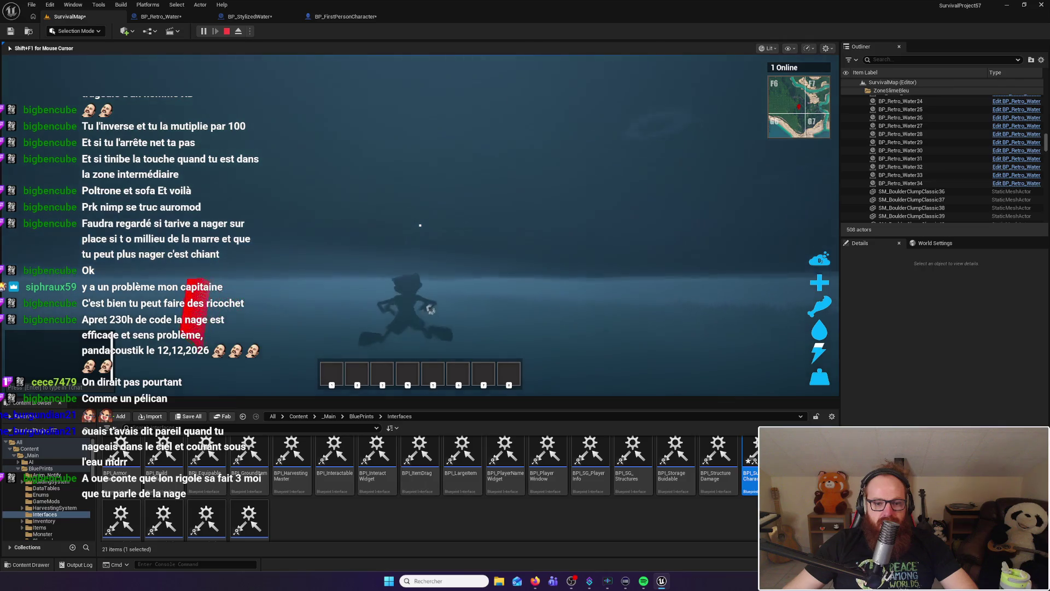
key("space")
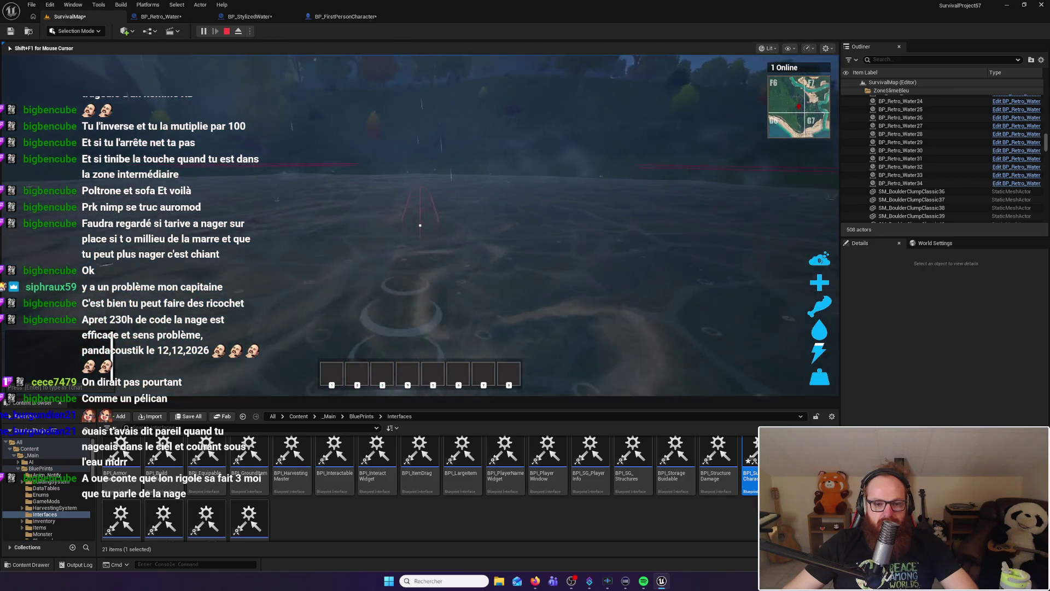
key("space")
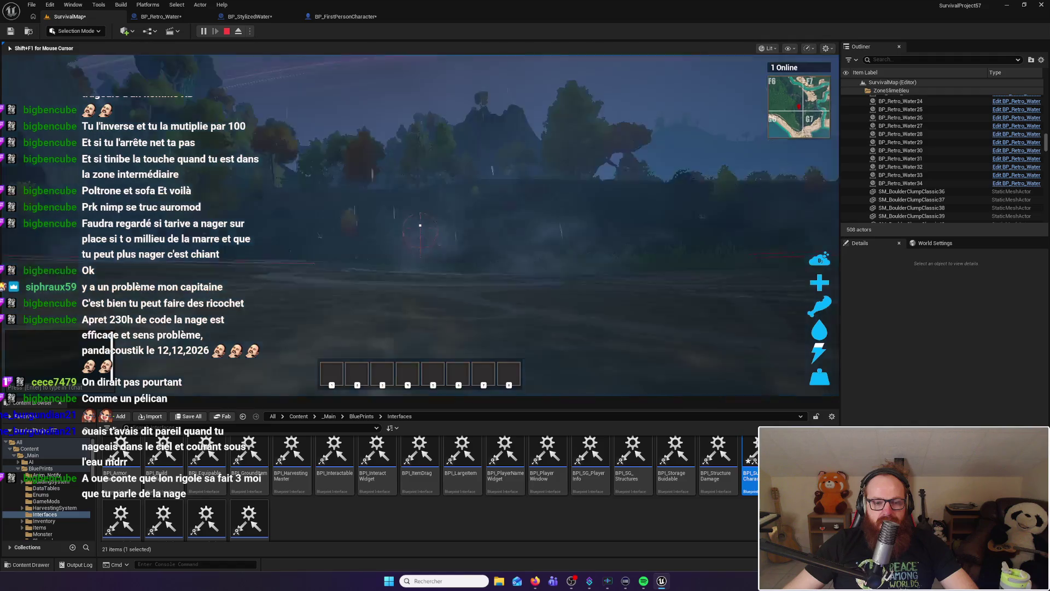
key("space")
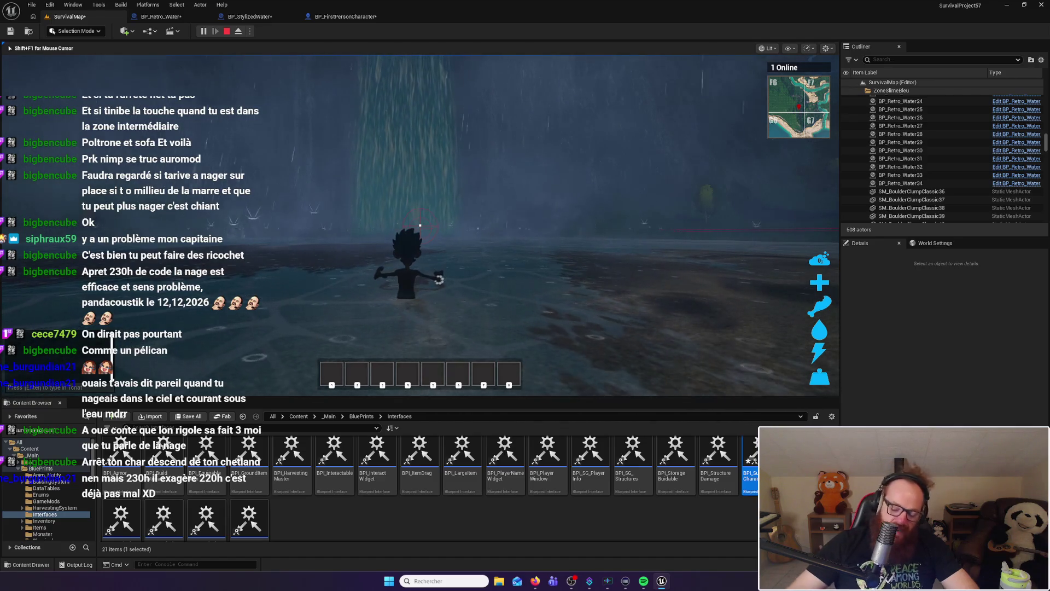
Stop the SurvivalMap play session with Esc to get back to the editor viewport
key("Escape")
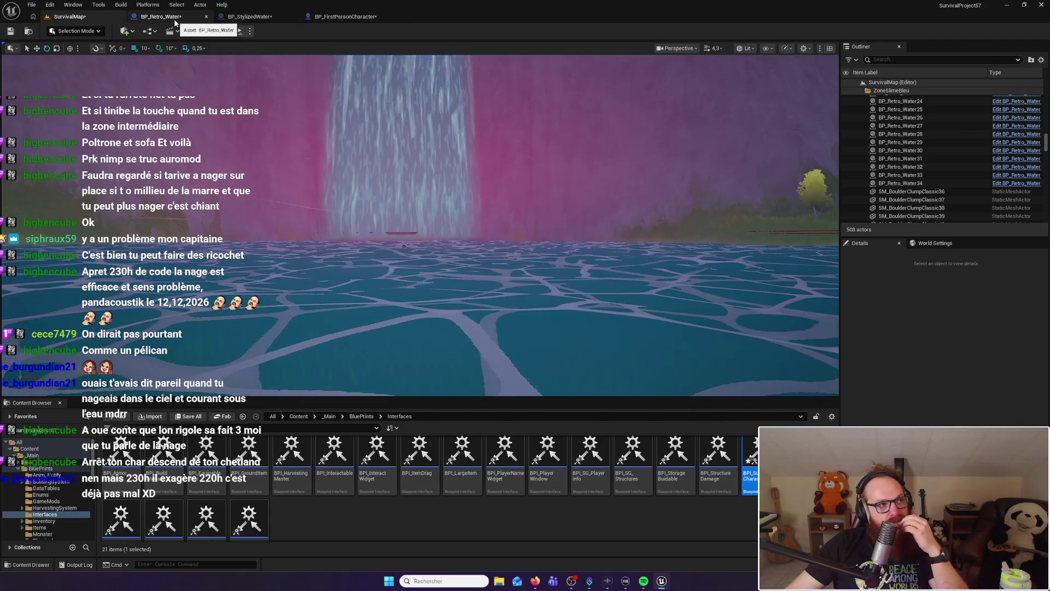
In BP_Retro_Water, select the box component and expand its collision settings
left_click(175, 22)
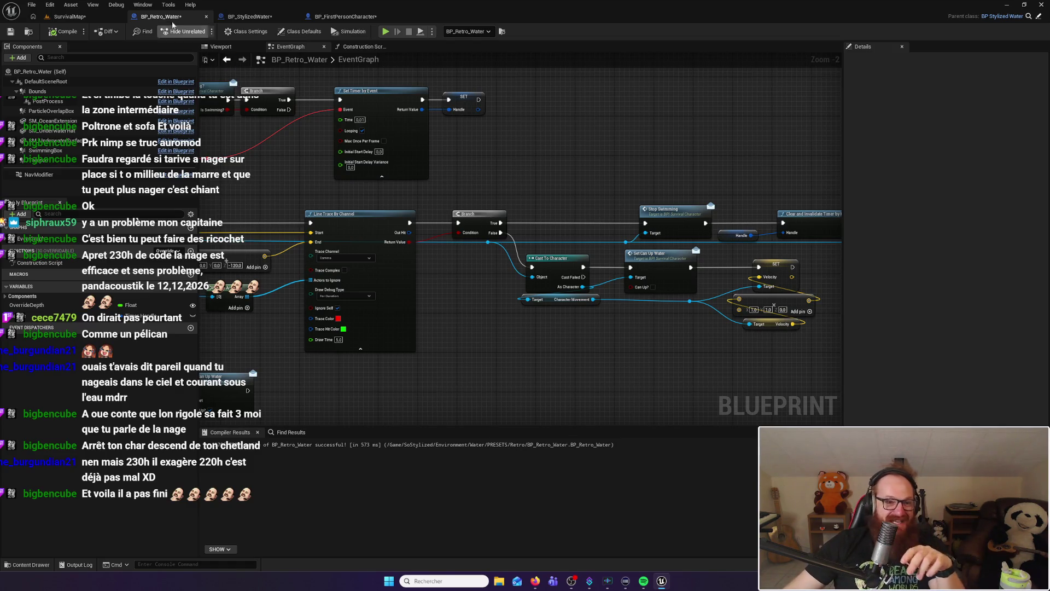
scroll(962, 339, "down", 5)
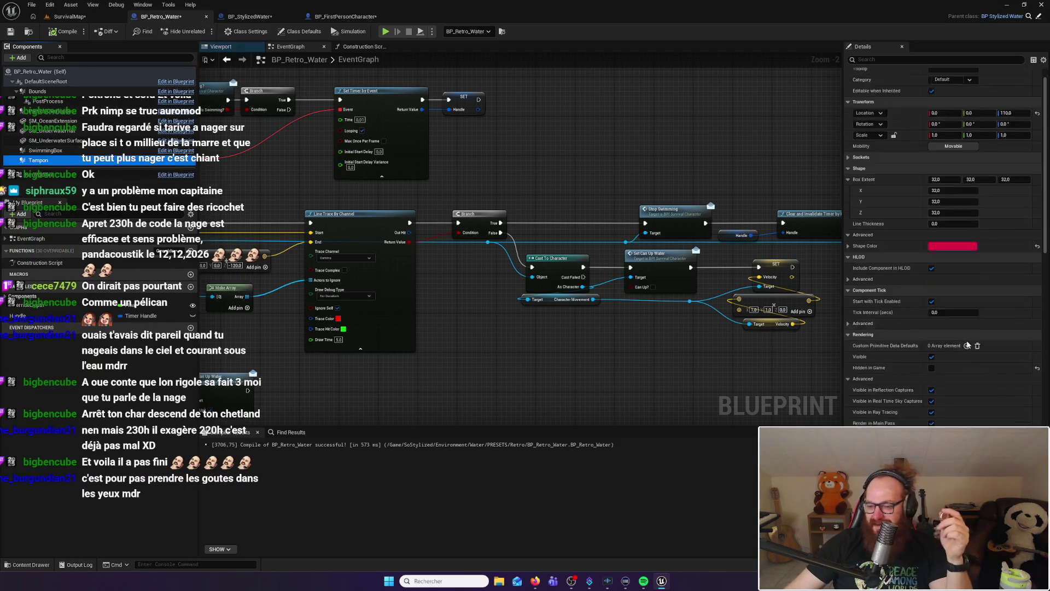
scroll(962, 338, "down", 15)
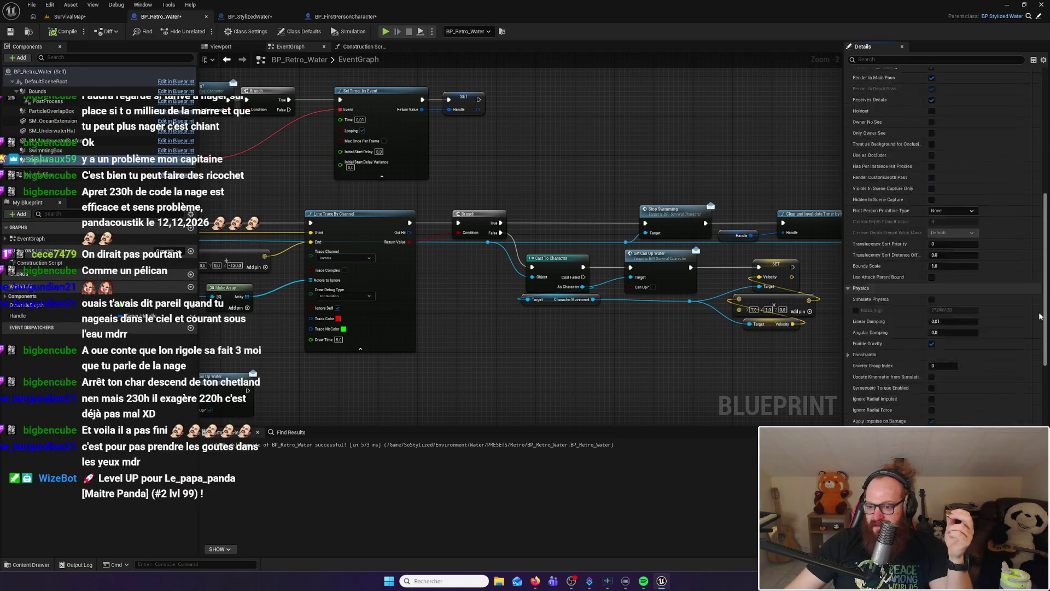
left_click_drag(1042, 361, 1040, 384)
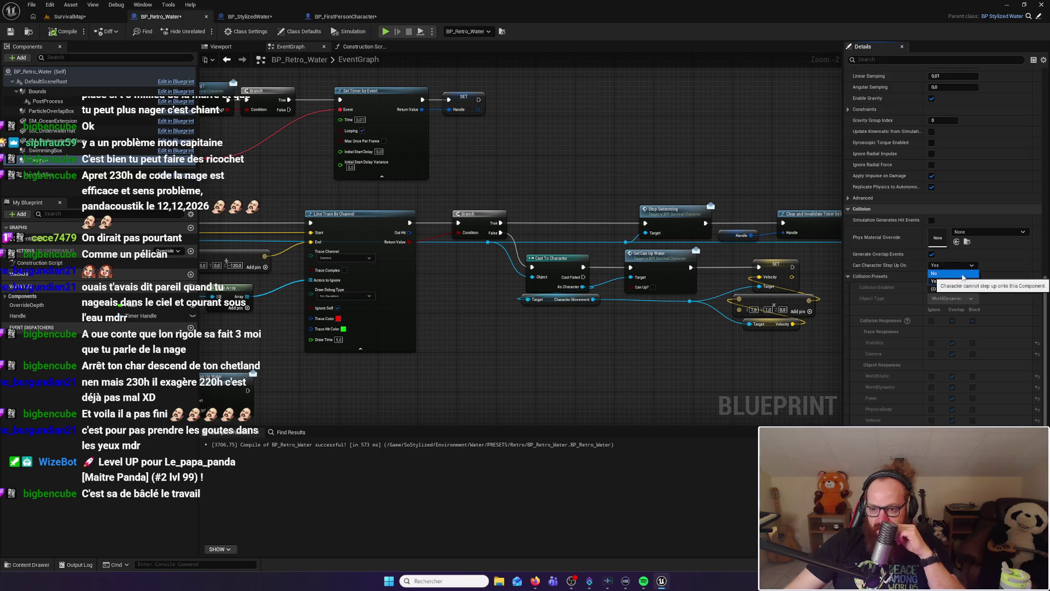
left_click(988, 210)
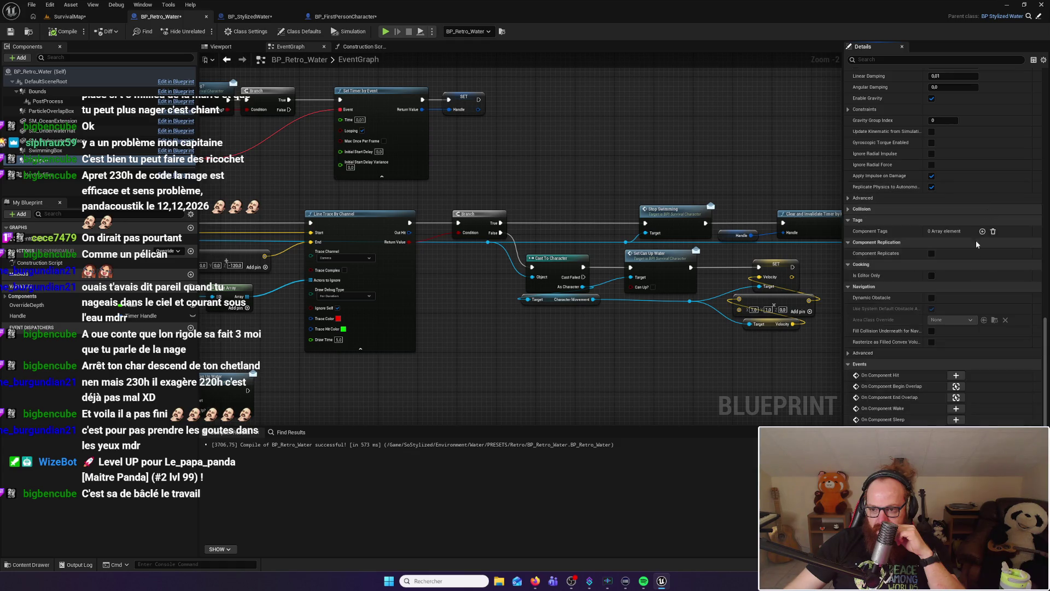
left_click(918, 209)
Set the box's Collision Presets to Custom, ignoring all channels except Pawn on Overlap
left_click(975, 278)
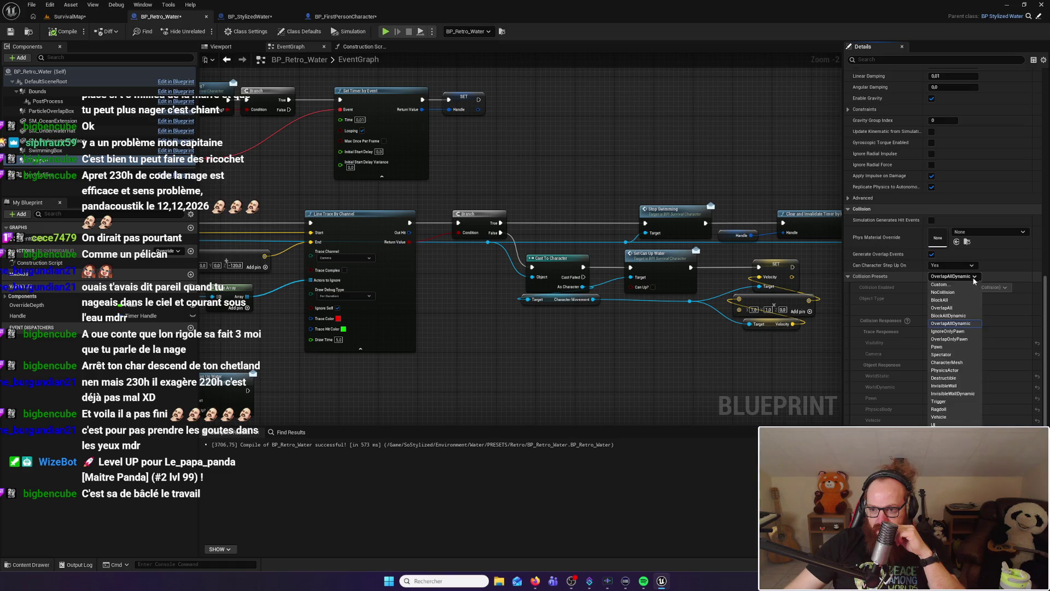
left_click(956, 285)
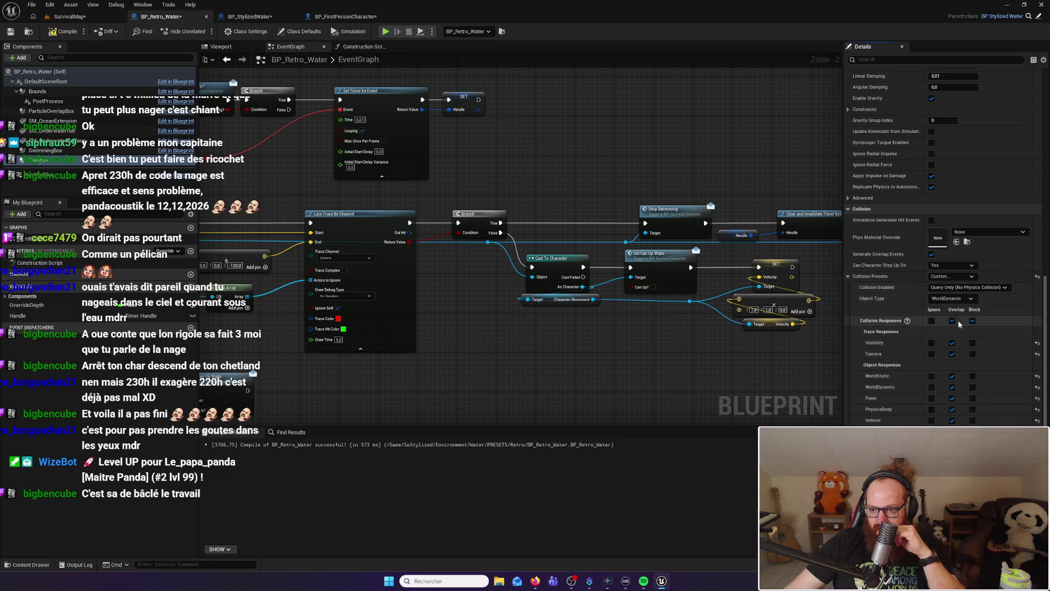
left_click(932, 321)
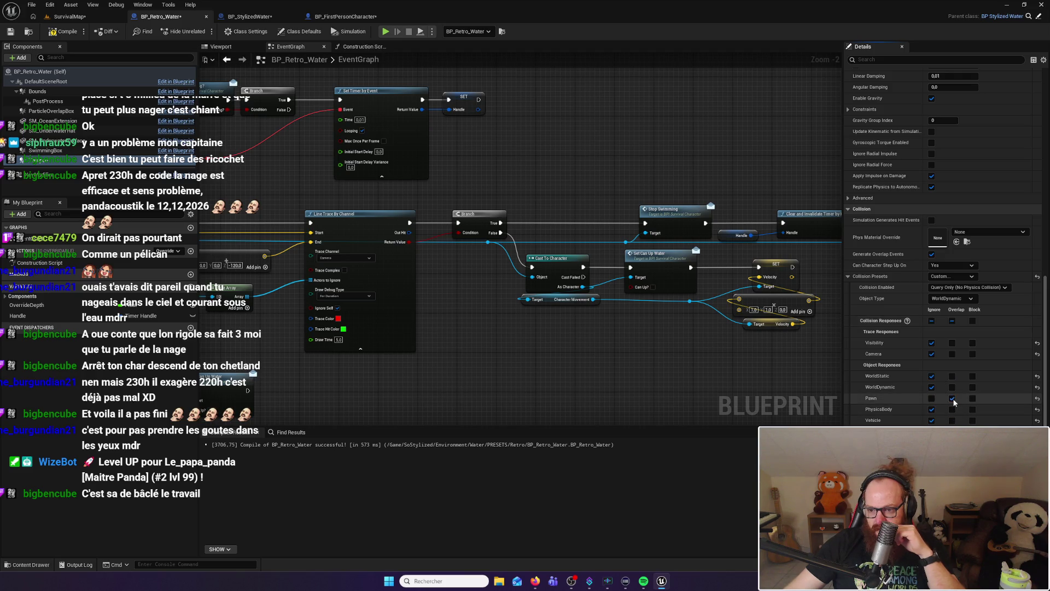
left_click(953, 398)
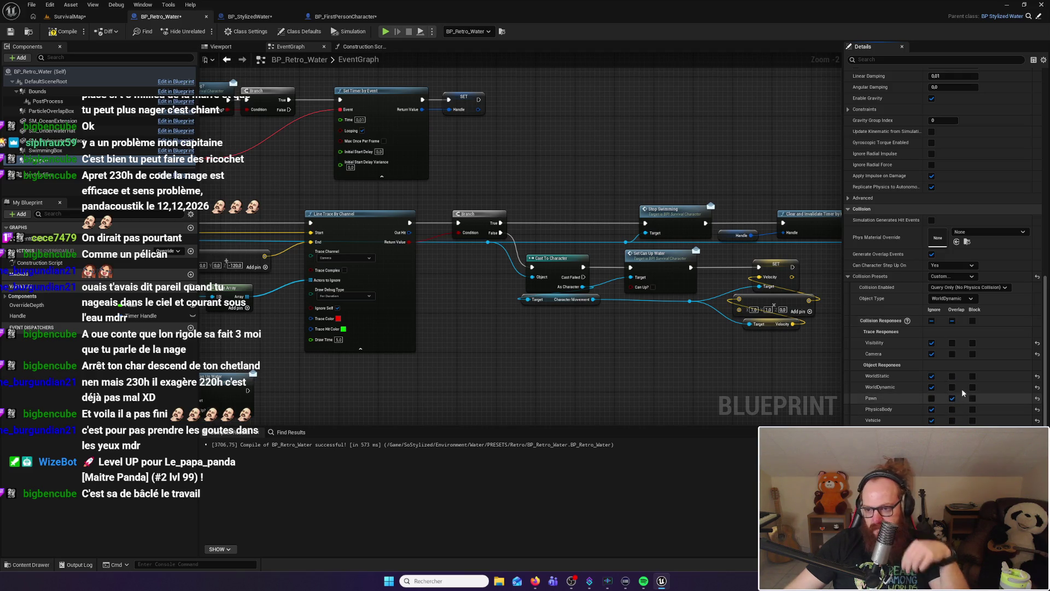
left_click(69, 16)
left_click_drag(415, 230, 328, 216)
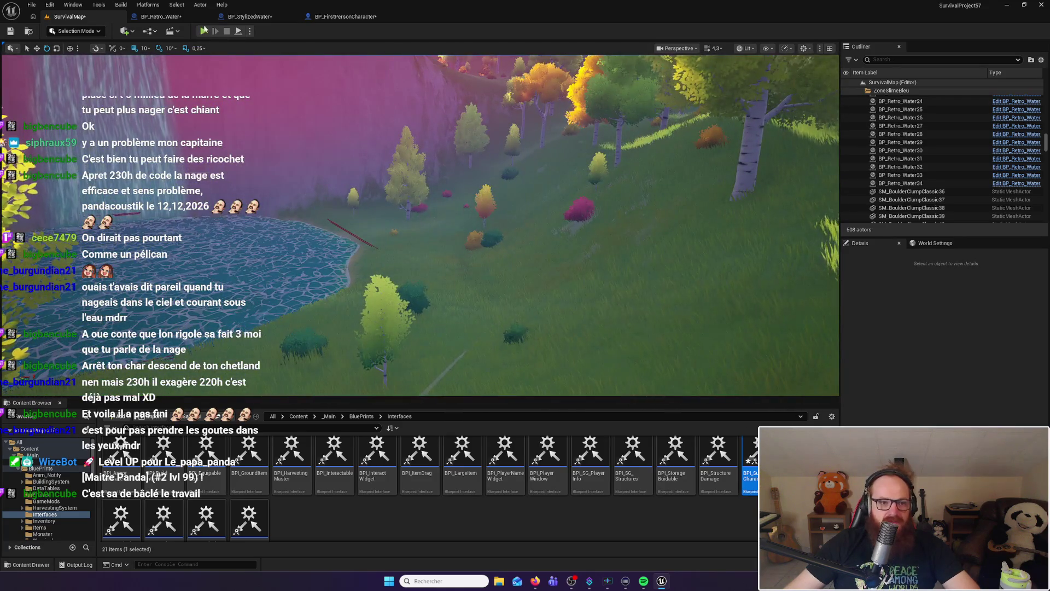
Start a play test and swim the character into the lake and below the surface
left_click(203, 31)
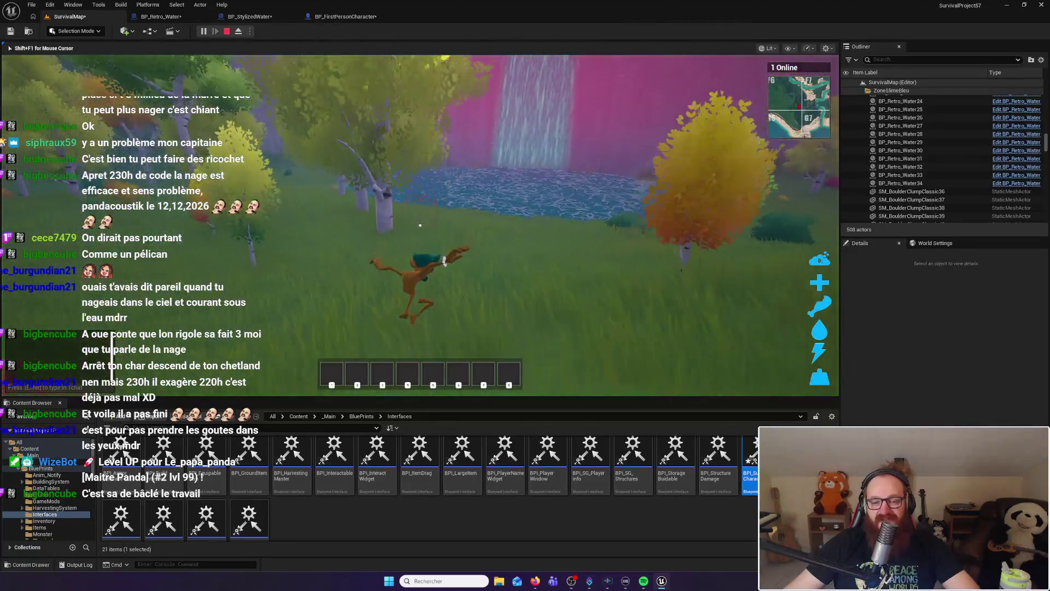
key("w")
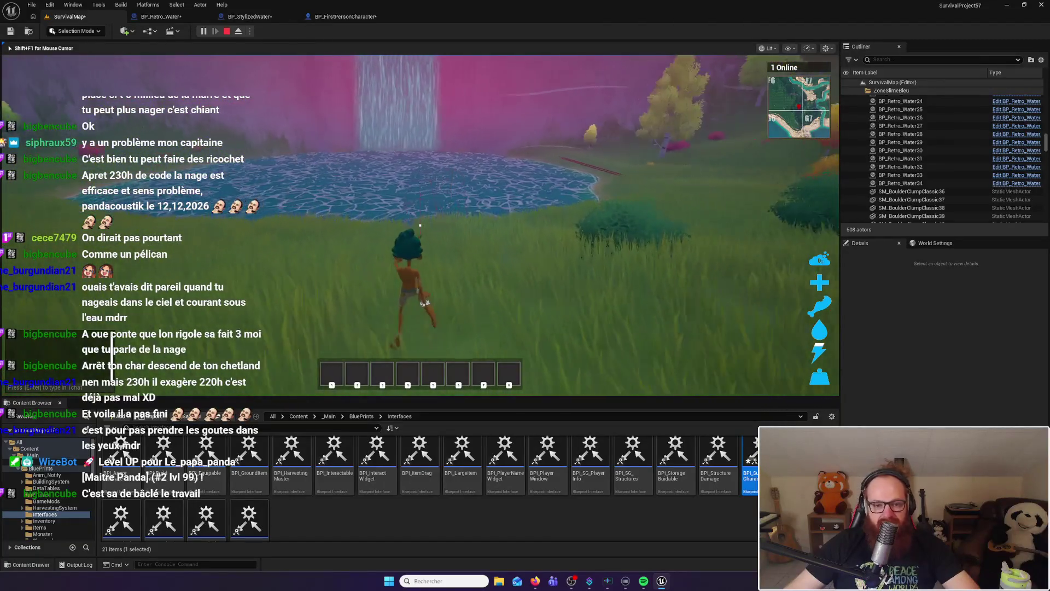
key("w")
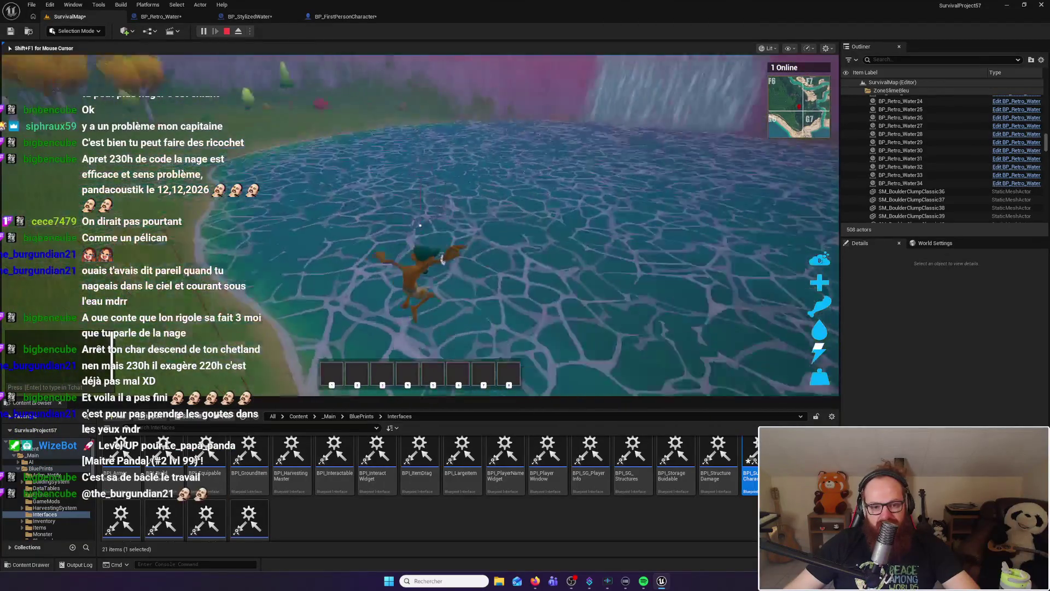
key("w")
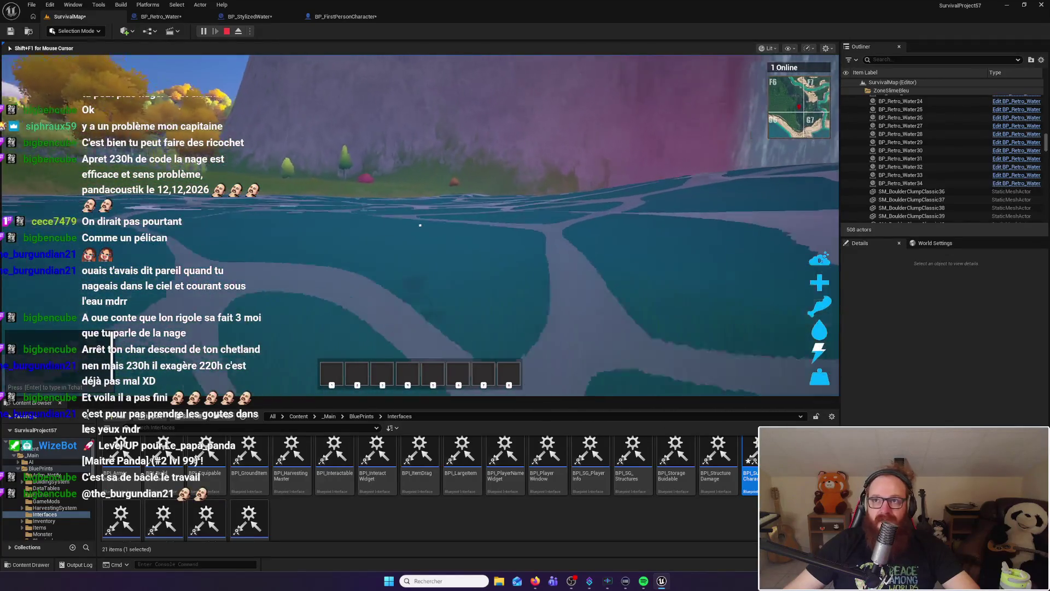
key("w")
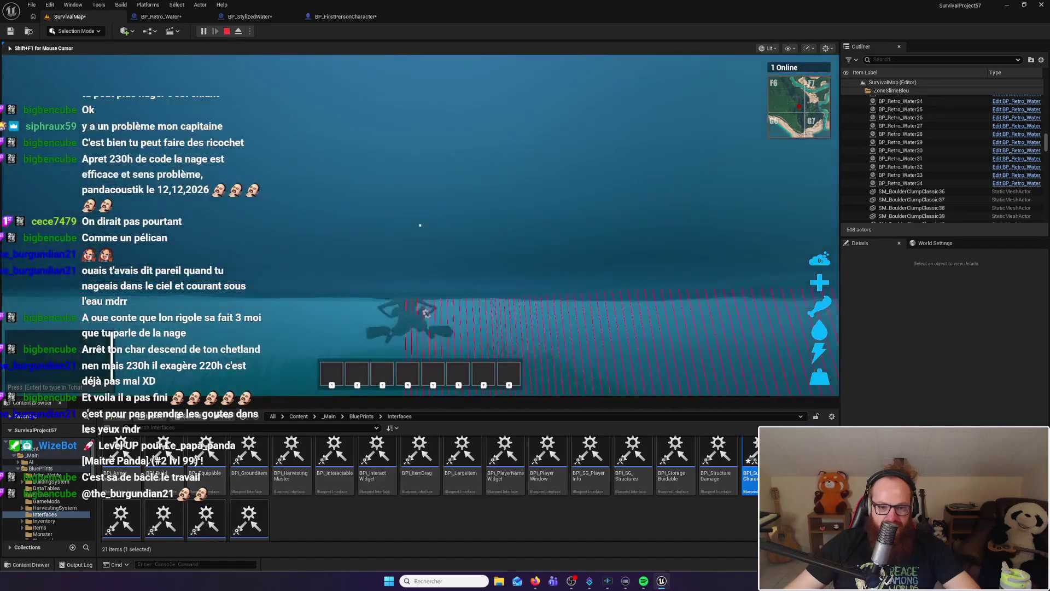
key("w")
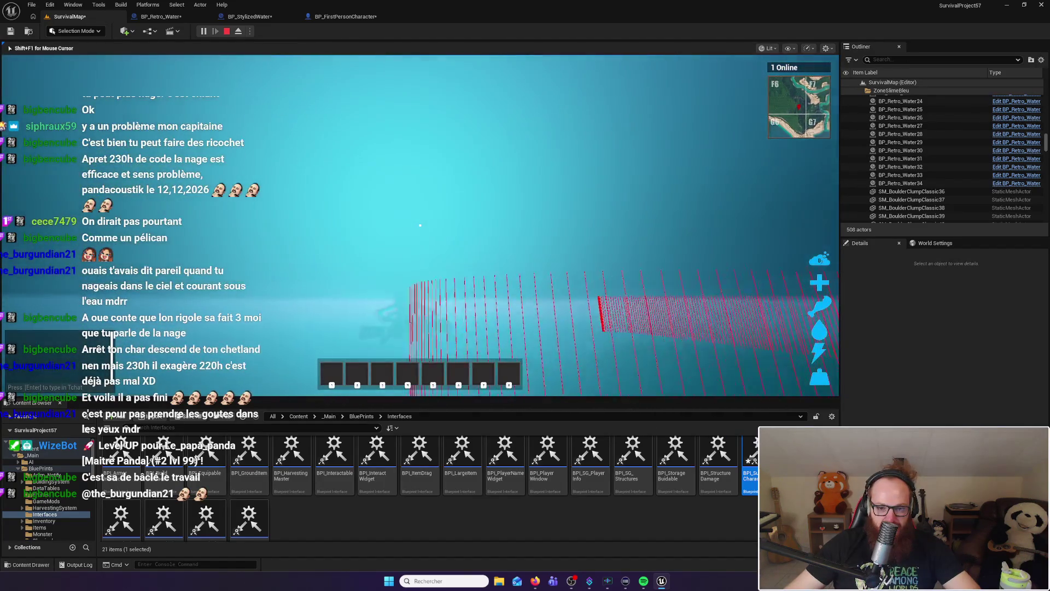
key("w")
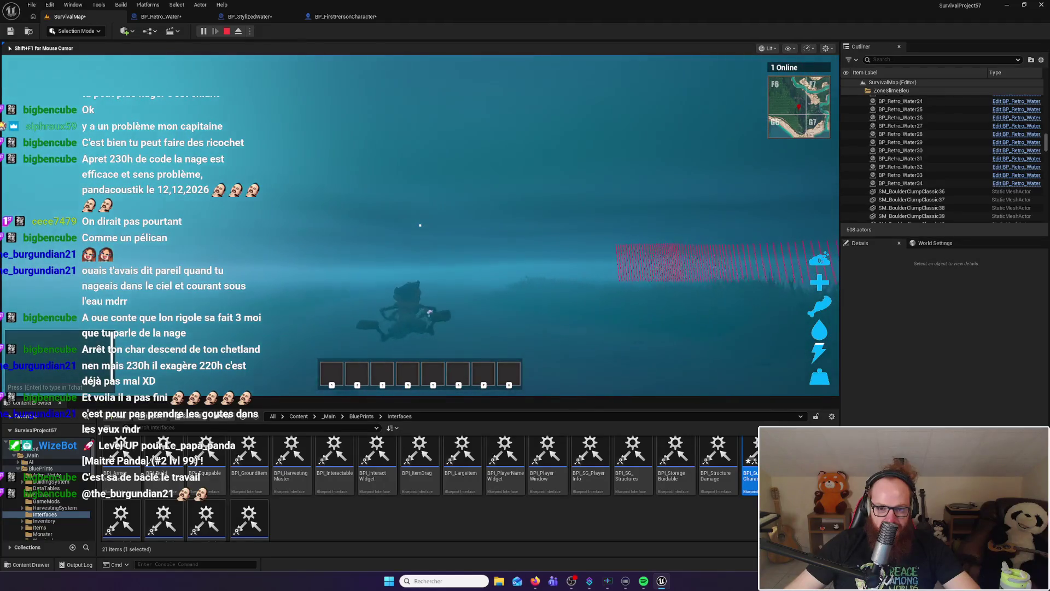
key("w")
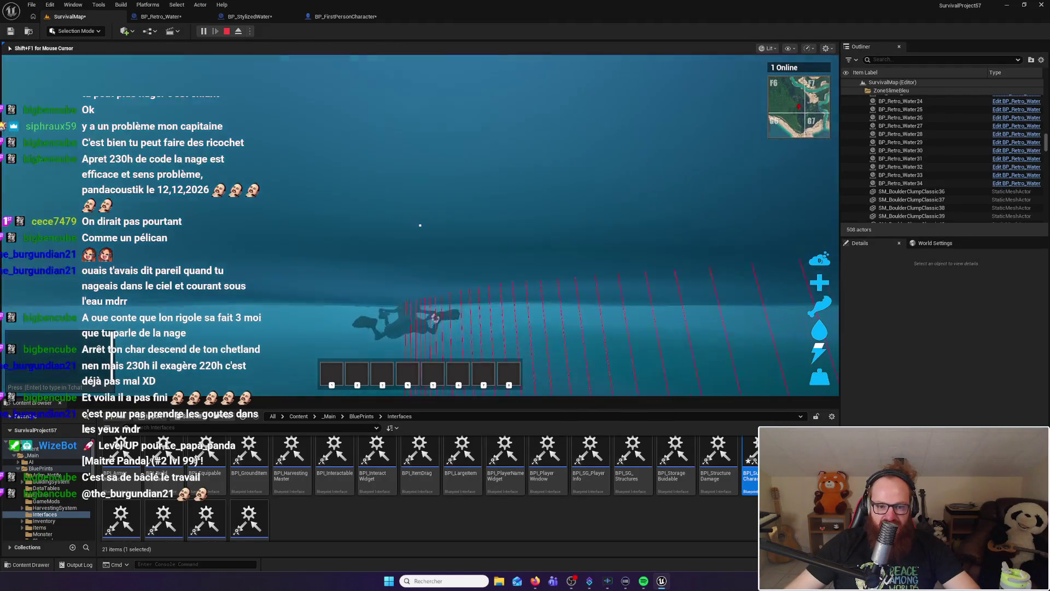
Surface and dive again a couple of times, then stop playing and reopen BP_Retro_Water
key("space")
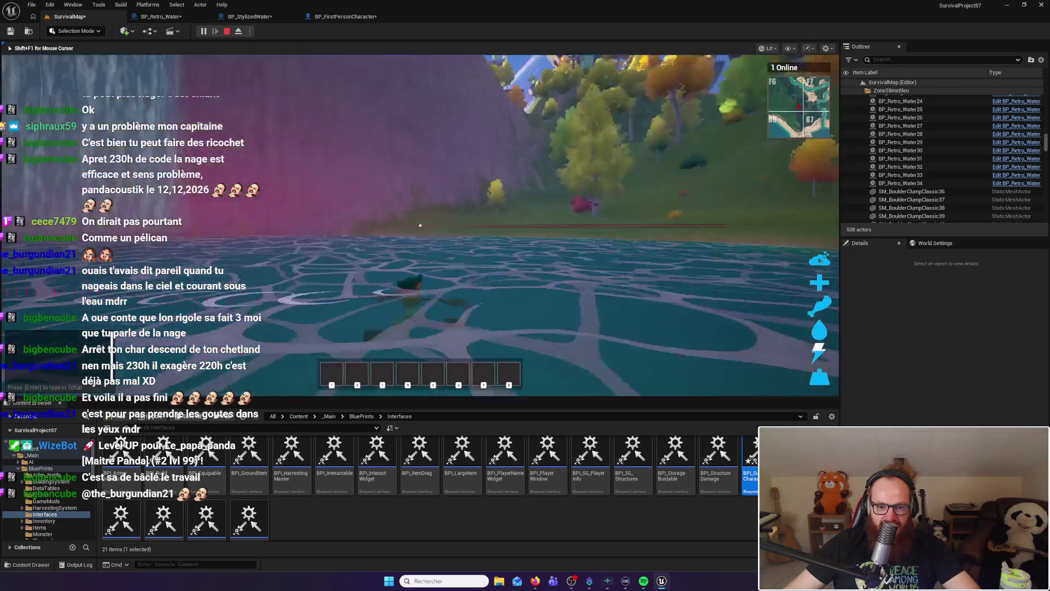
key("w")
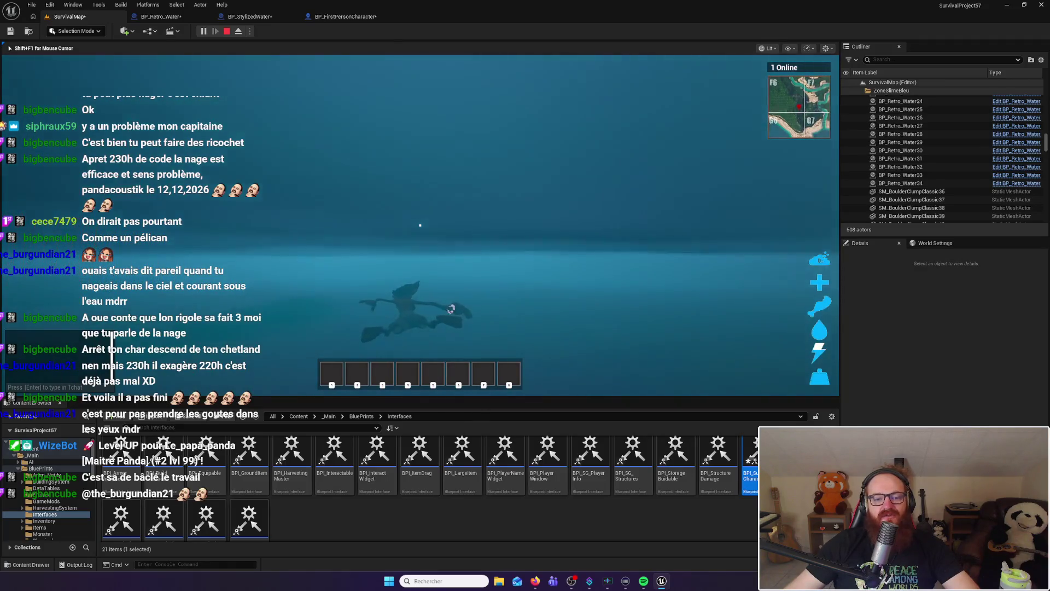
key("space")
key("w")
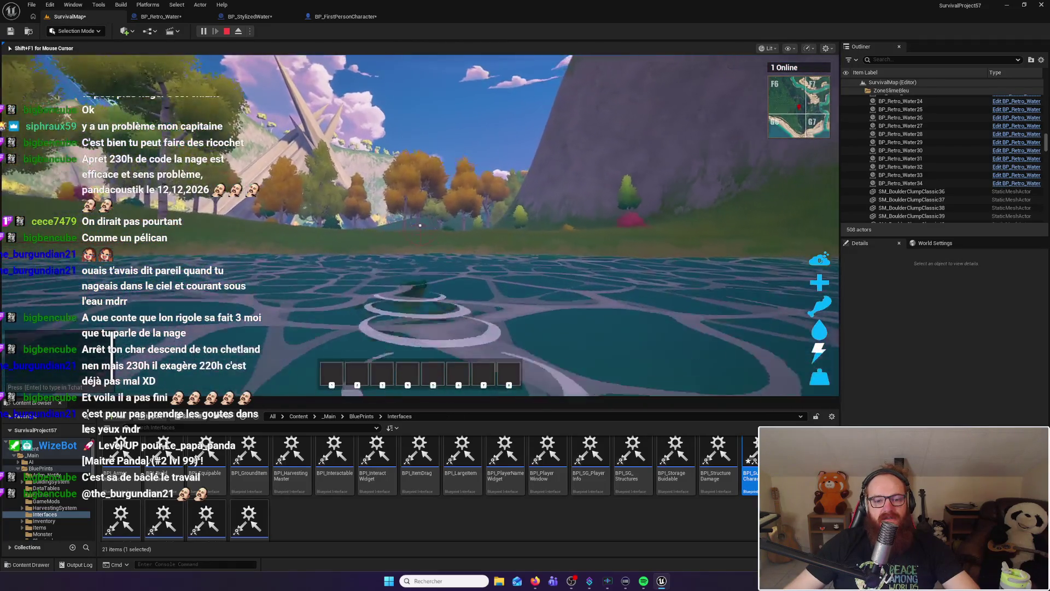
key("w")
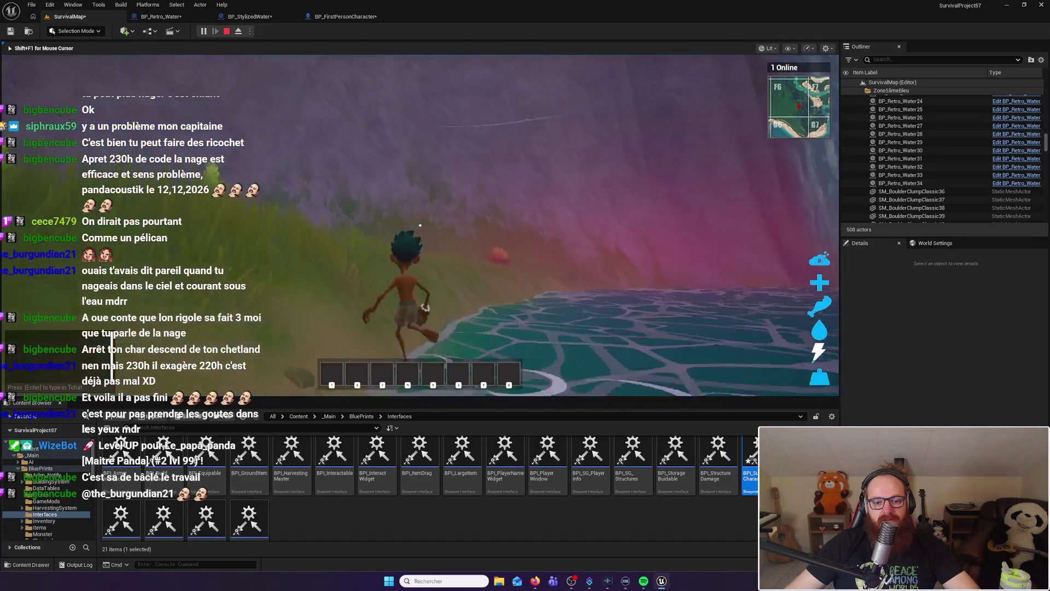
key("Escape")
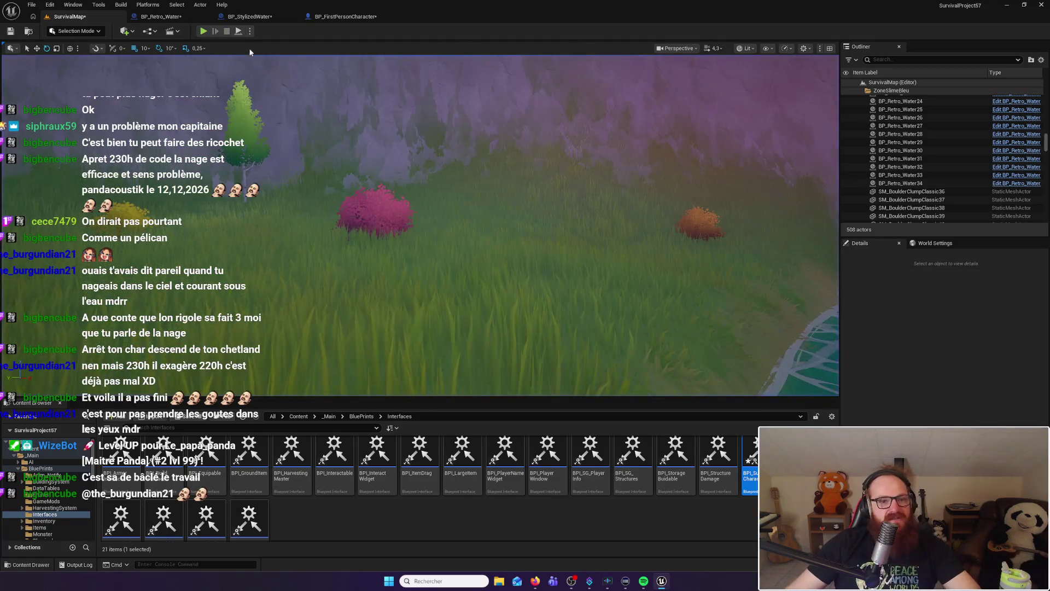
left_click(162, 17)
Enter 0 in the Set Timer by Event node's Time field, then go back to SurvivalMap
left_click_drag(399, 196, 522, 229)
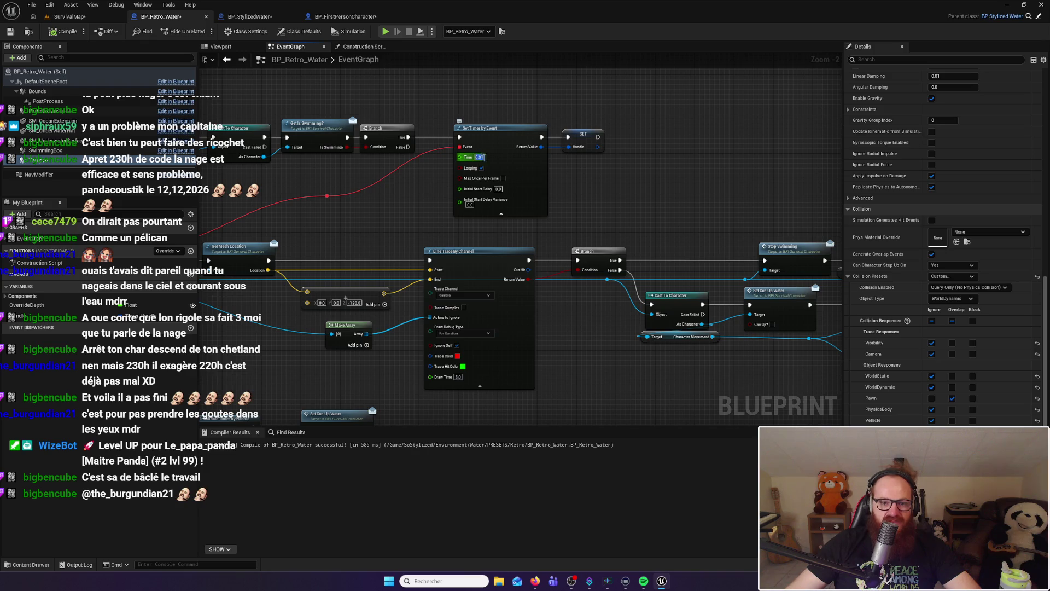
type("0")
key("Return")
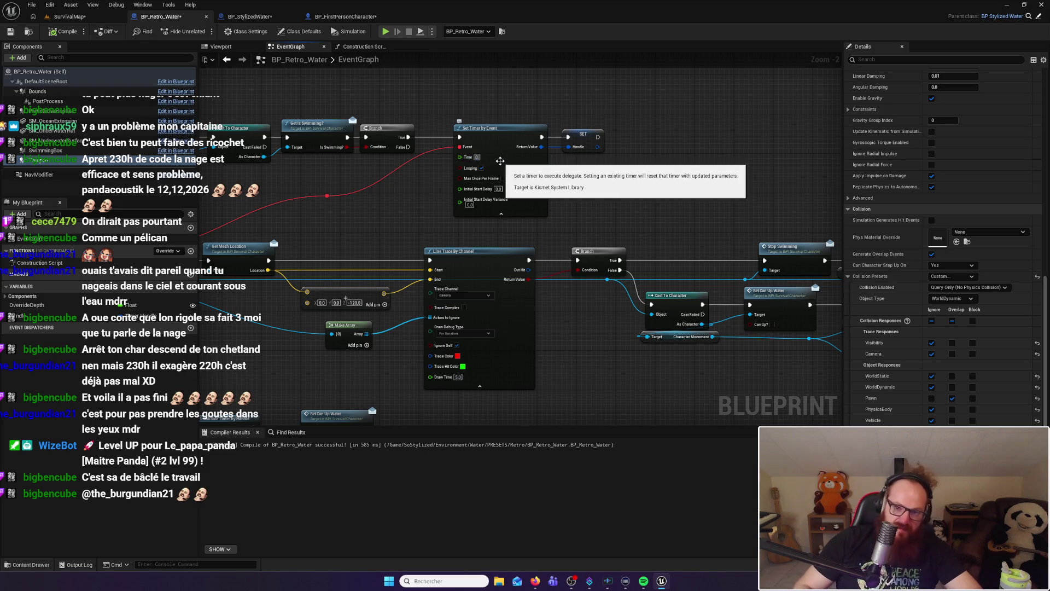
type("0")
key("Return")
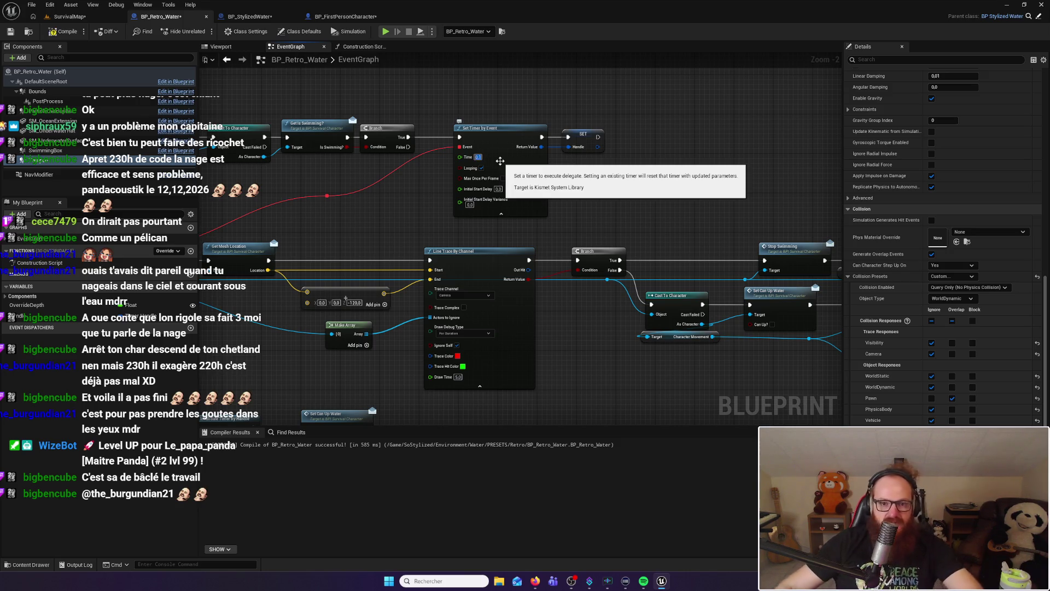
left_click(478, 157)
left_click(70, 16)
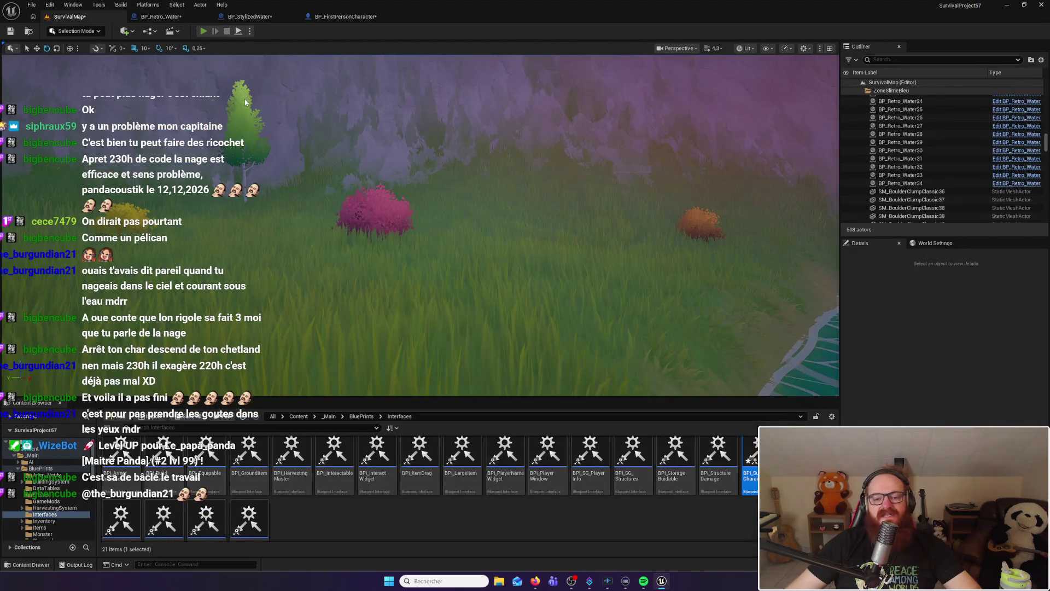
Play-test diving in the pond and walking out onto the grassy shore, then reopen BP_Retro_Water
key("alt+p")
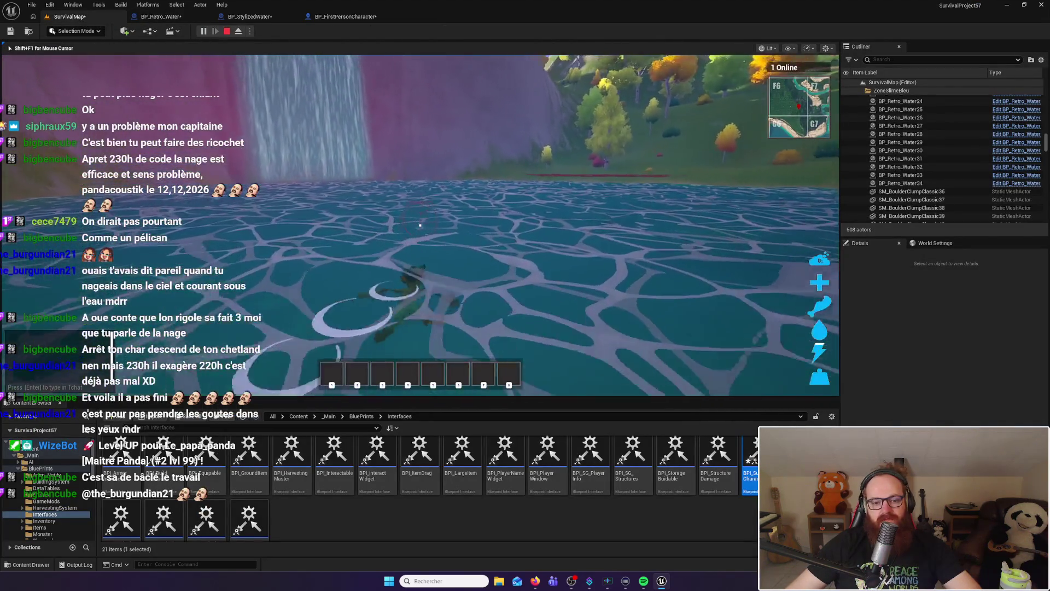
key("w")
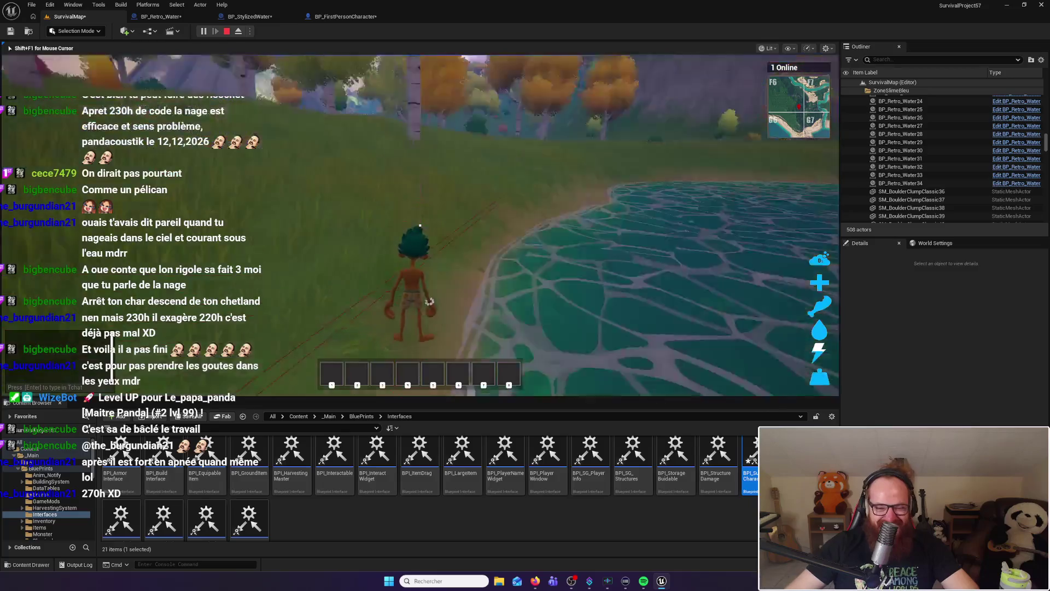
key("w")
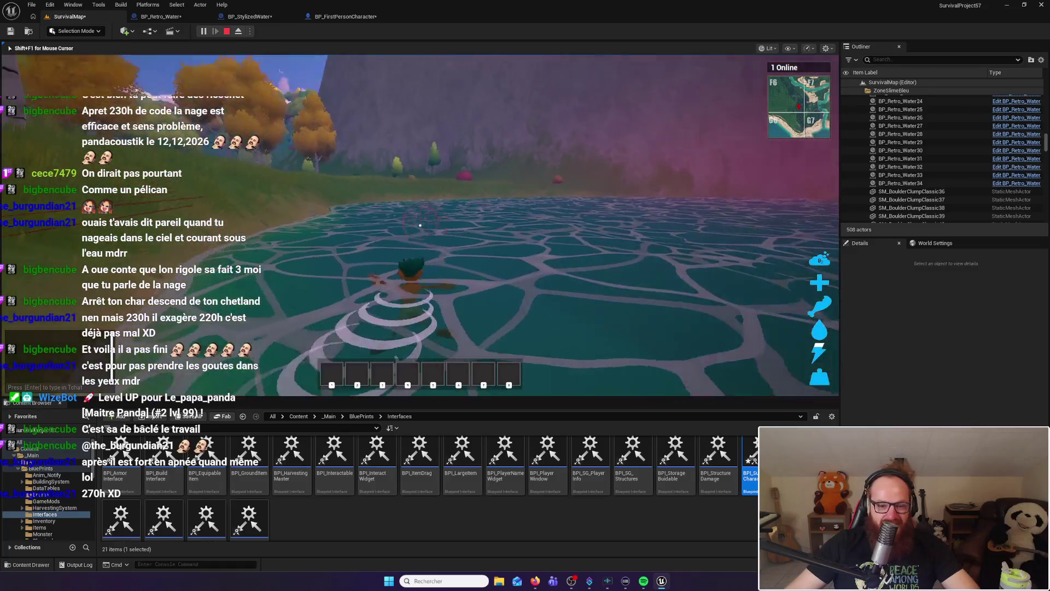
key("w")
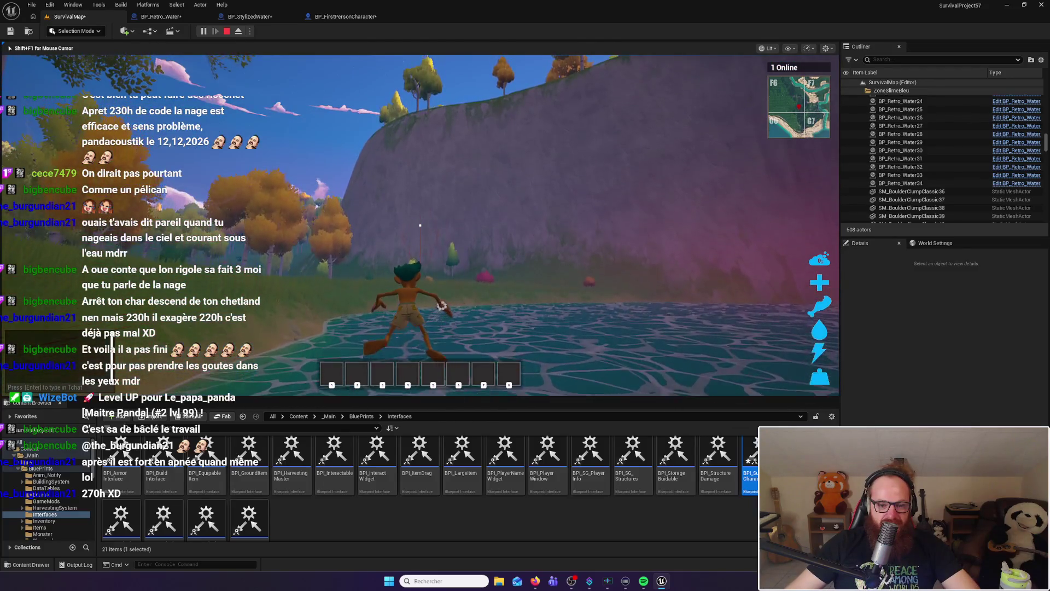
key("w")
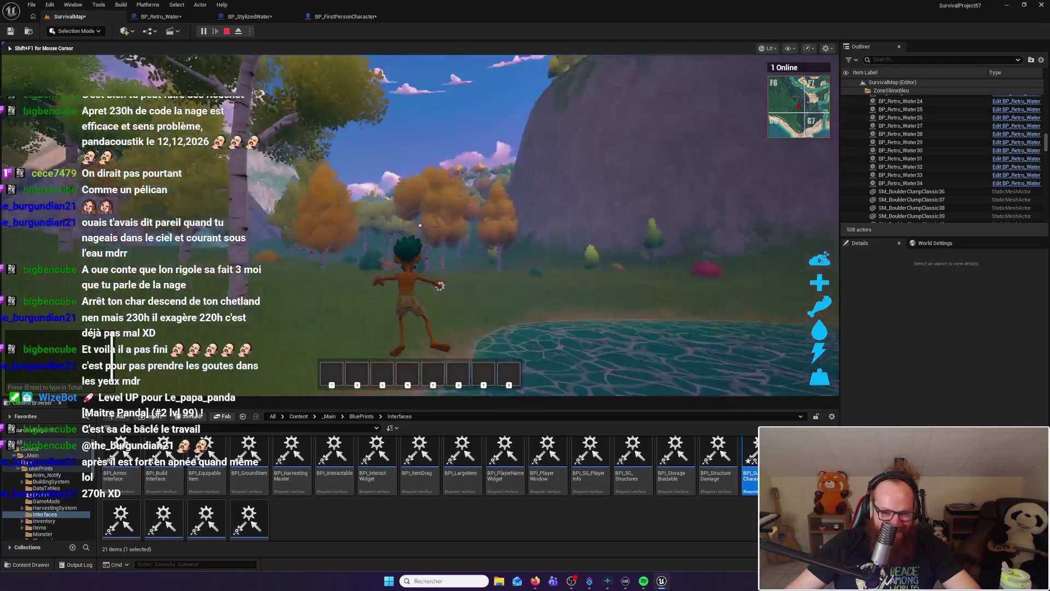
key("w")
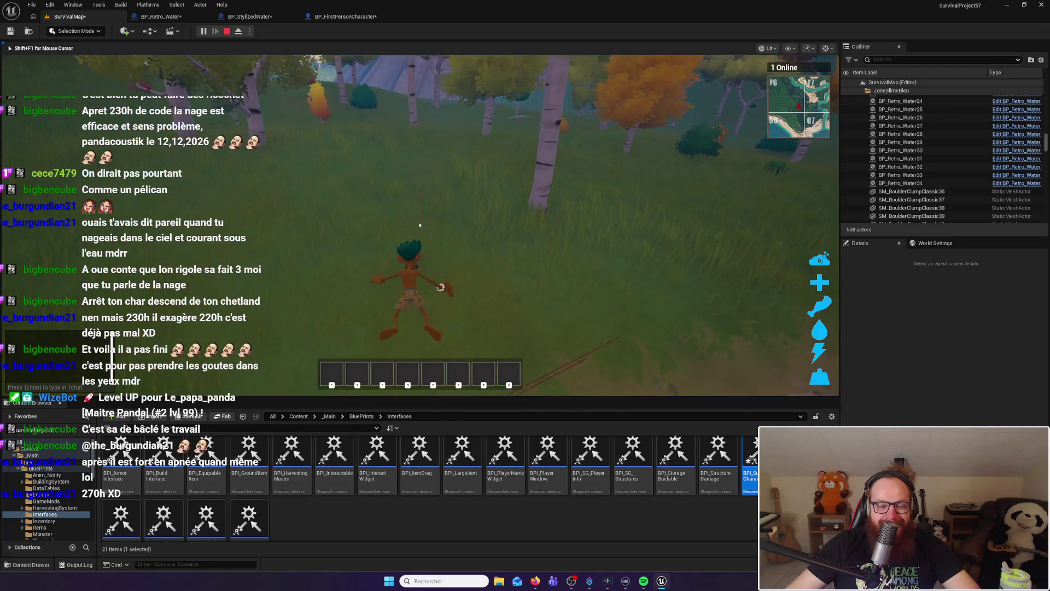
key("w")
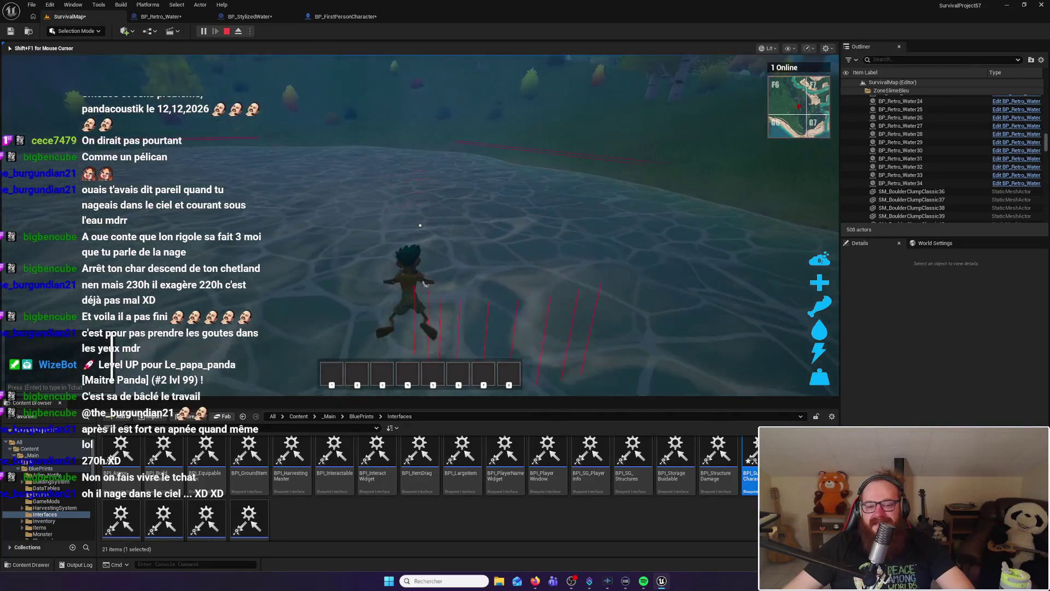
key("Escape")
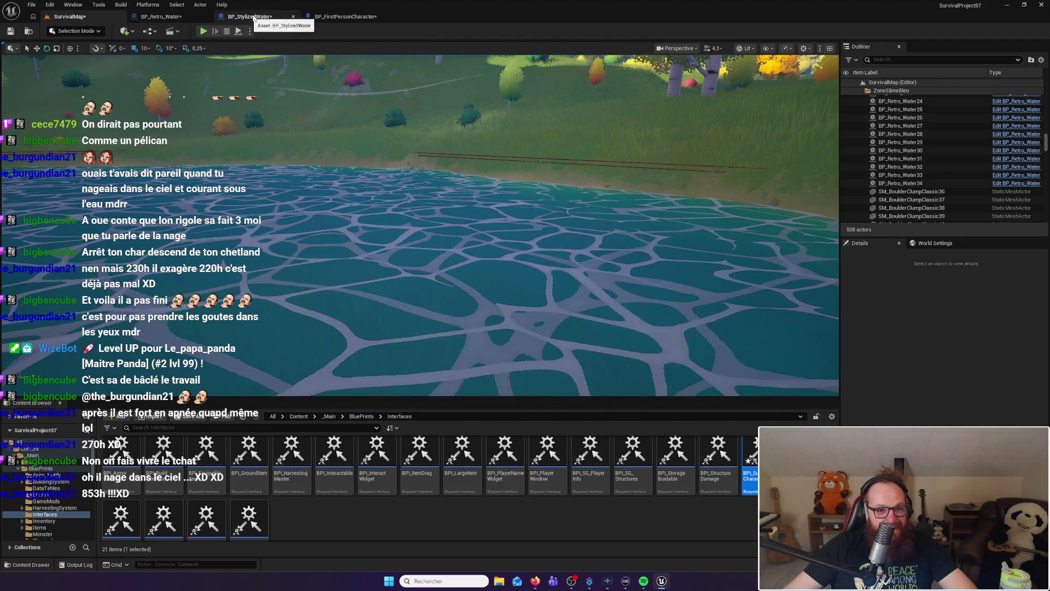
left_click(233, 17)
left_click(179, 17)
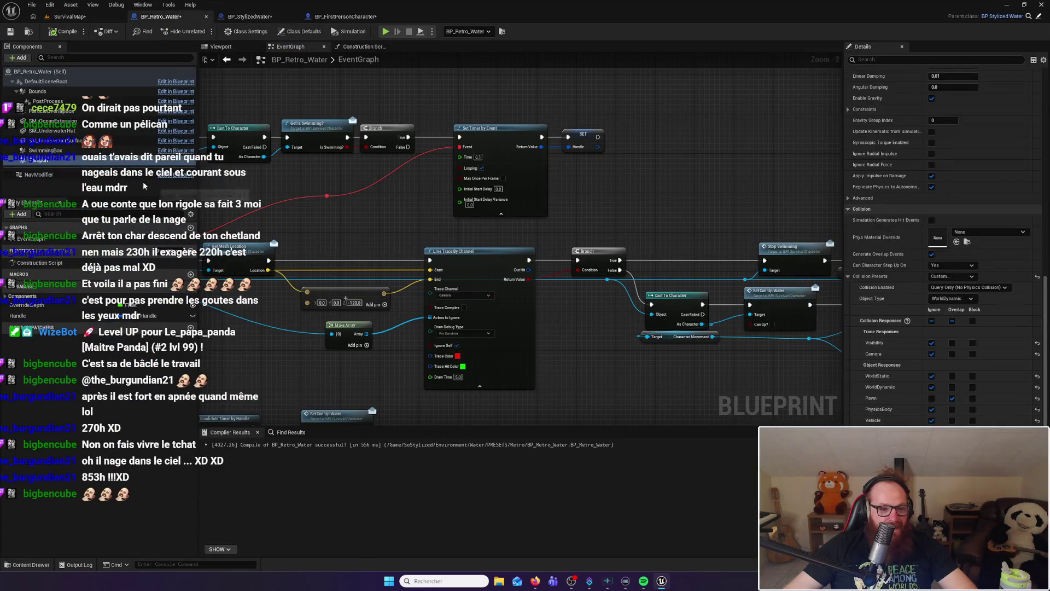
In BP_FirstPersonCharacter, untick CanUpWater's default value and recompile the blueprint
left_click(347, 17)
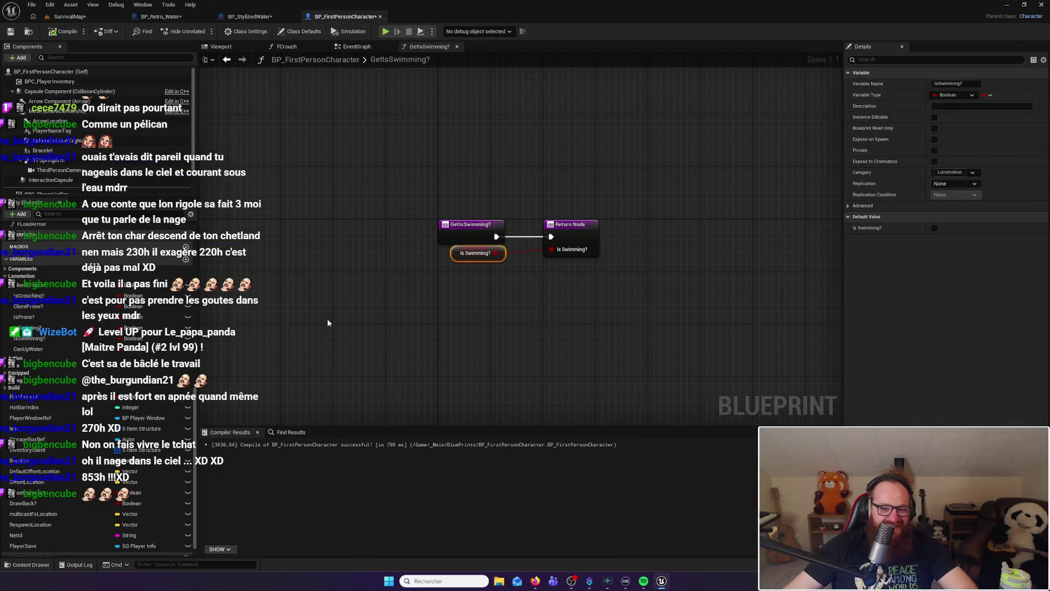
left_click(51, 351)
left_click(935, 228)
left_click(936, 228)
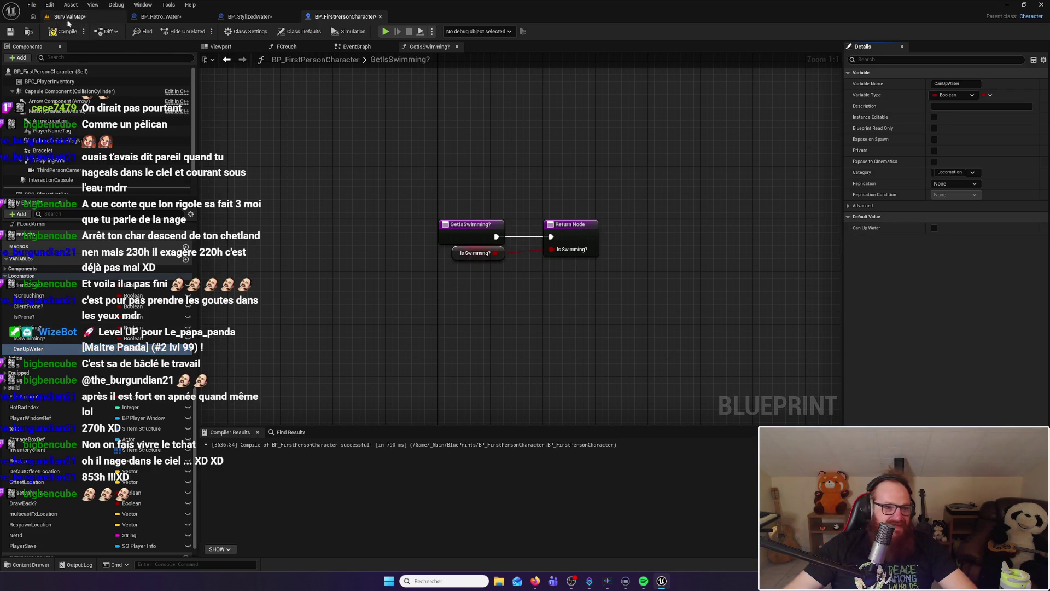
left_click(89, 36)
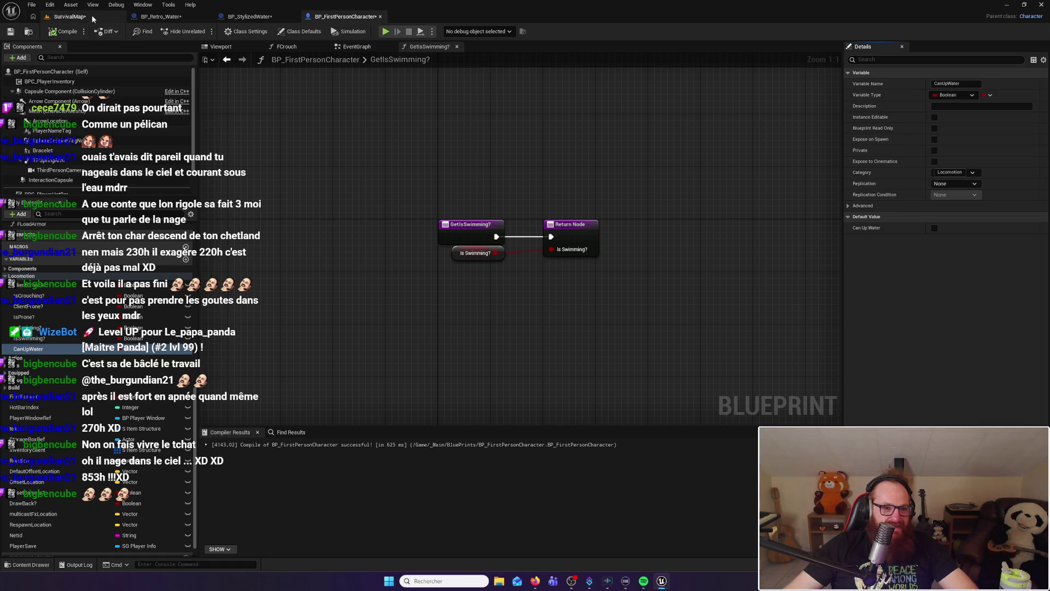
left_click(91, 19)
After checking BP_Retro_Water, set Can Up Water's default back to true and recompile
left_click(161, 17)
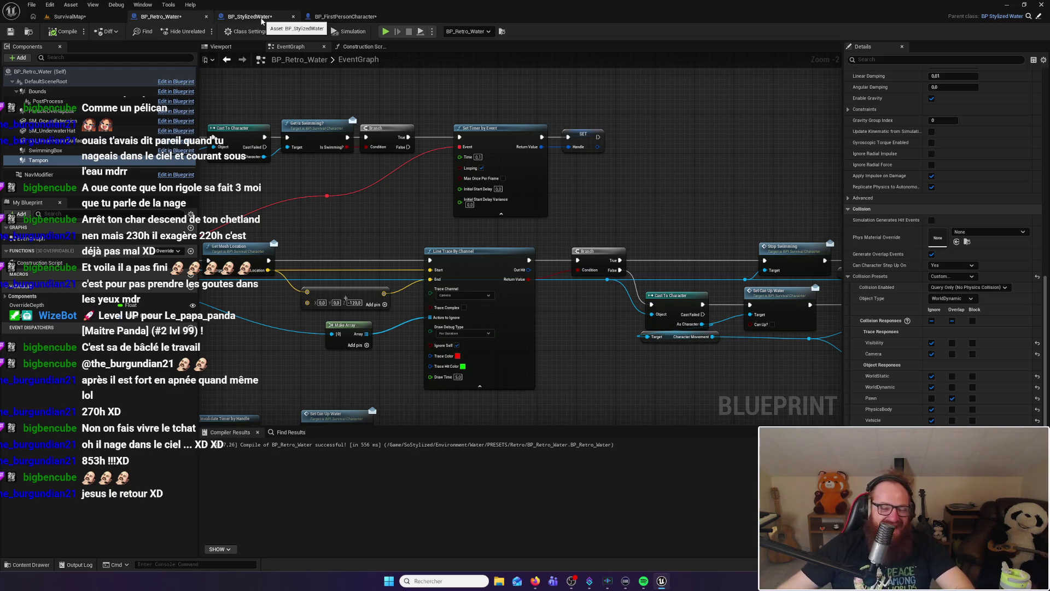
left_click(345, 16)
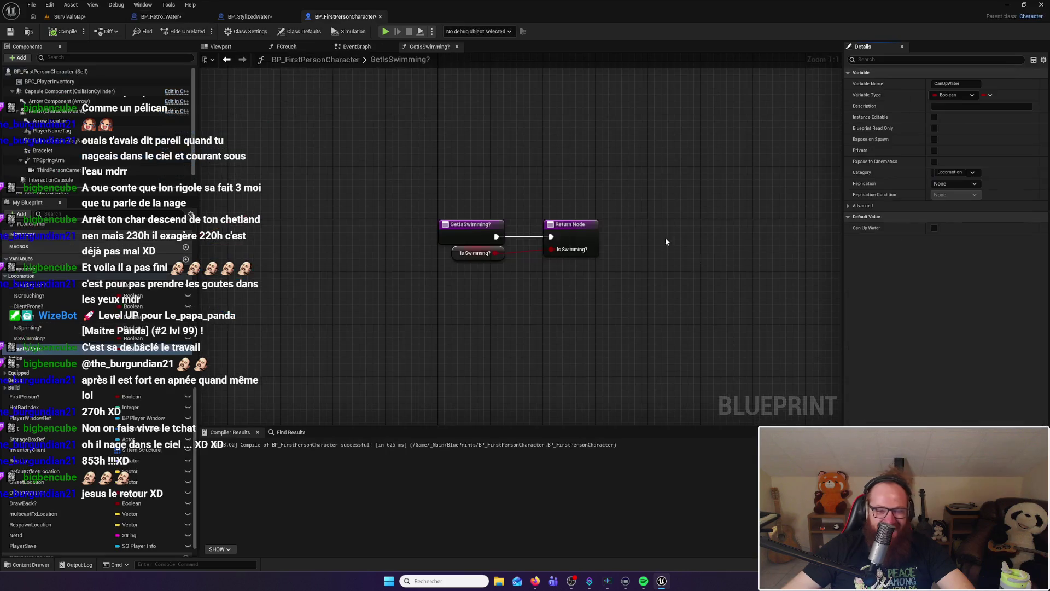
left_click(934, 227)
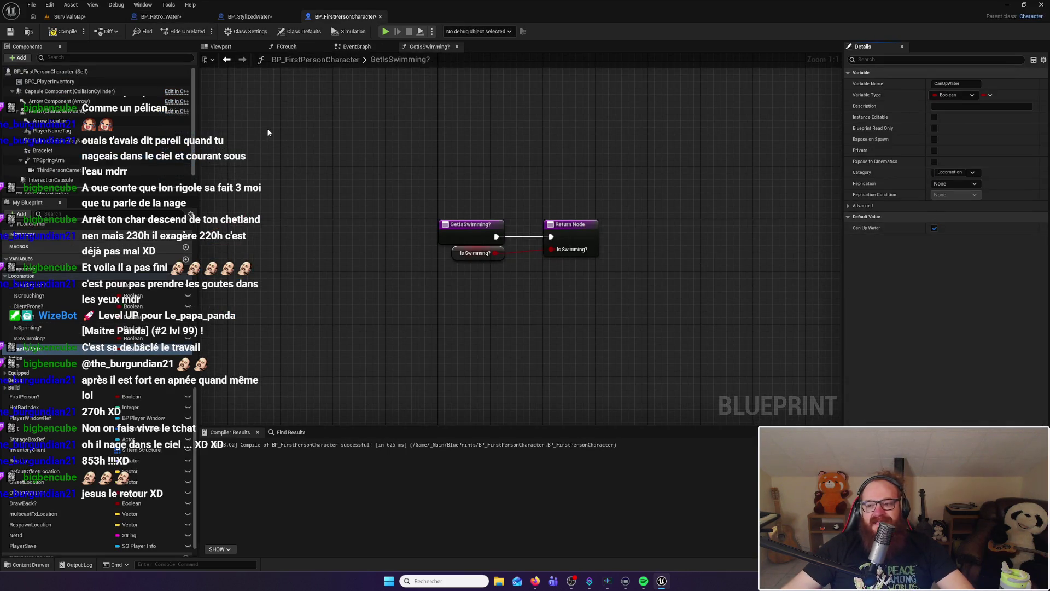
left_click(64, 31)
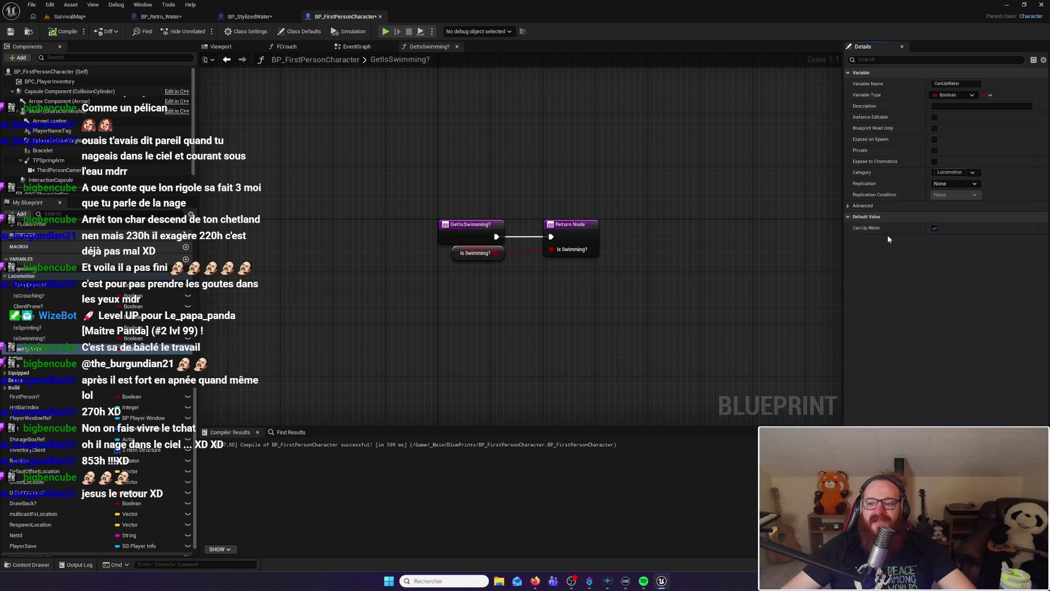
left_click(65, 16)
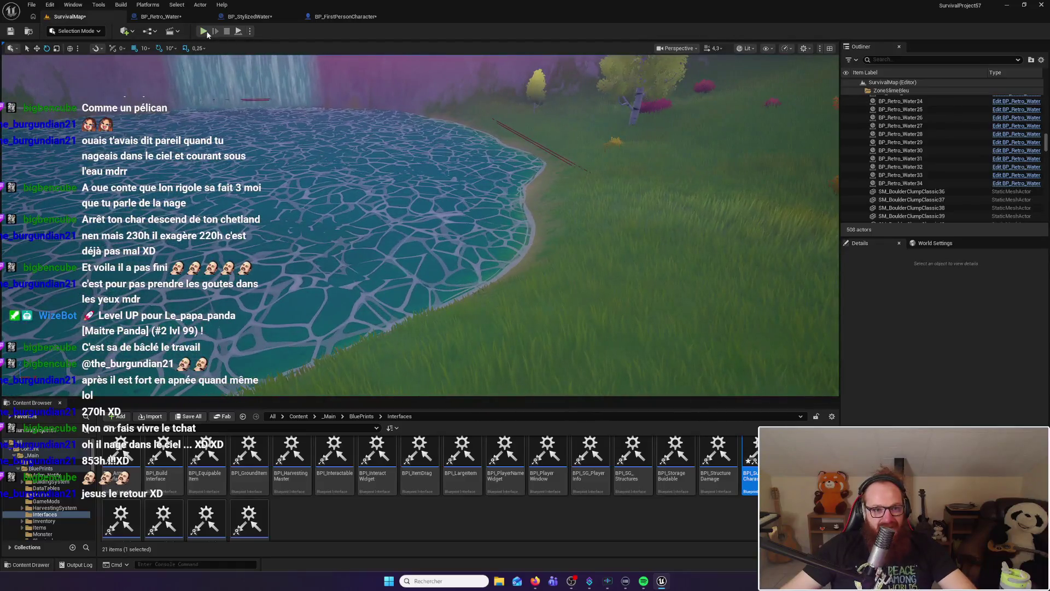
Play the level, walk into the deep pond, swim to the surface and dive with C
left_click(206, 33)
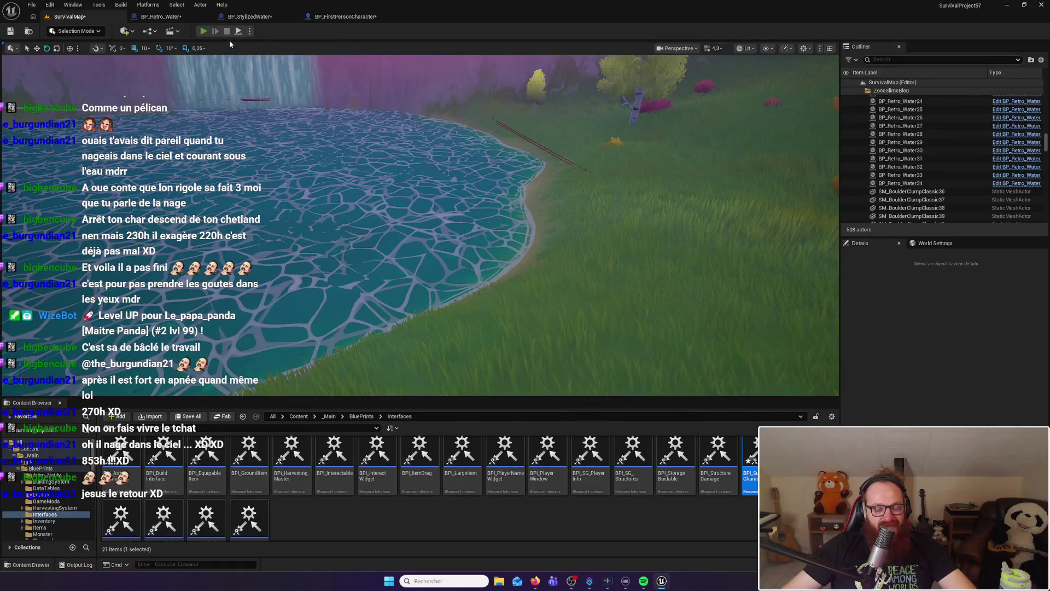
key("w")
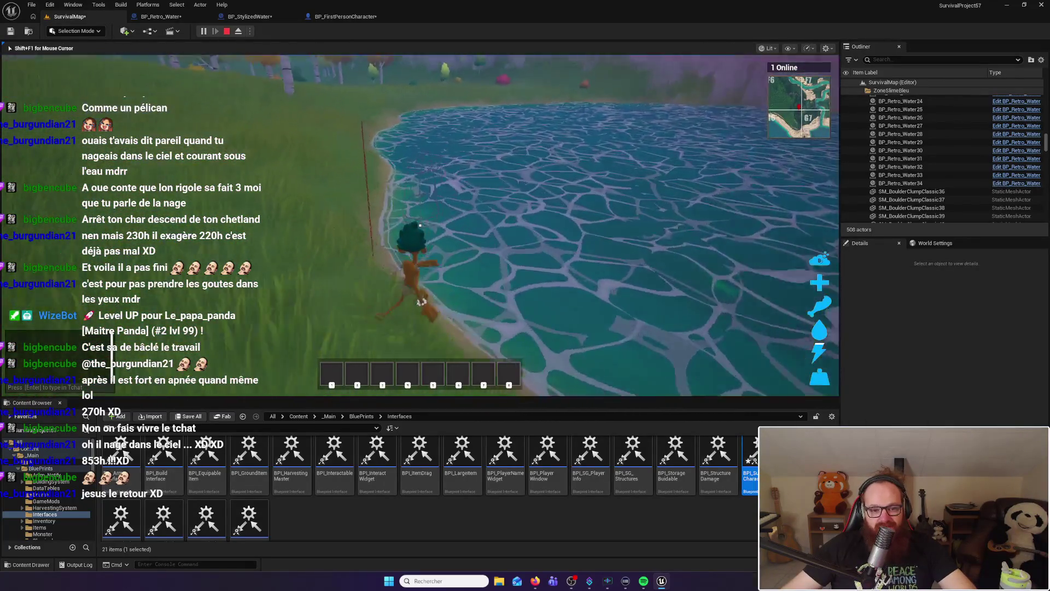
key("w")
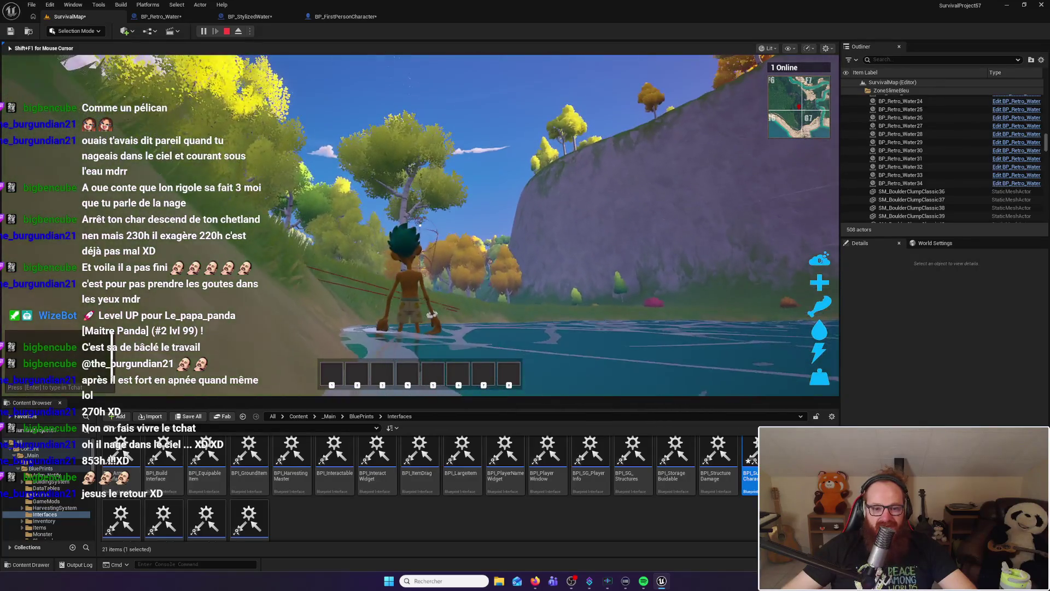
key("w")
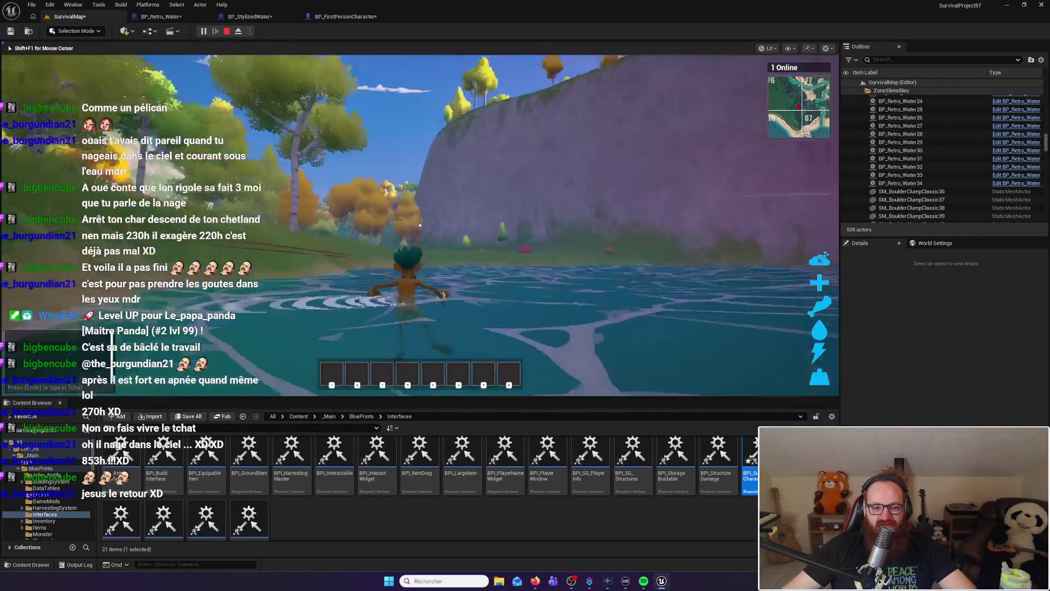
key("w")
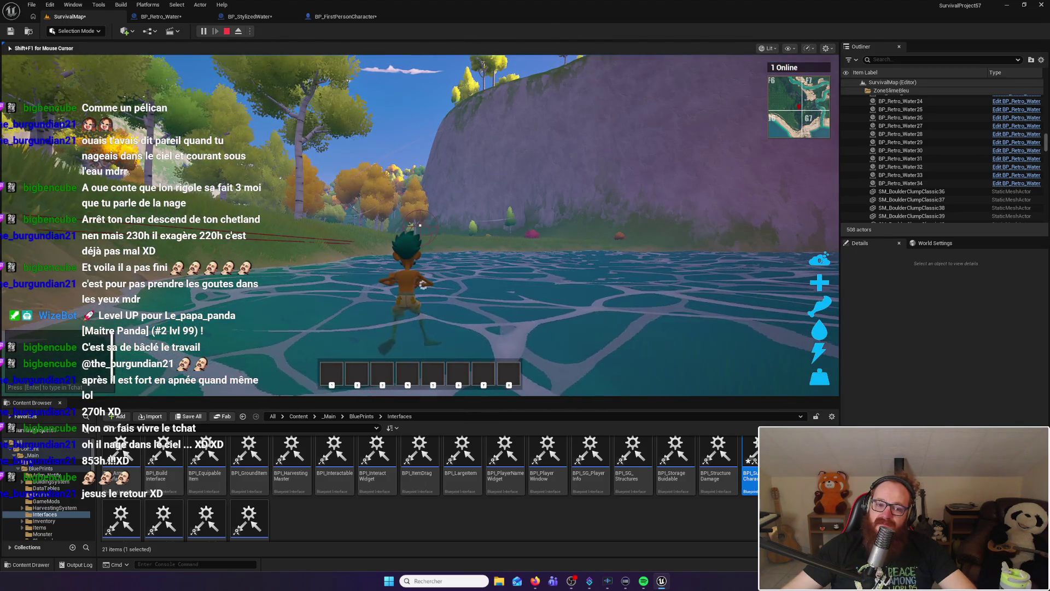
key("w")
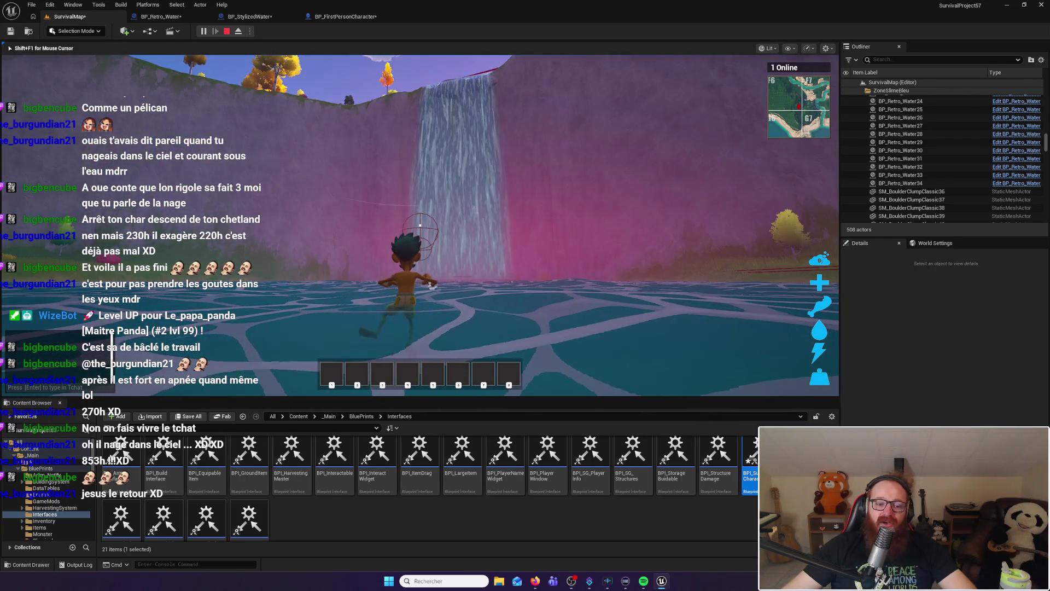
mouse_move(420, 225)
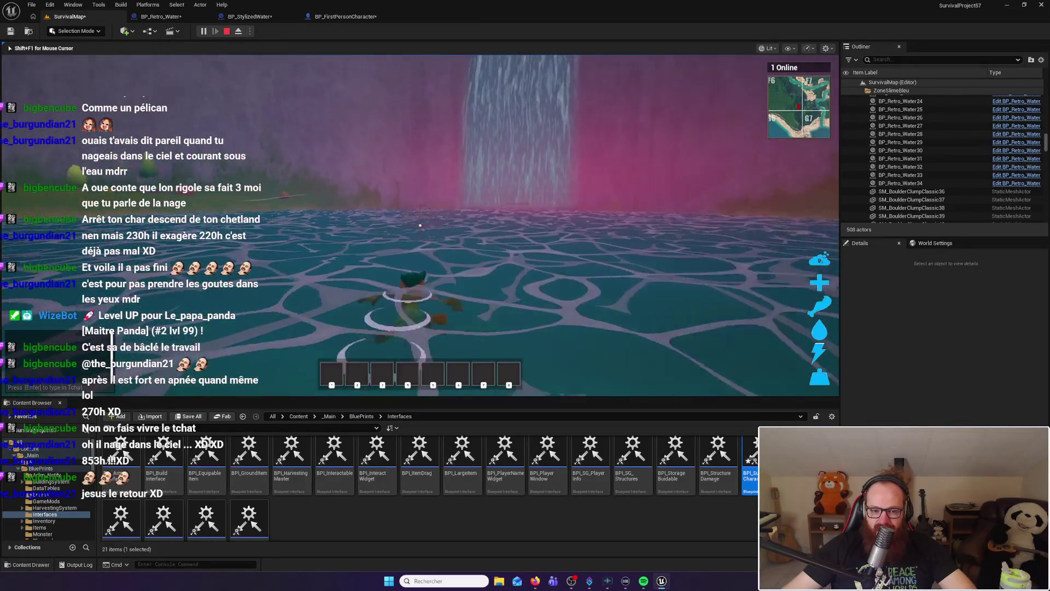
key("c")
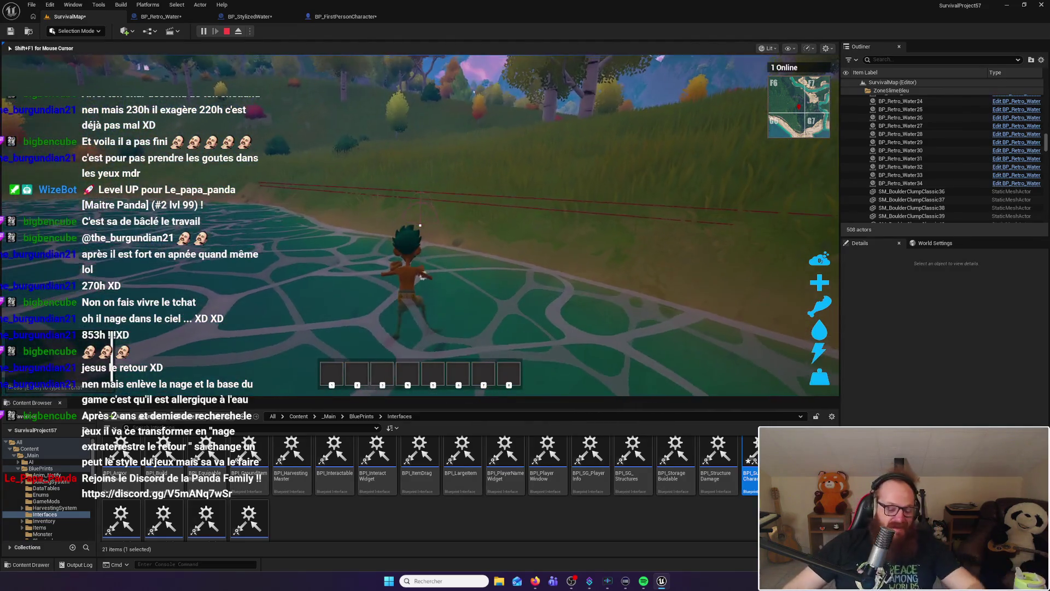
Walk the character in and out of the lake onto the shore, then end the play session
key("w")
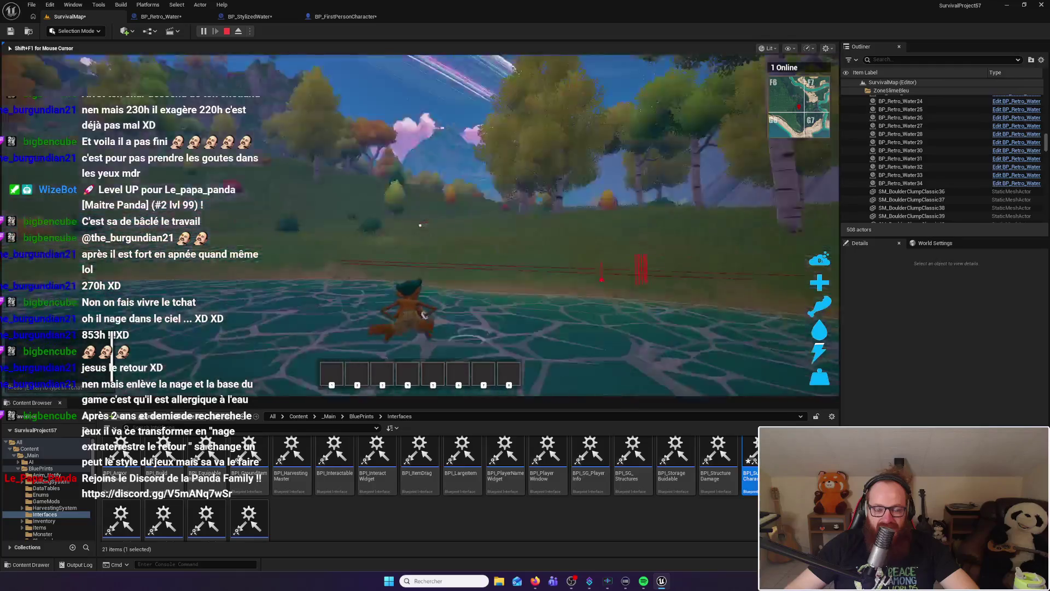
key("w")
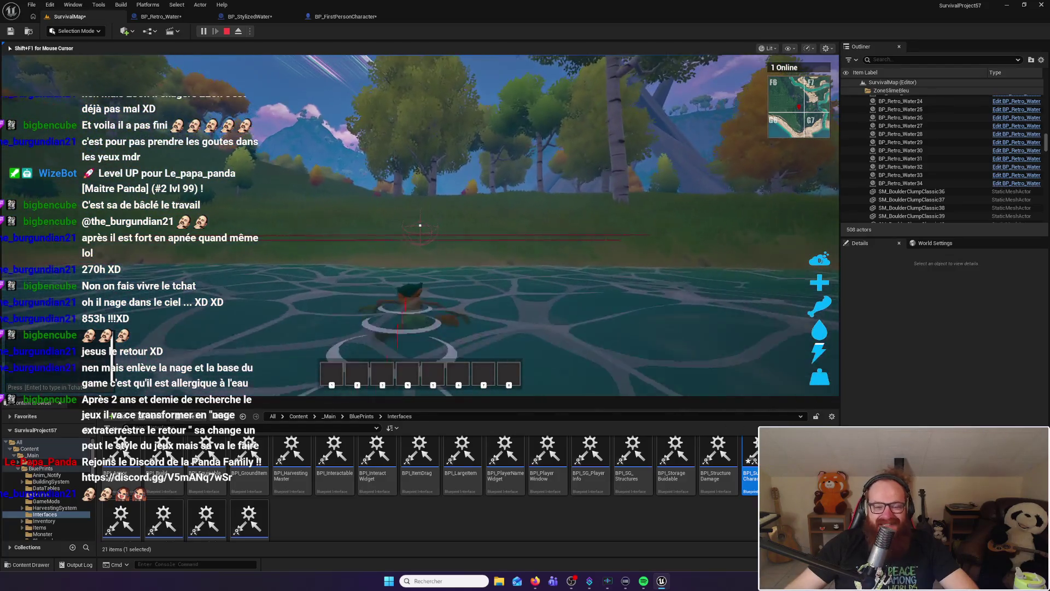
key("w")
key("w")
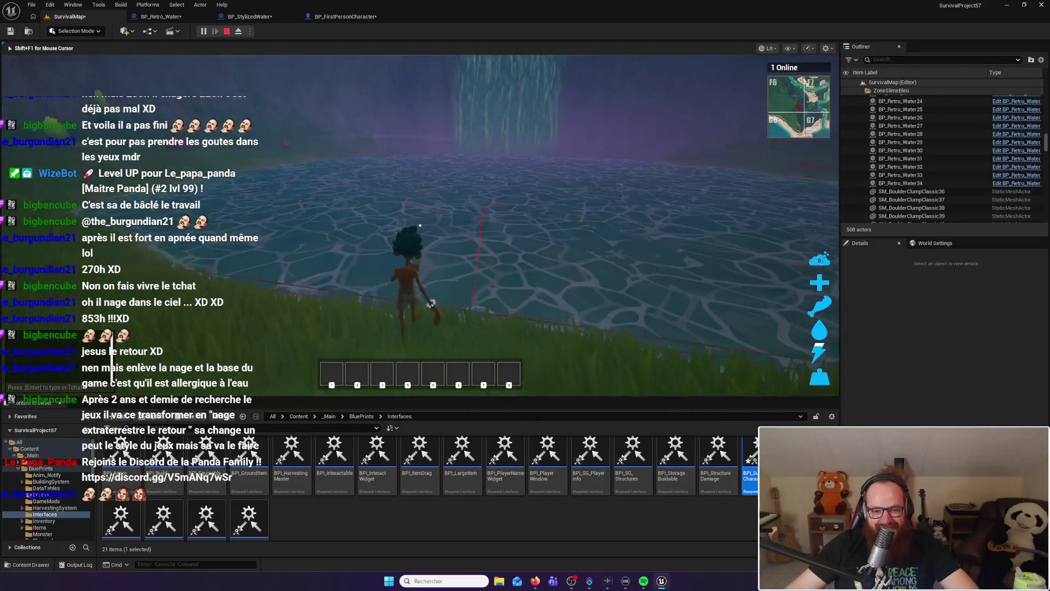
key("w")
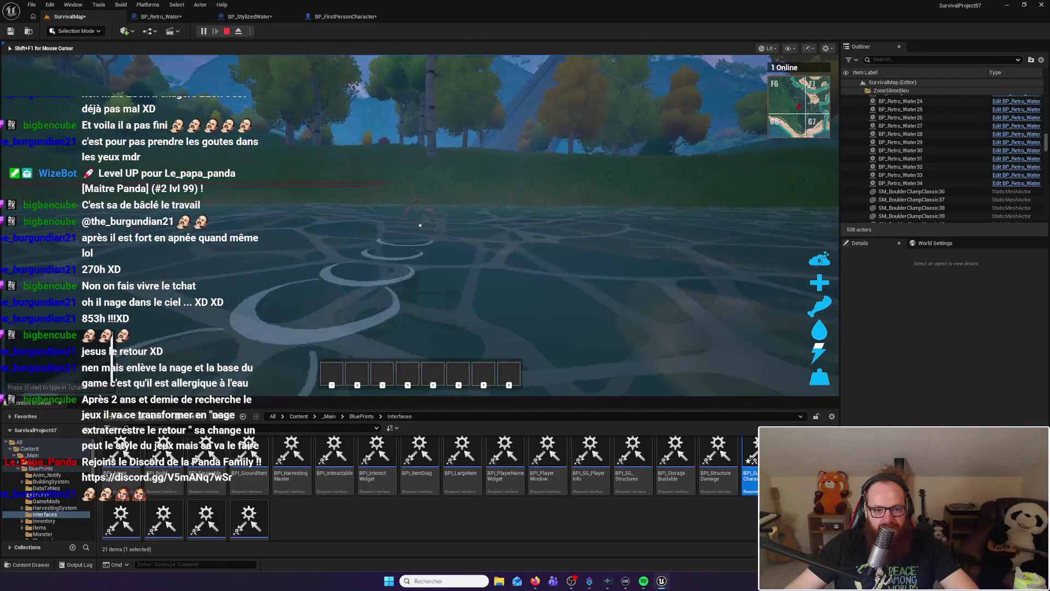
key("w")
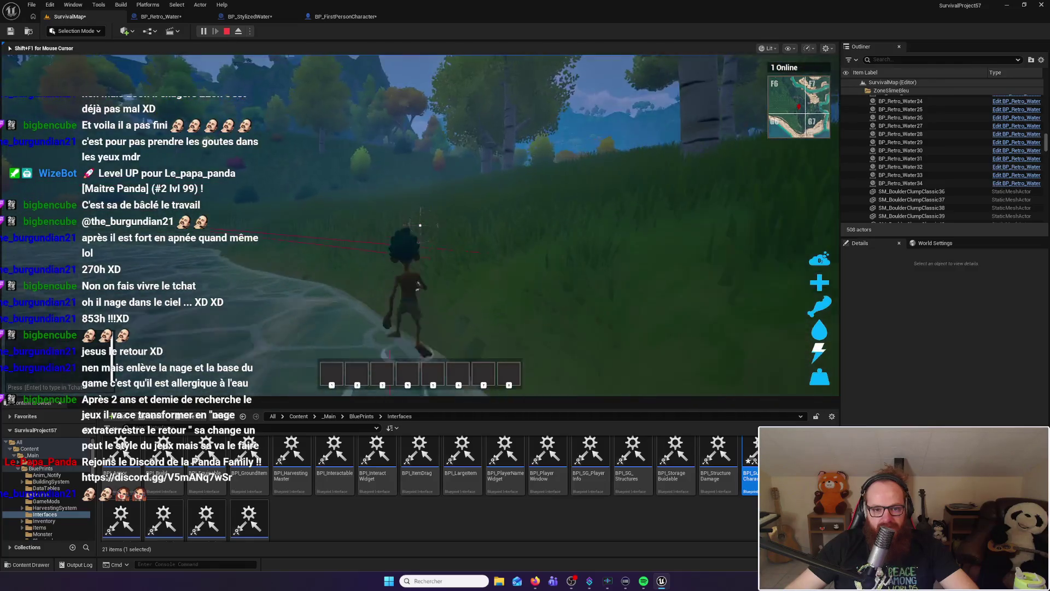
key("w")
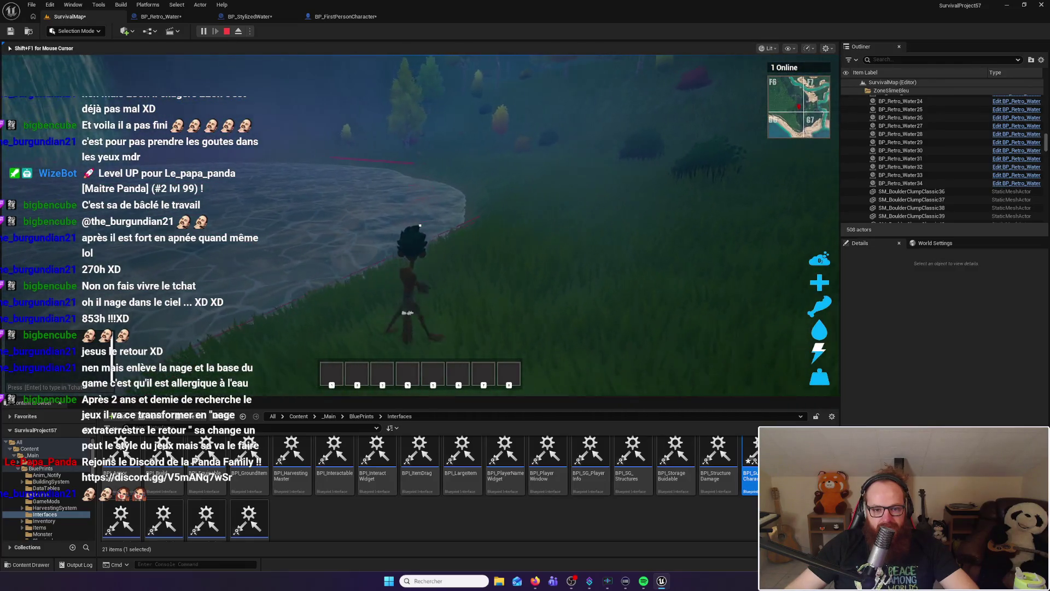
key("w")
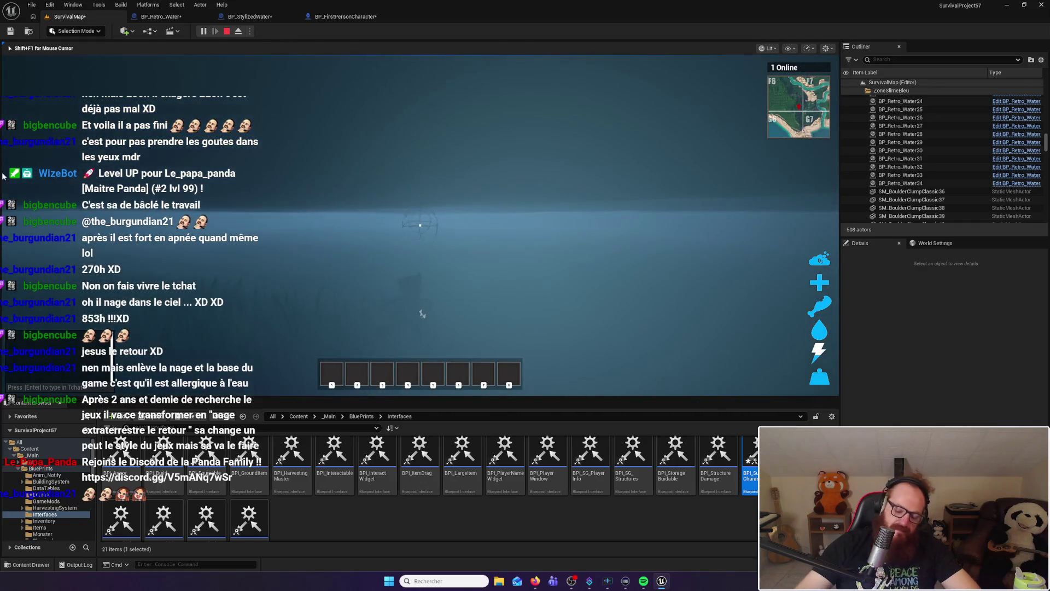
key("Escape")
left_click(161, 17)
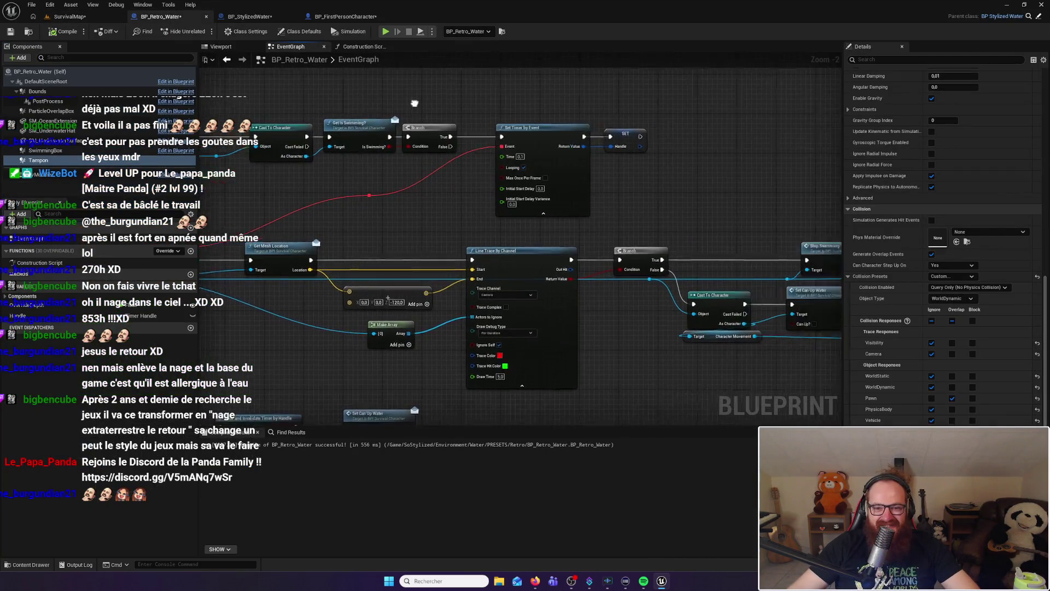
Move the Set Timer by Event and SET nodes further right in BP_Retro_Water's graph
mouse_move(465, 115)
left_mouse_down()
mouse_move(539, 179)
mouse_move(616, 212)
left_mouse_up()
mouse_move(499, 128)
left_mouse_down()
mouse_move(696, 128)
mouse_move(654, 127)
left_mouse_up()
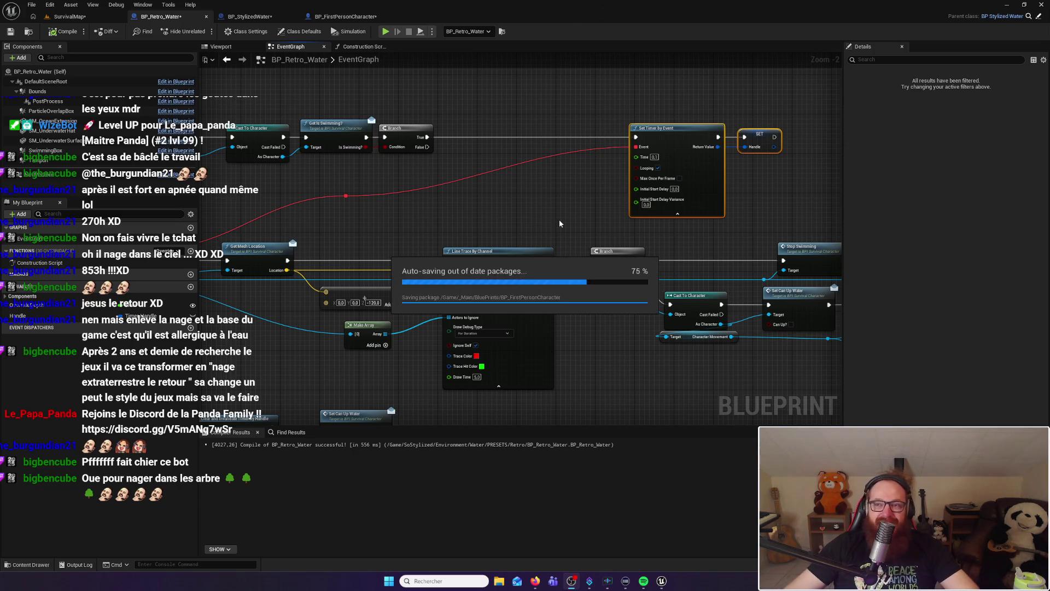
left_click(540, 189)
mouse_move(540, 190)
left_mouse_down()
mouse_move(621, 185)
mouse_move(491, 232)
mouse_move(577, 243)
left_mouse_up()
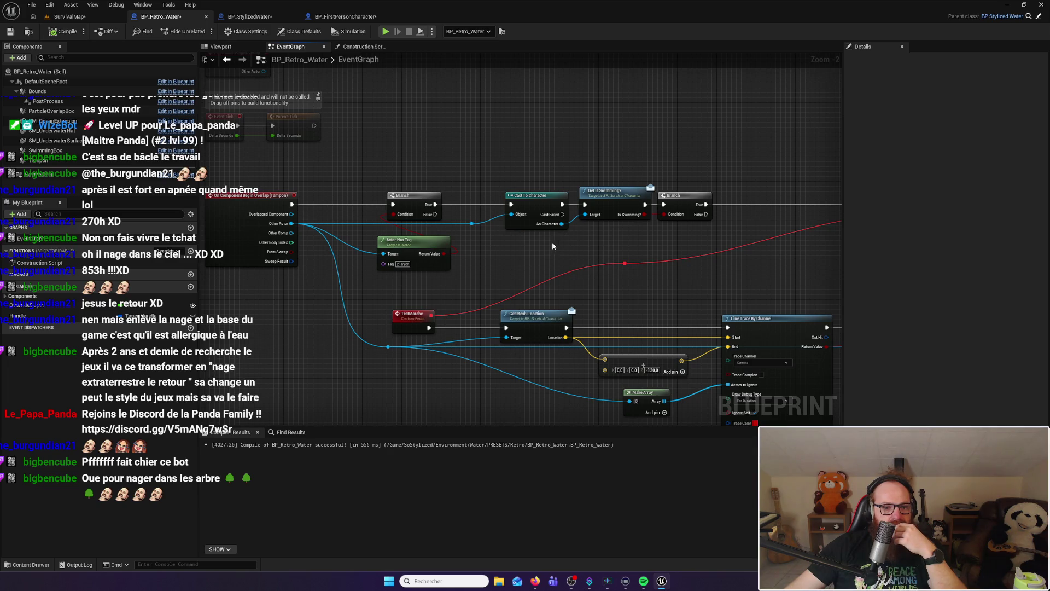
left_click_drag(541, 247, 436, 239)
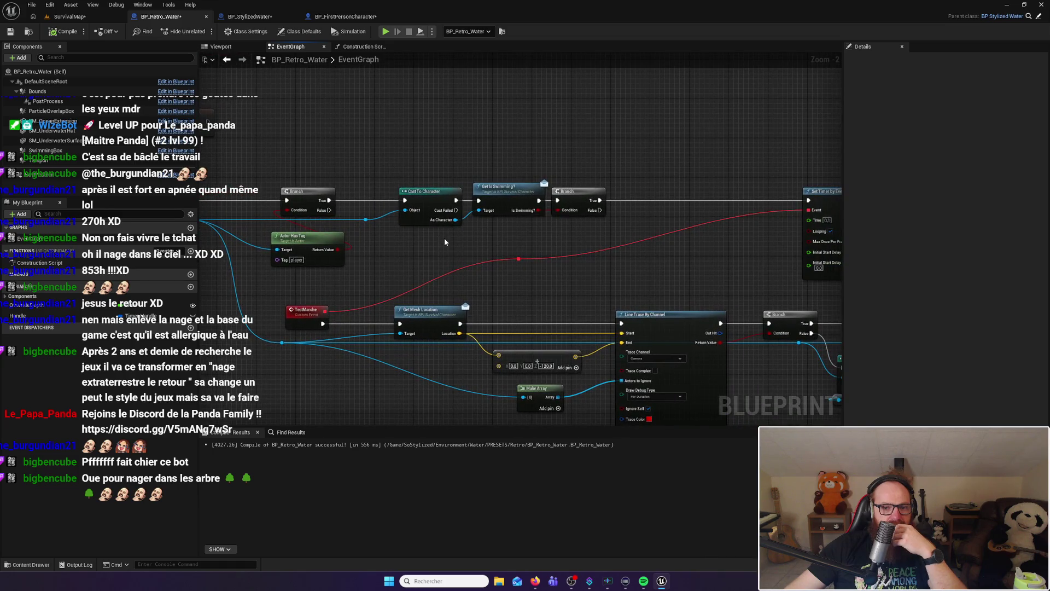
Reposition the Cast To Character, Get Is Swimming? and Branch nodes, nudging the last two right
mouse_move(398, 175)
left_mouse_down()
mouse_move(518, 229)
mouse_move(554, 230)
left_mouse_up()
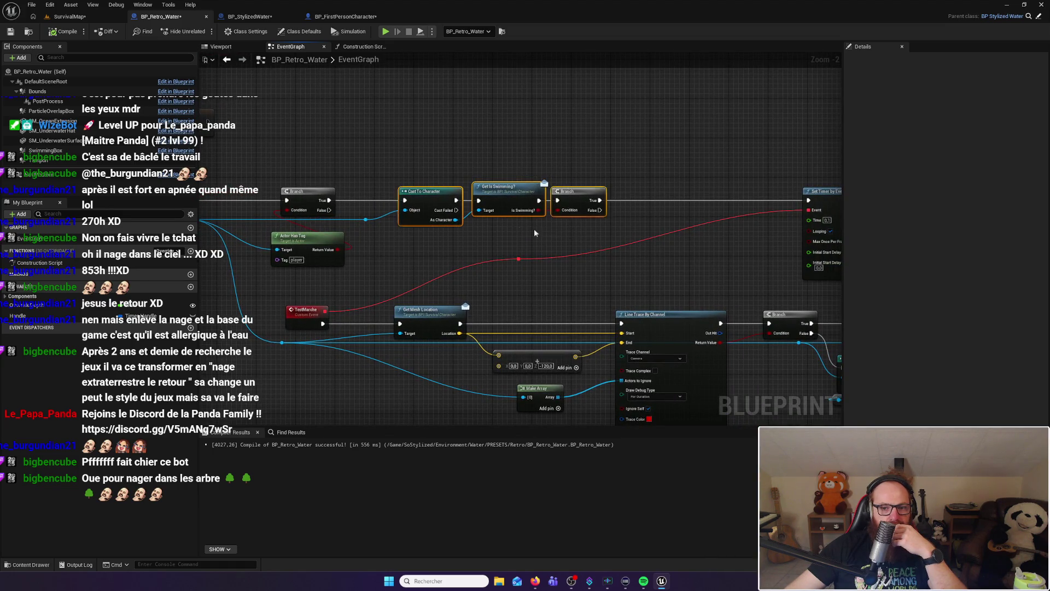
left_click_drag(421, 194, 529, 194)
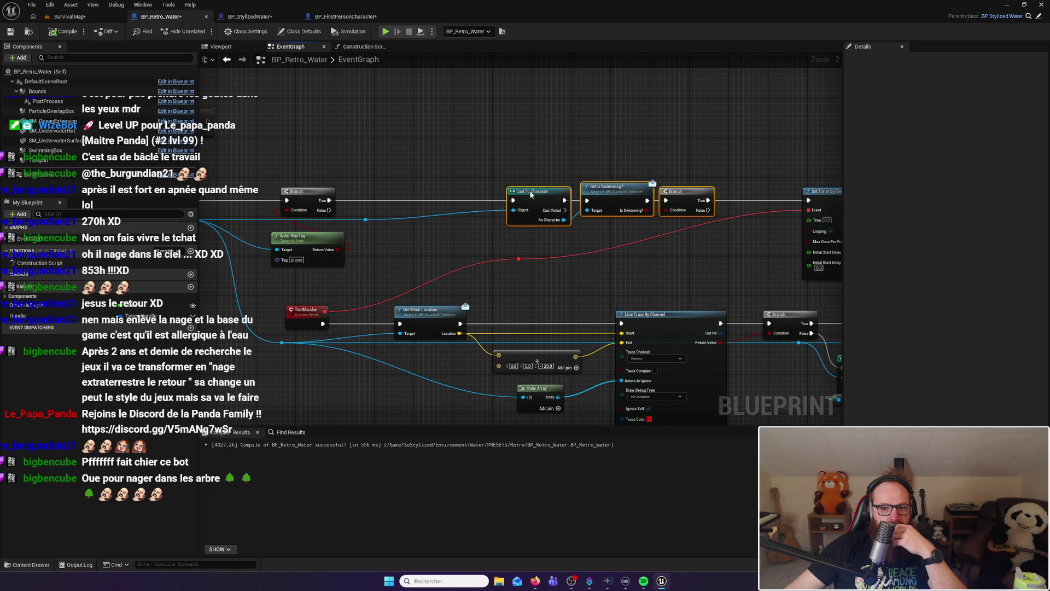
left_click_drag(404, 193, 459, 185)
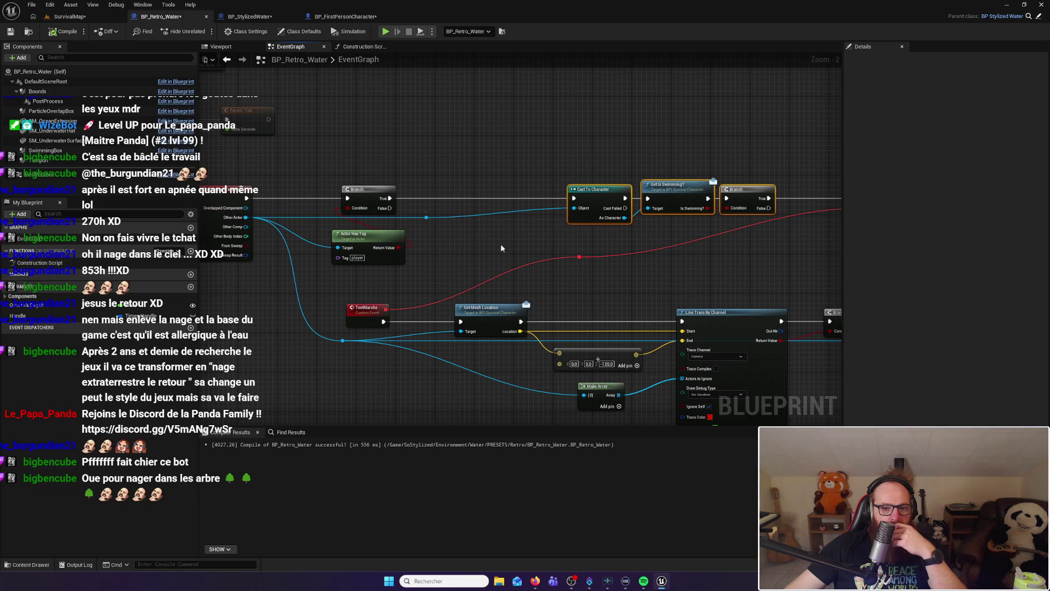
left_click_drag(562, 229, 376, 198)
left_click_drag(791, 258, 436, 202)
left_click_drag(359, 201, 642, 260)
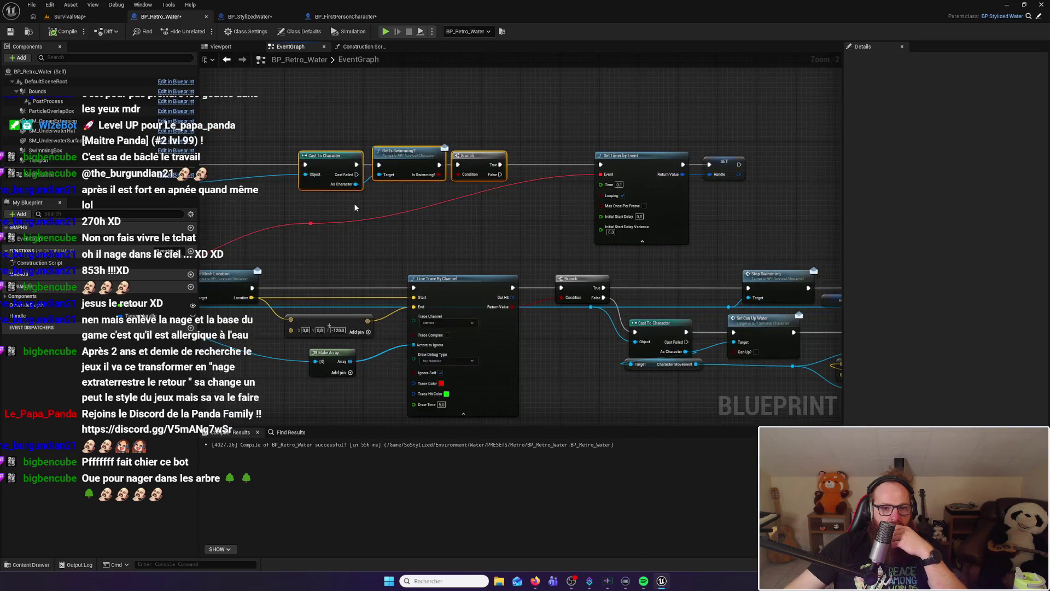
left_click_drag(353, 203, 480, 212)
left_click_drag(450, 163, 320, 166)
mouse_move(466, 202)
left_mouse_down()
mouse_move(416, 159)
mouse_move(533, 163)
left_mouse_up()
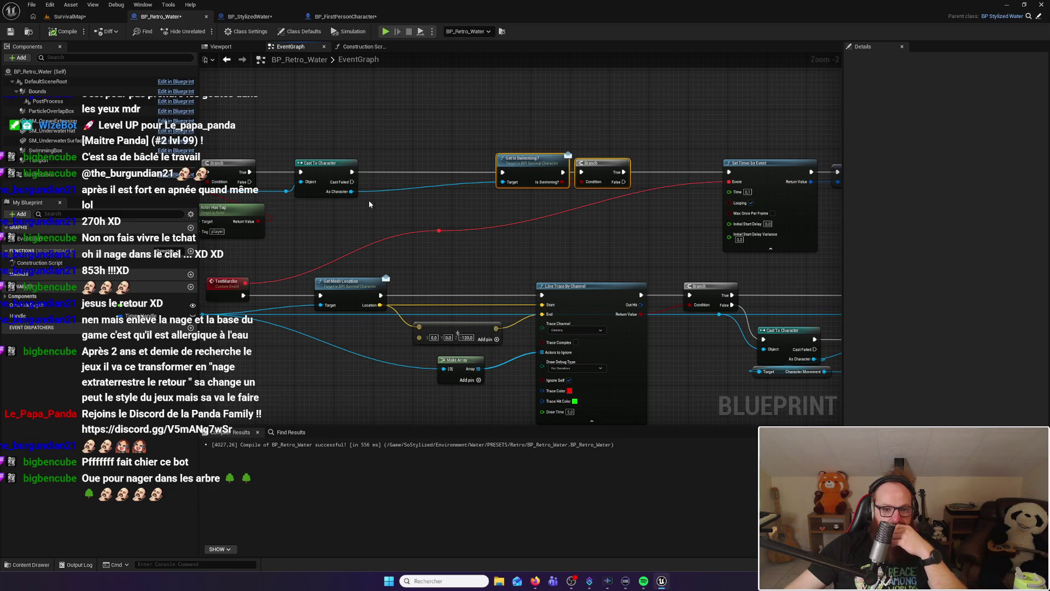
left_click_drag(369, 199, 487, 278)
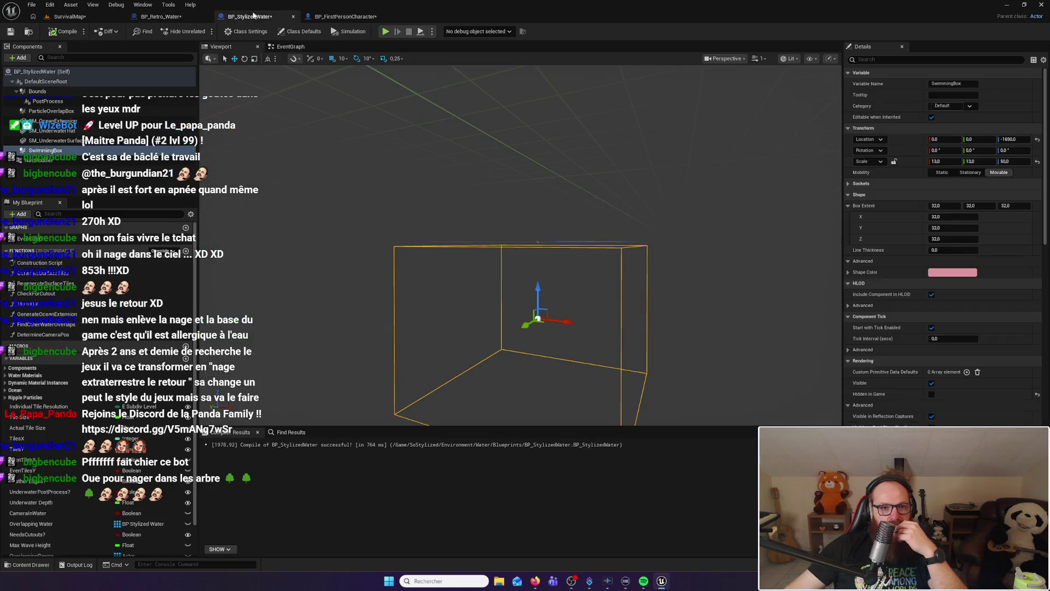
Copy the Character Movement and Add Impulse nodes from BP_StylizedWater and paste them after Cast To Character
left_click(249, 17)
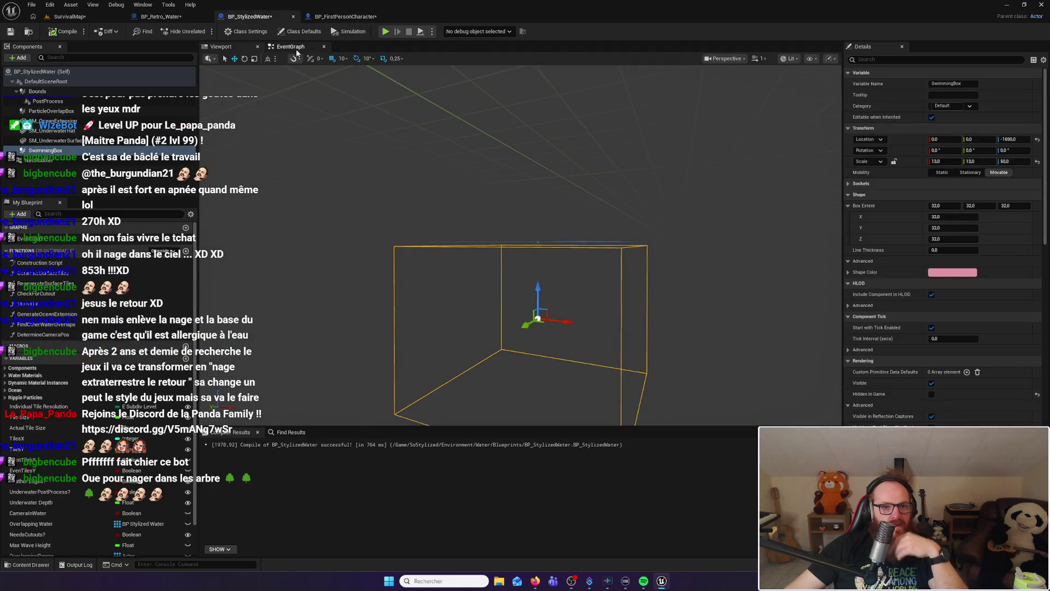
left_click(291, 47)
left_click_drag(500, 252, 376, 210)
left_click_drag(455, 279, 496, 285)
left_click(157, 17)
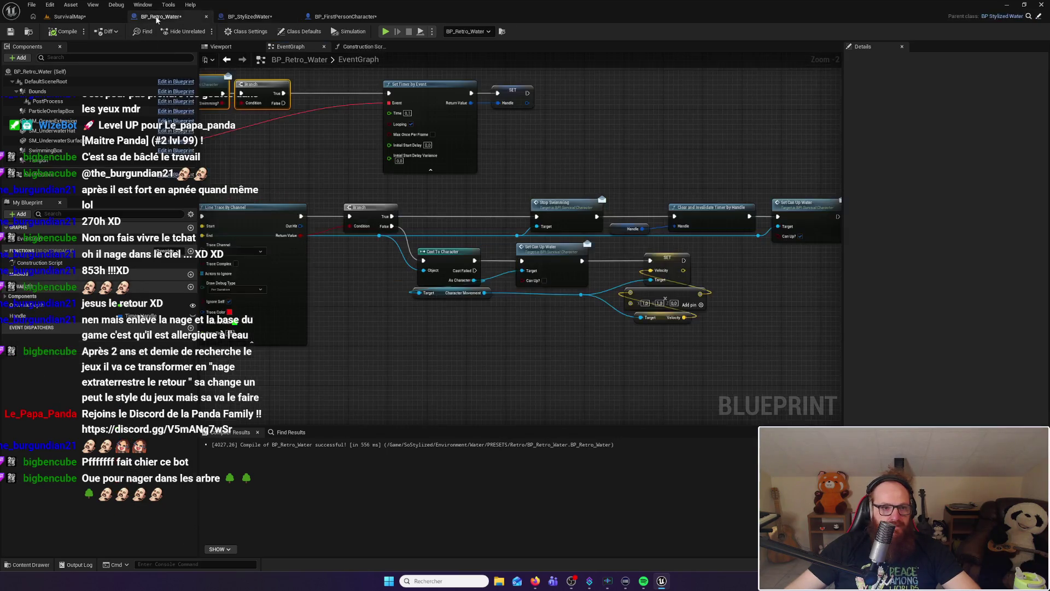
left_click_drag(327, 192, 534, 221)
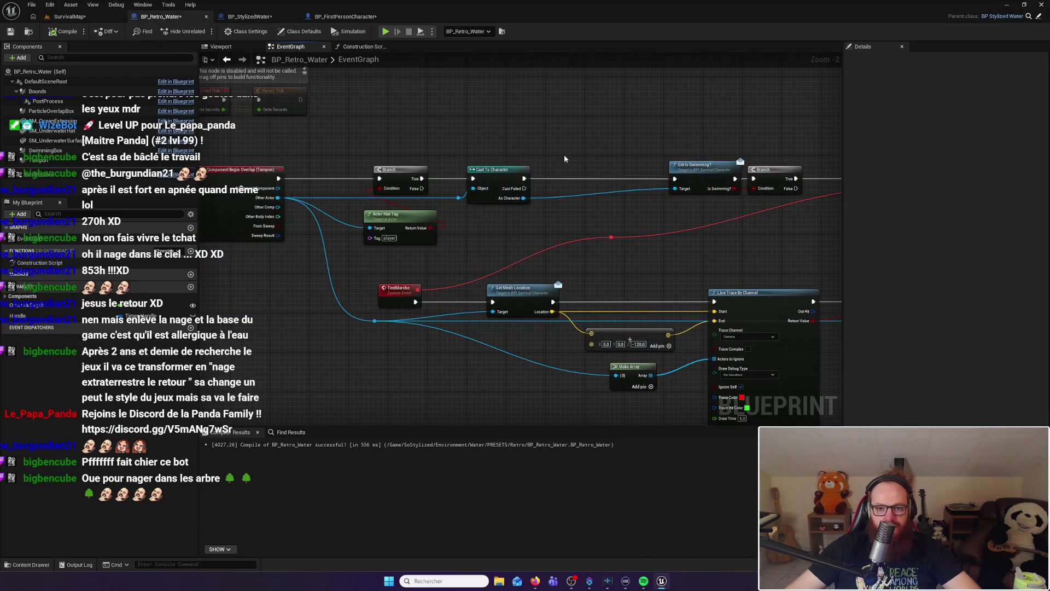
key("ctrl+v")
mouse_move(638, 150)
left_mouse_down()
mouse_move(607, 181)
mouse_move(595, 171)
left_mouse_up()
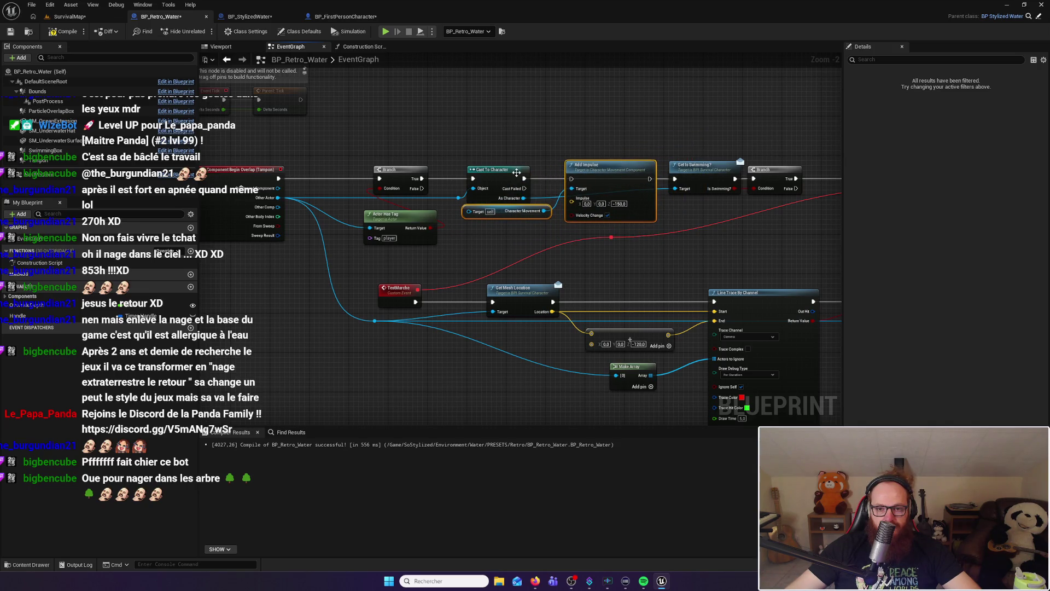
Wire the cast character into Character Movement, enable Velocity Change and set the impulse Z to -100
left_click(527, 180)
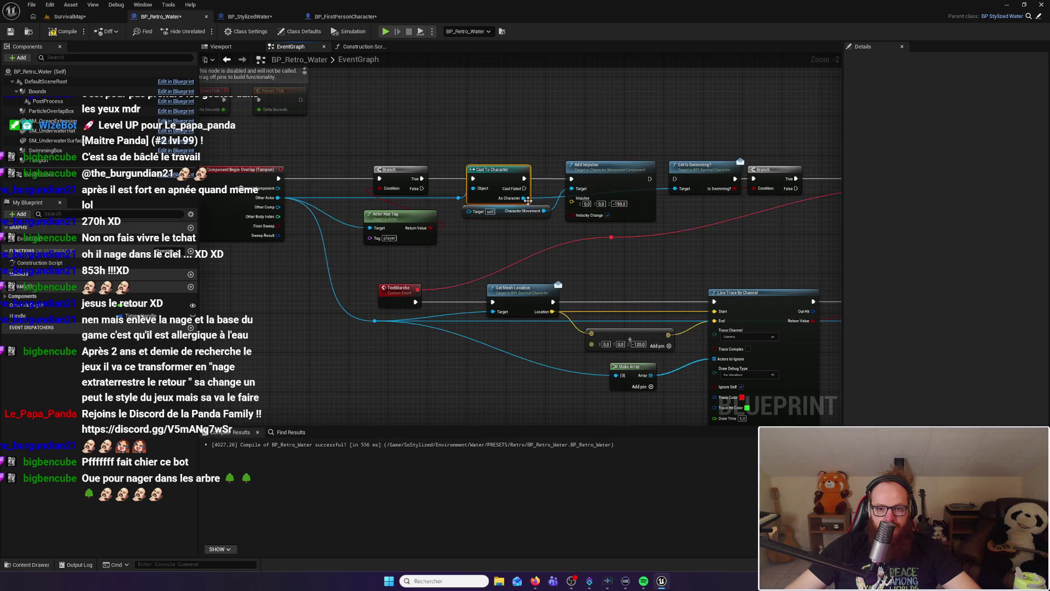
left_click_drag(522, 200, 467, 212)
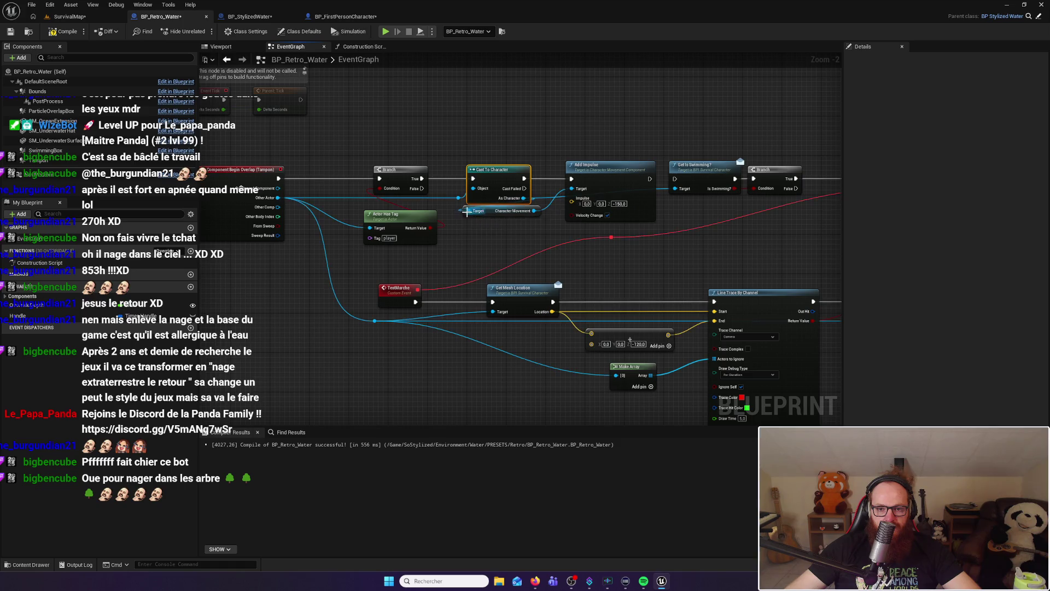
left_click(608, 216)
type("100")
key("Return")
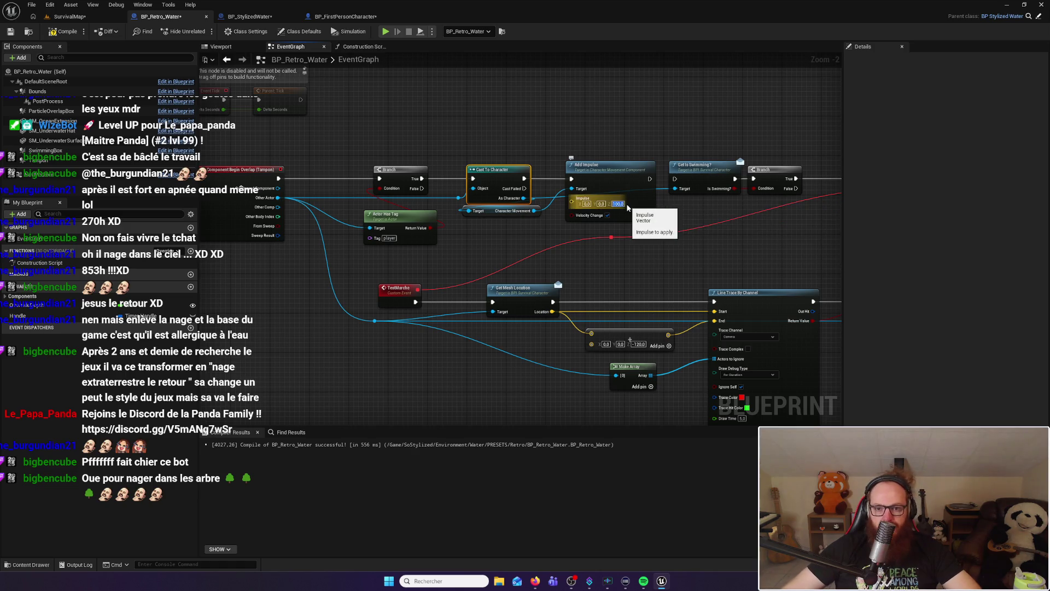
type("-100")
key("Return")
left_click(622, 117)
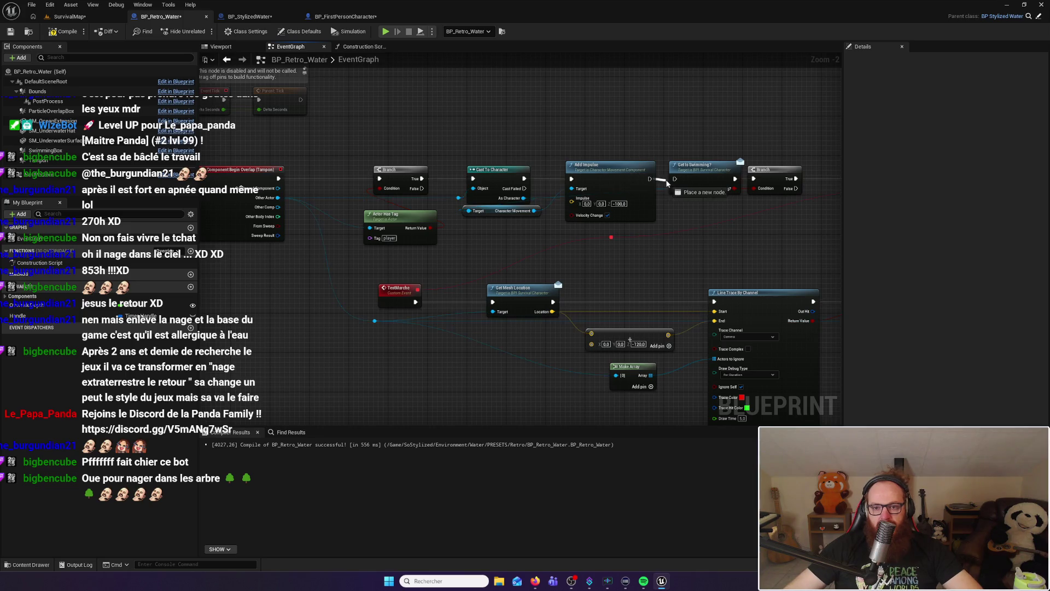
left_click(69, 16)
Start a play session at the forest lake and walk the character into and out of the water
left_click_drag(241, 89, 285, 104)
key("alt+p")
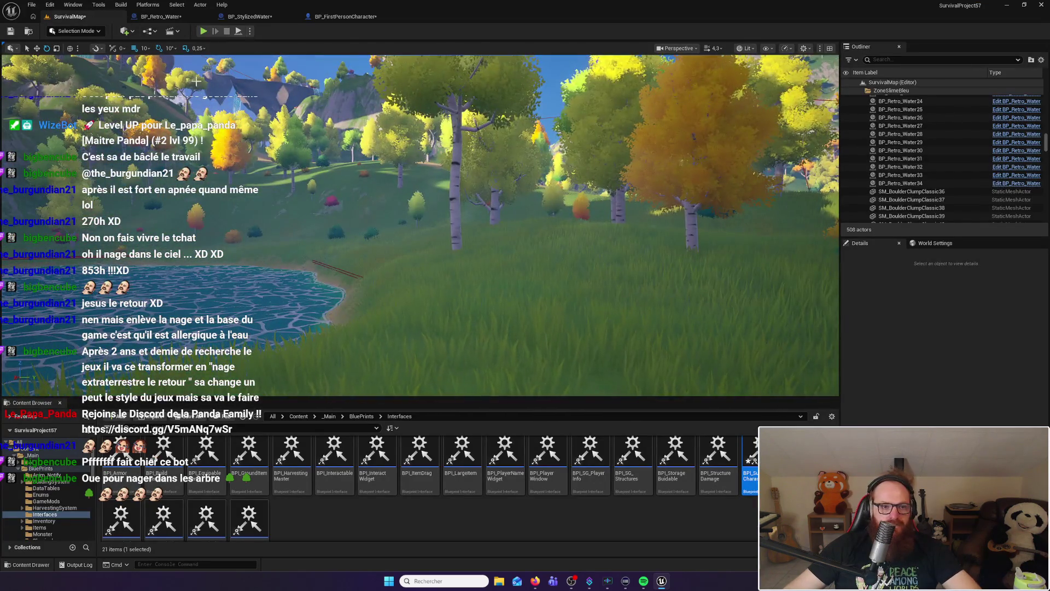
key("w")
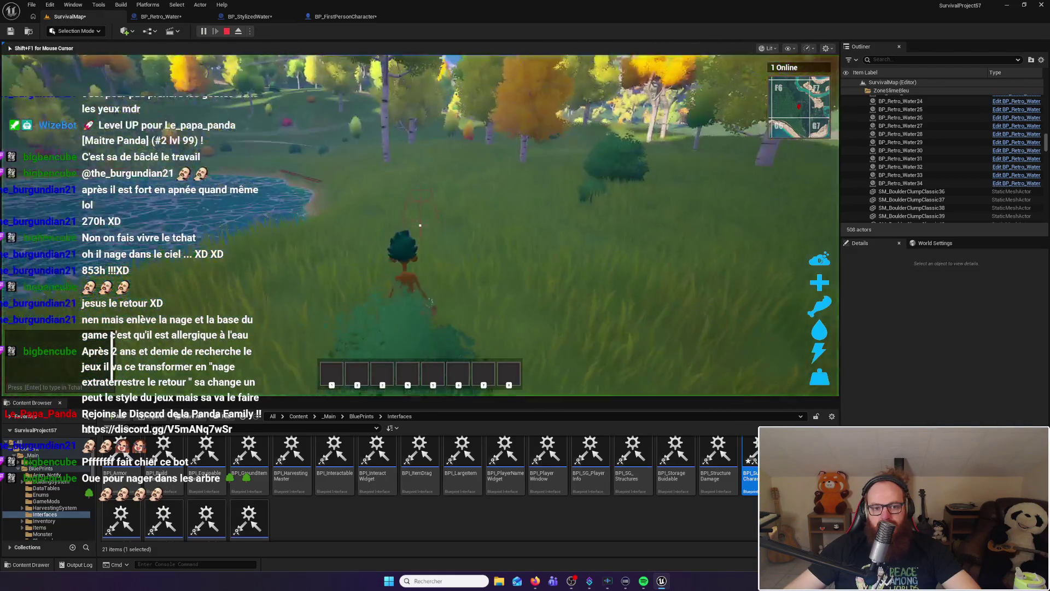
key("w")
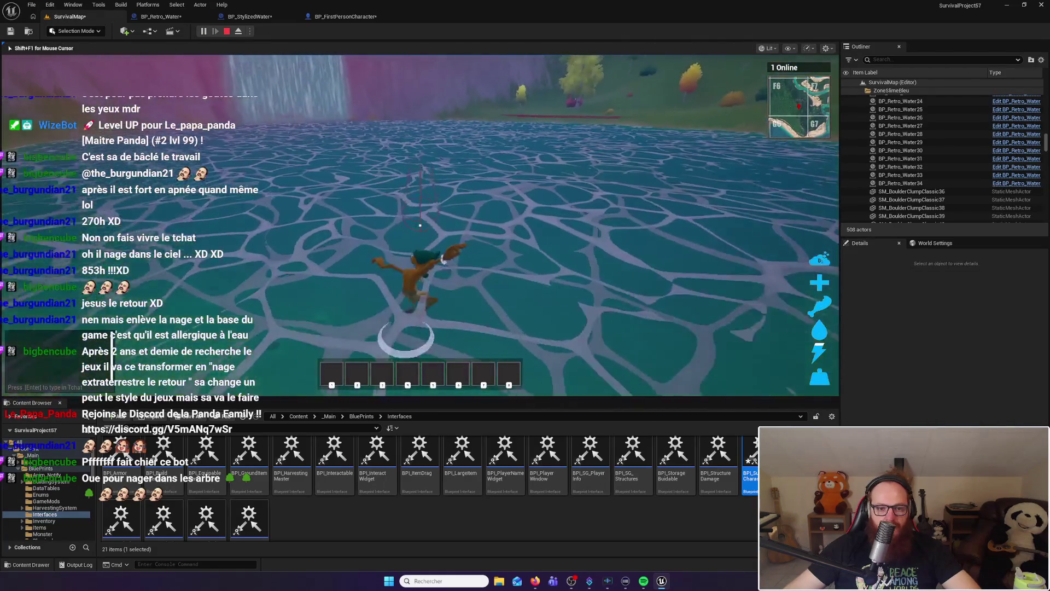
key("w")
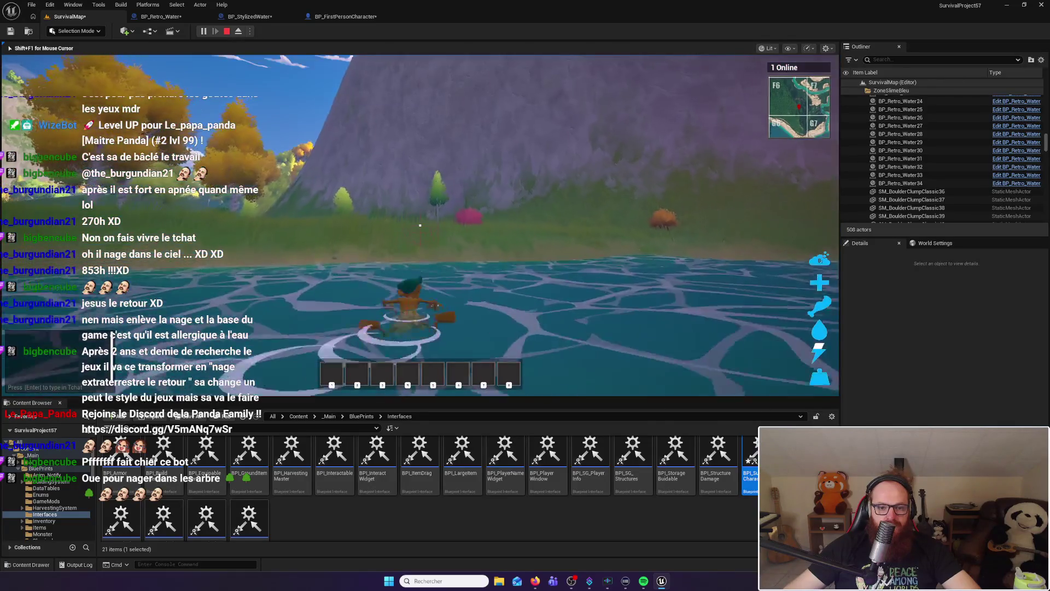
key("w")
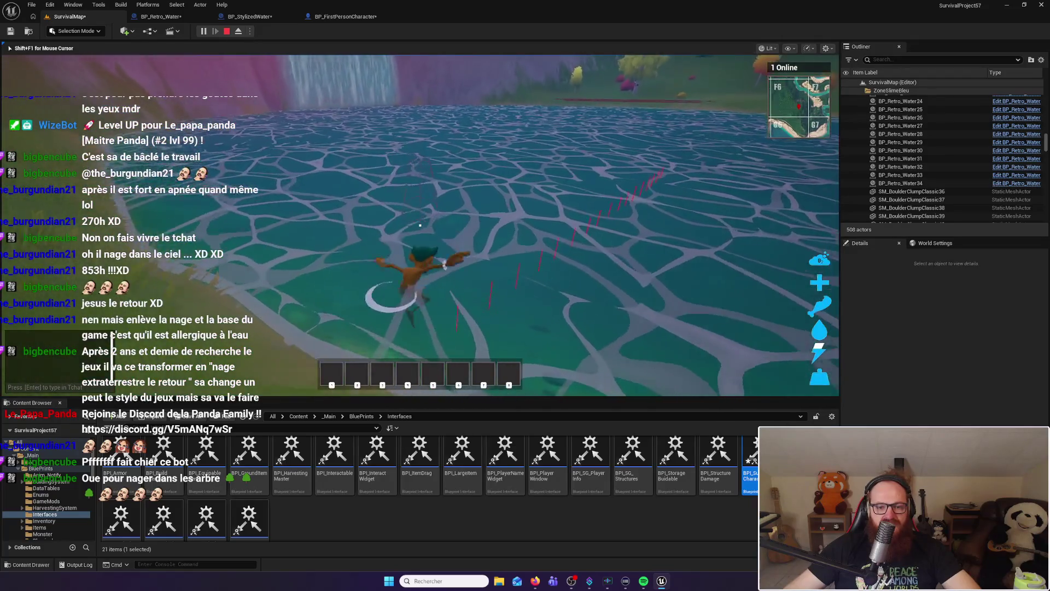
key("w")
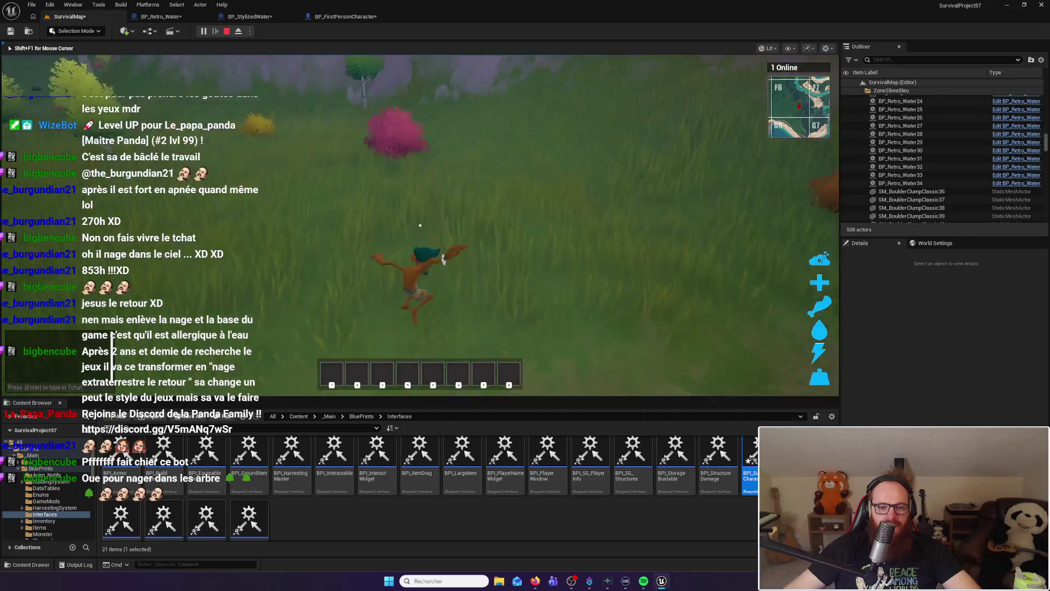
key("w")
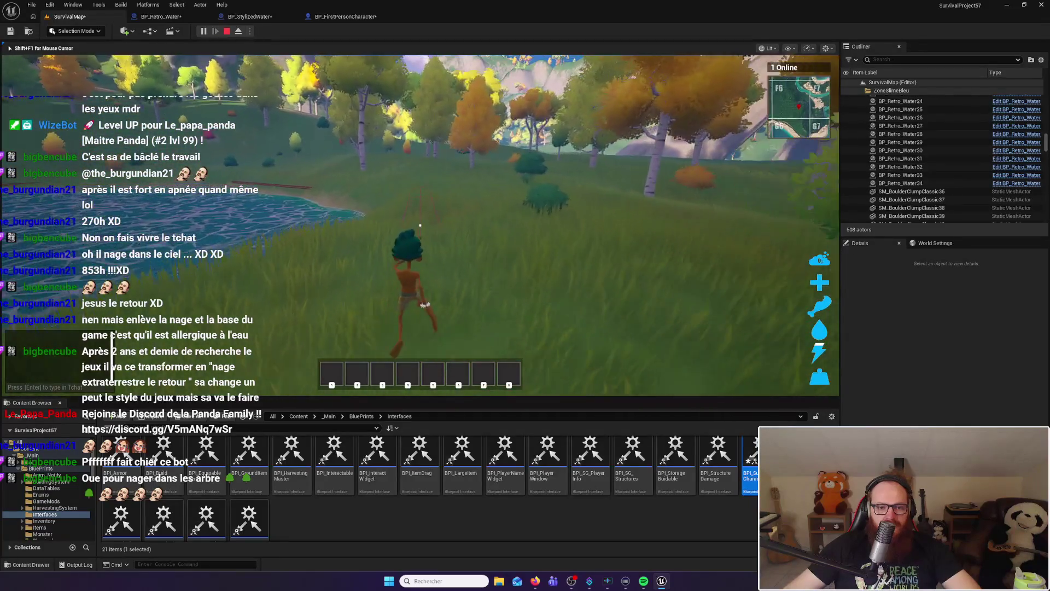
key("w")
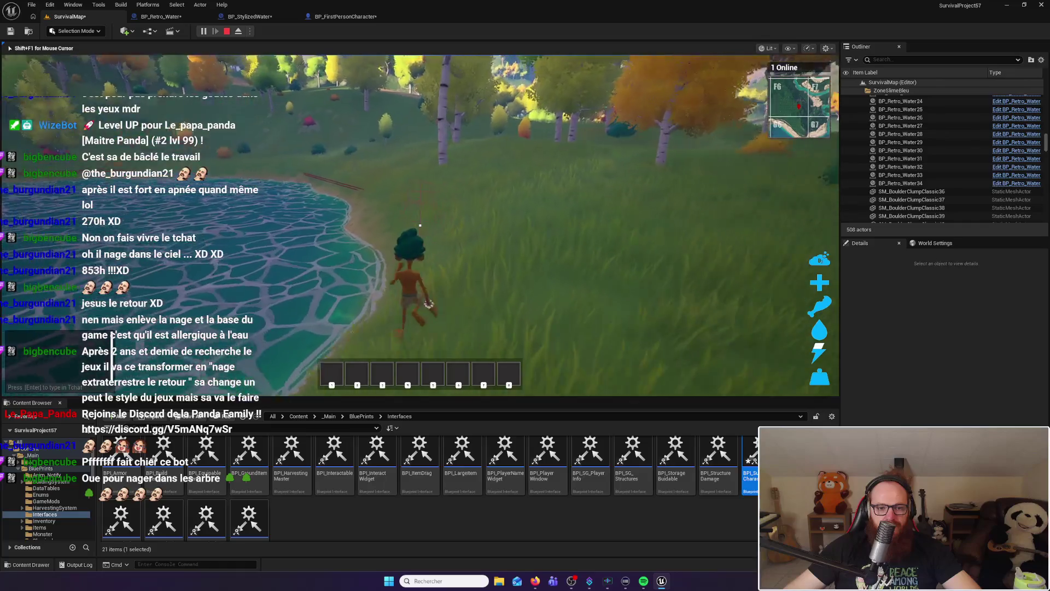
key("w")
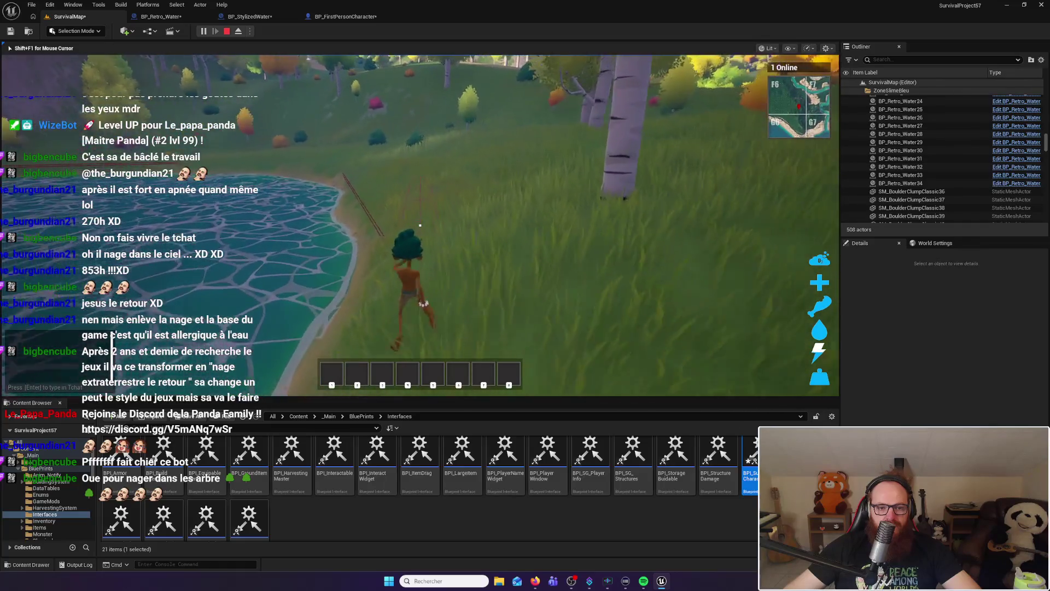
key("w")
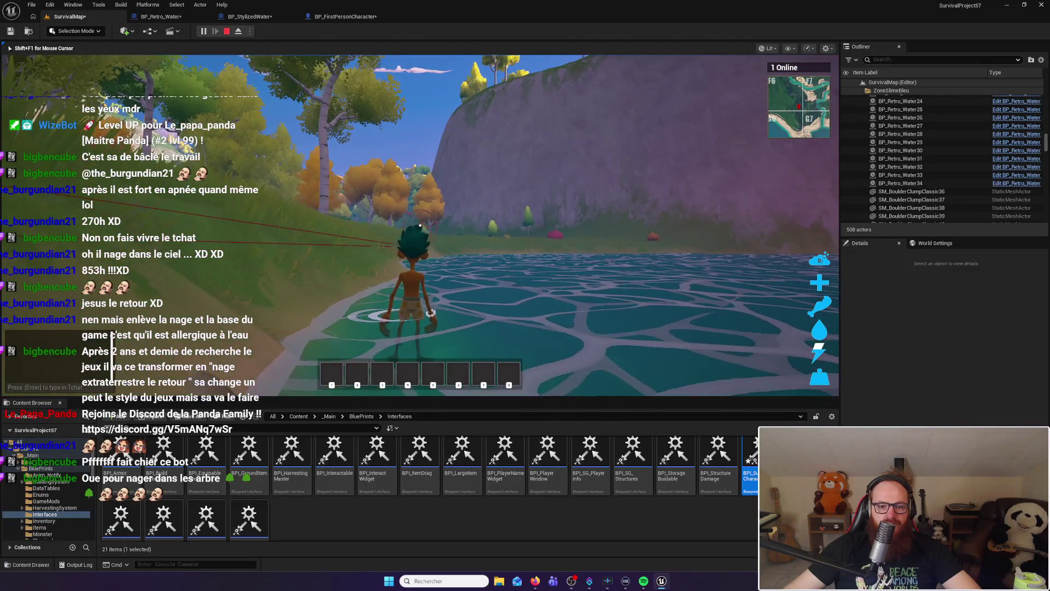
Swim across the lake, dive and climb back onto the shore, then stop the play session
key("w")
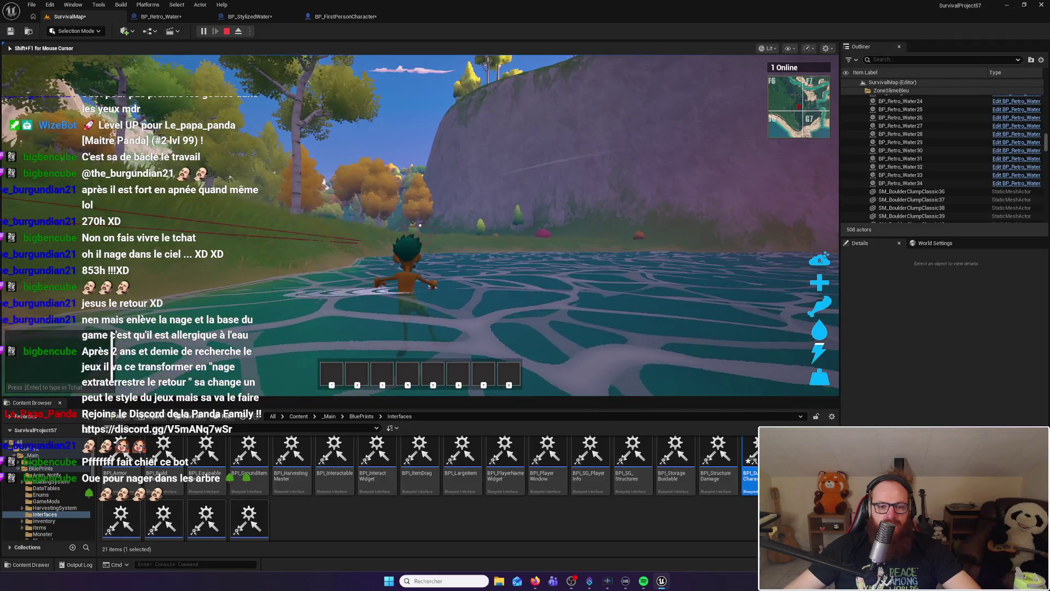
key("w")
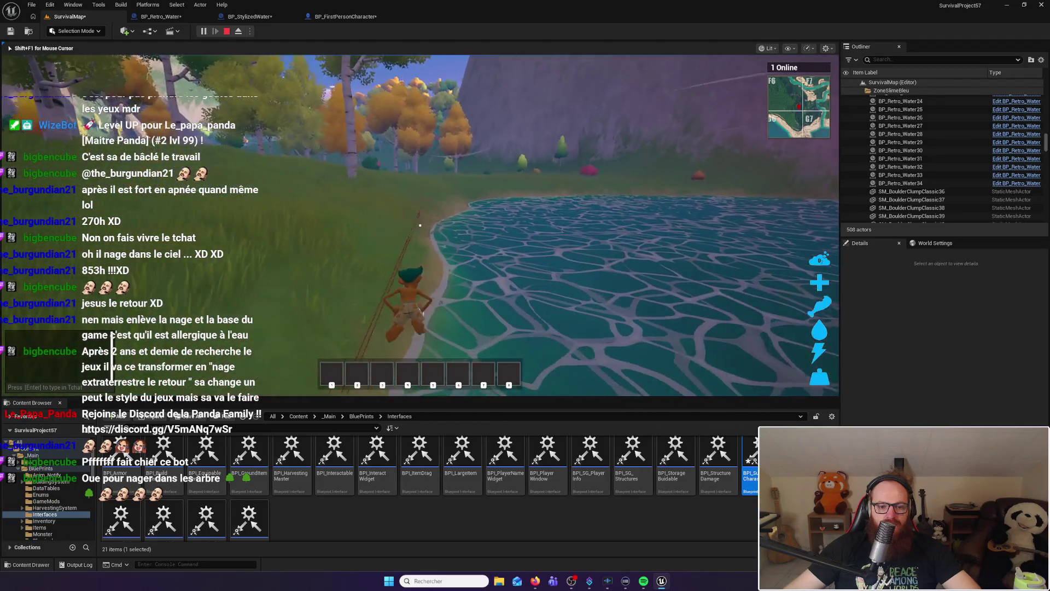
key("w")
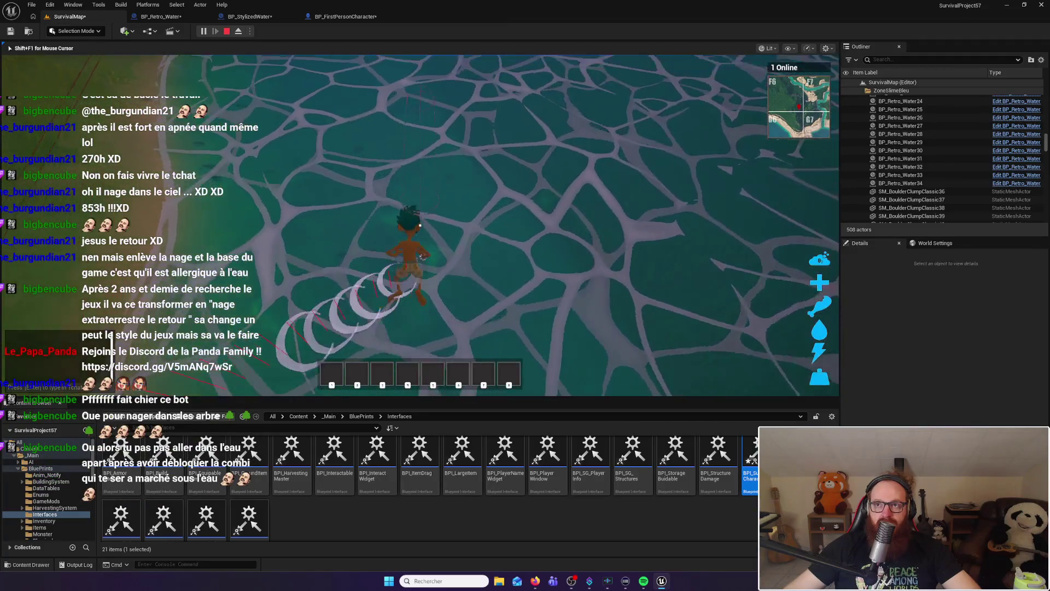
key("w")
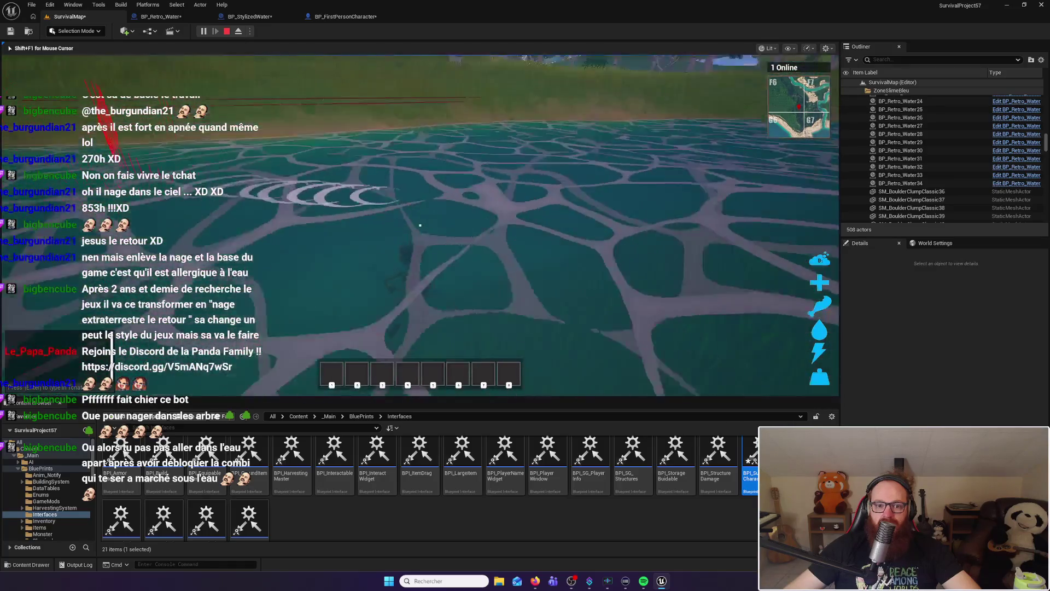
key("w")
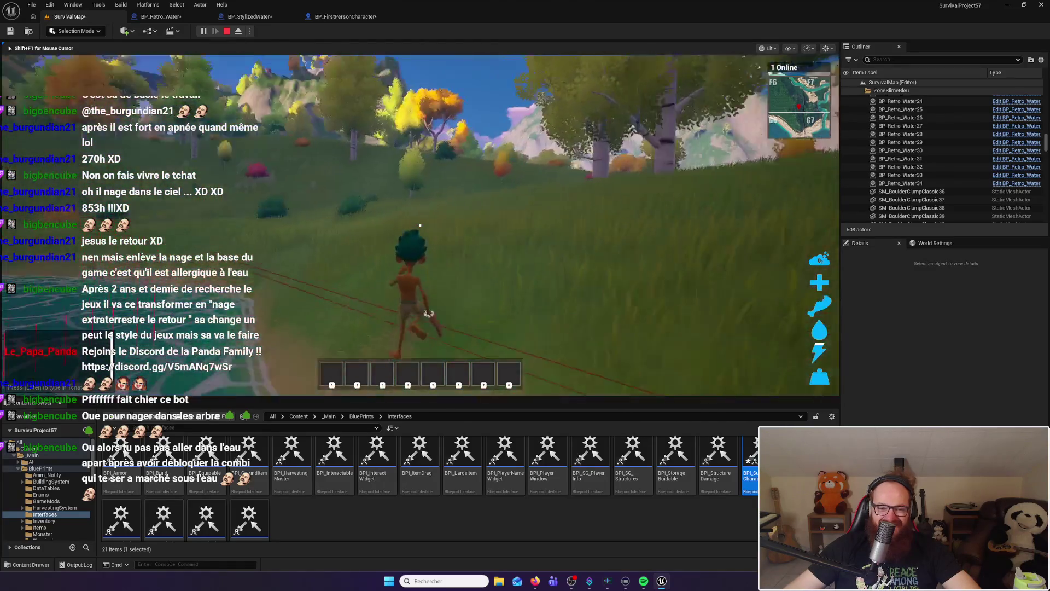
key("w")
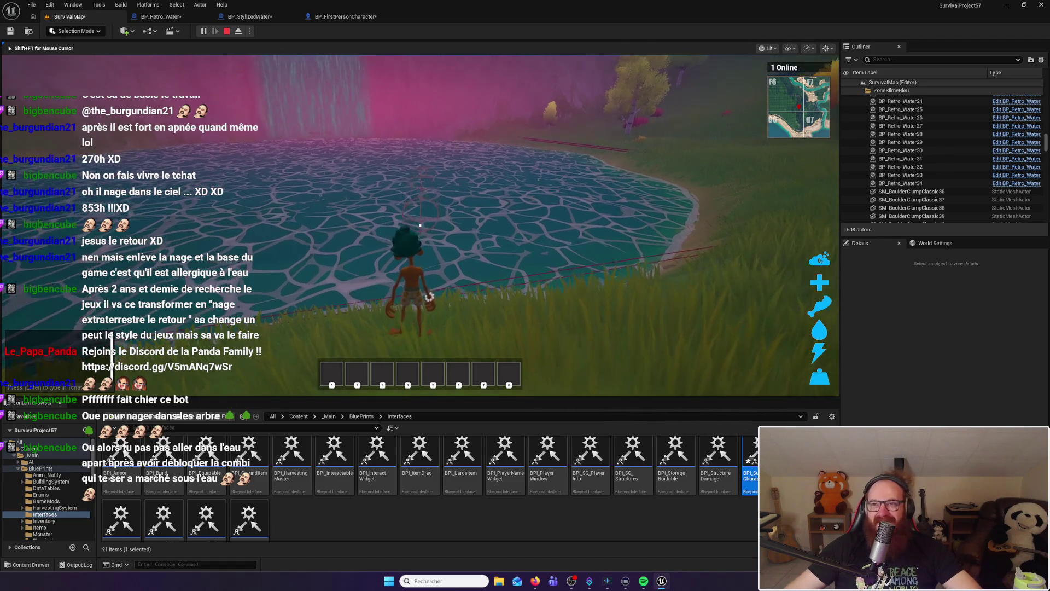
key("w")
key("w")
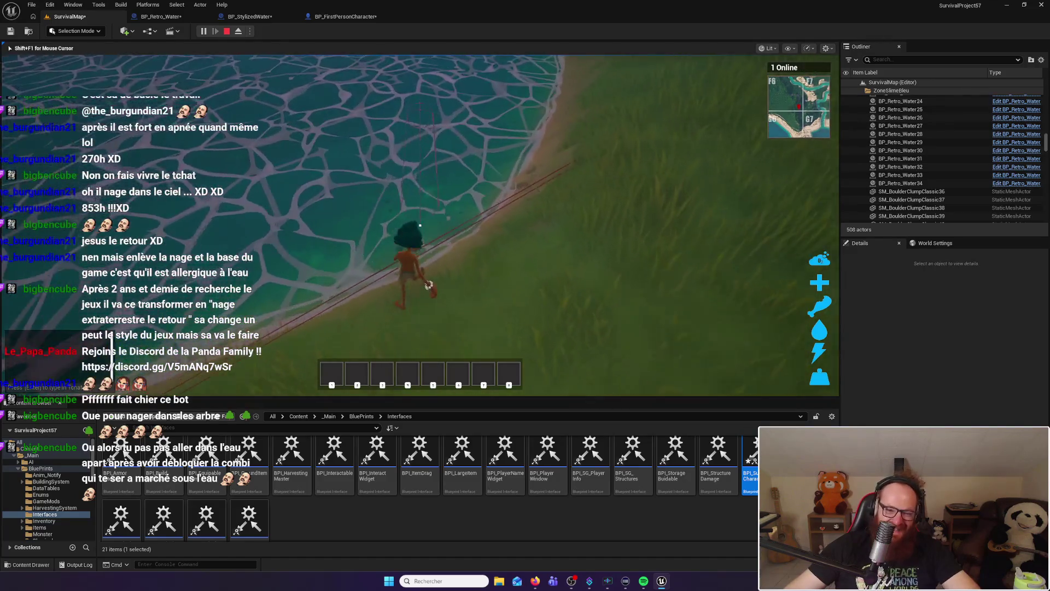
key("w")
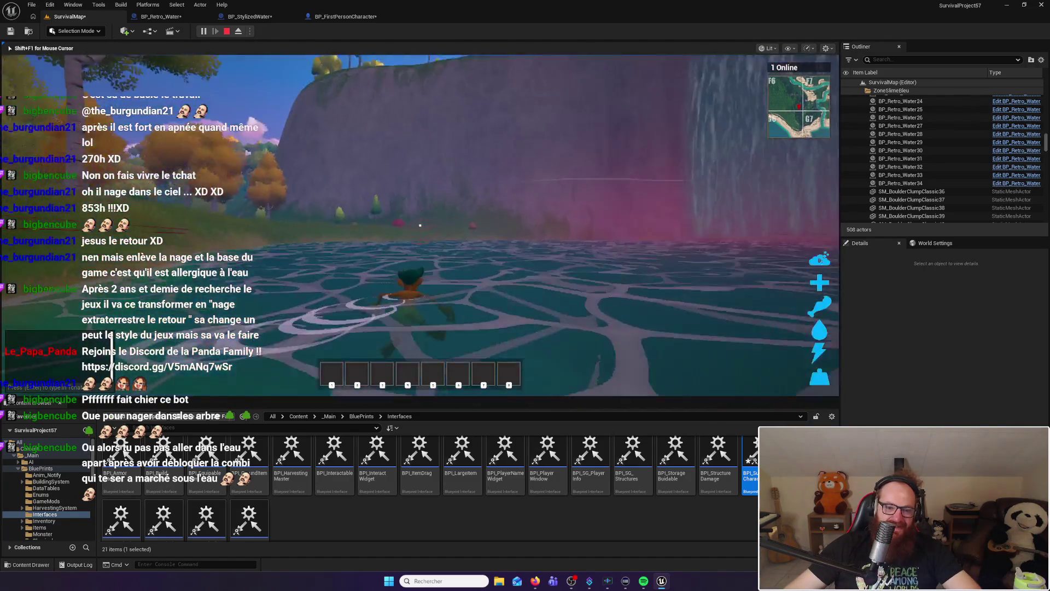
key("w")
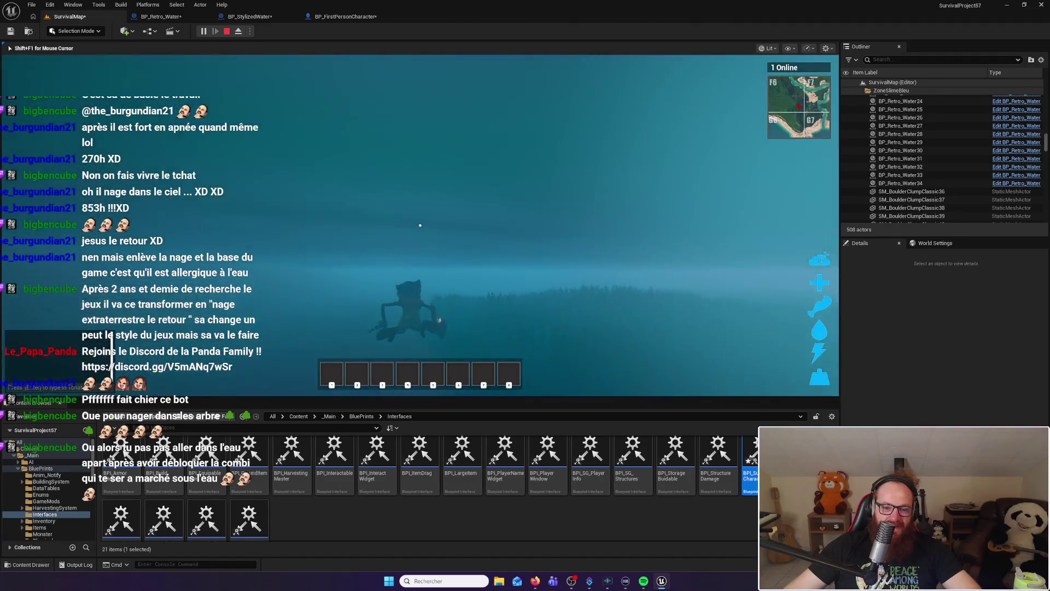
key("w")
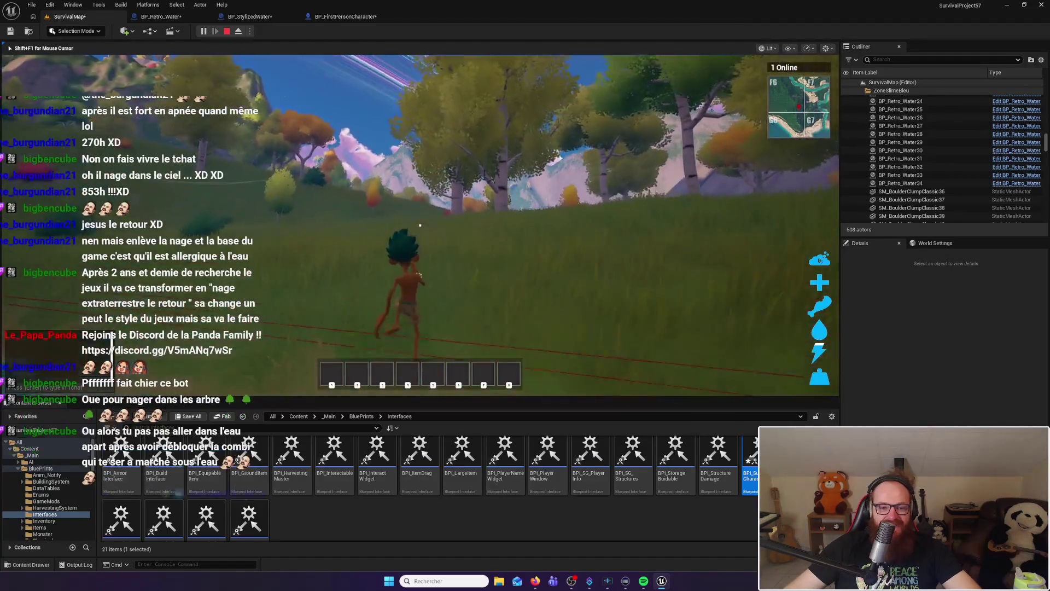
key("w")
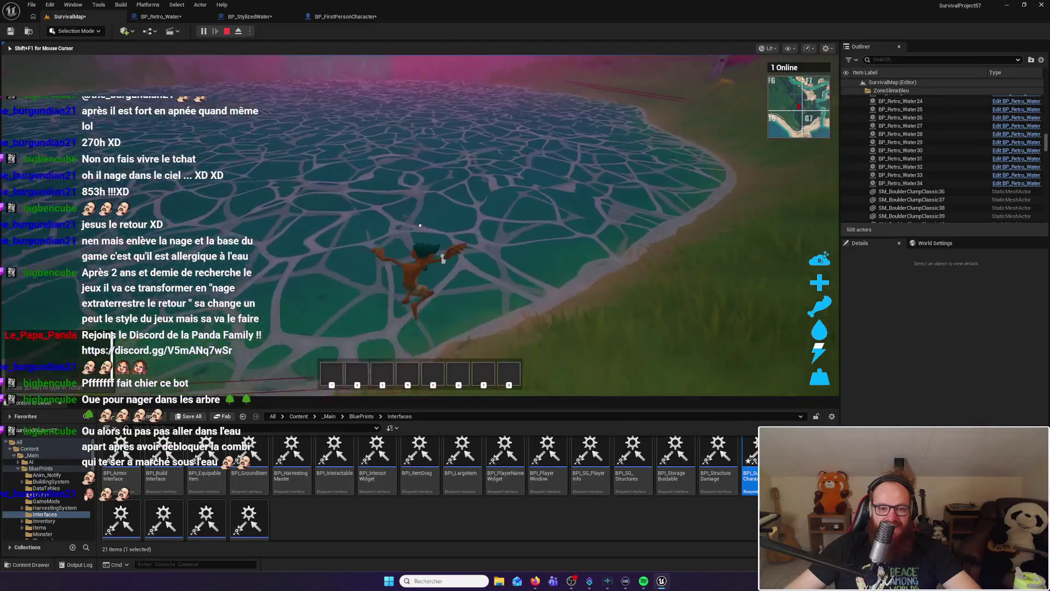
key("w")
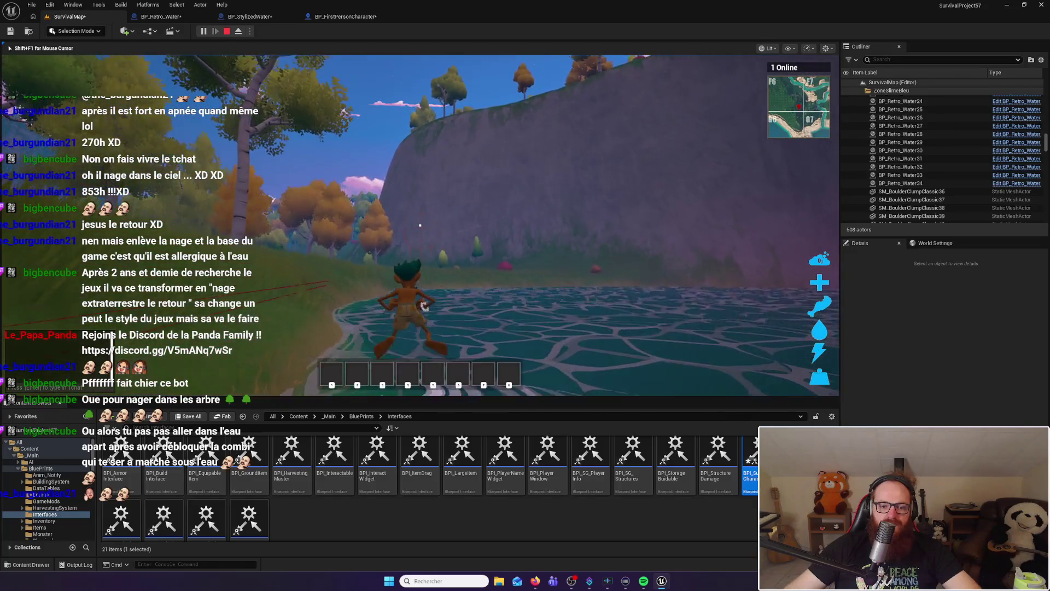
key("Escape")
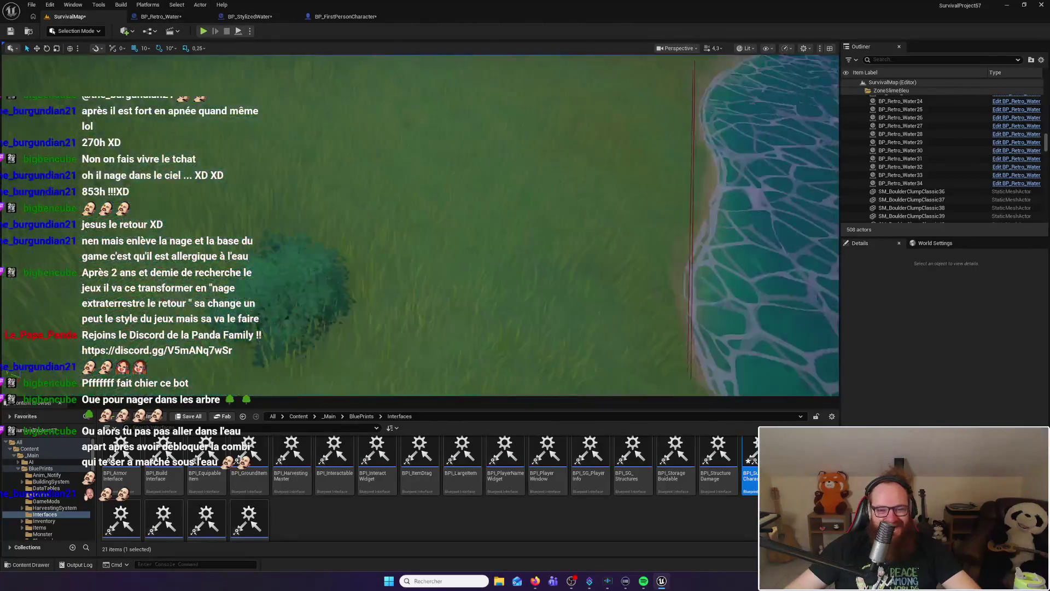
left_click(204, 32)
key("w")
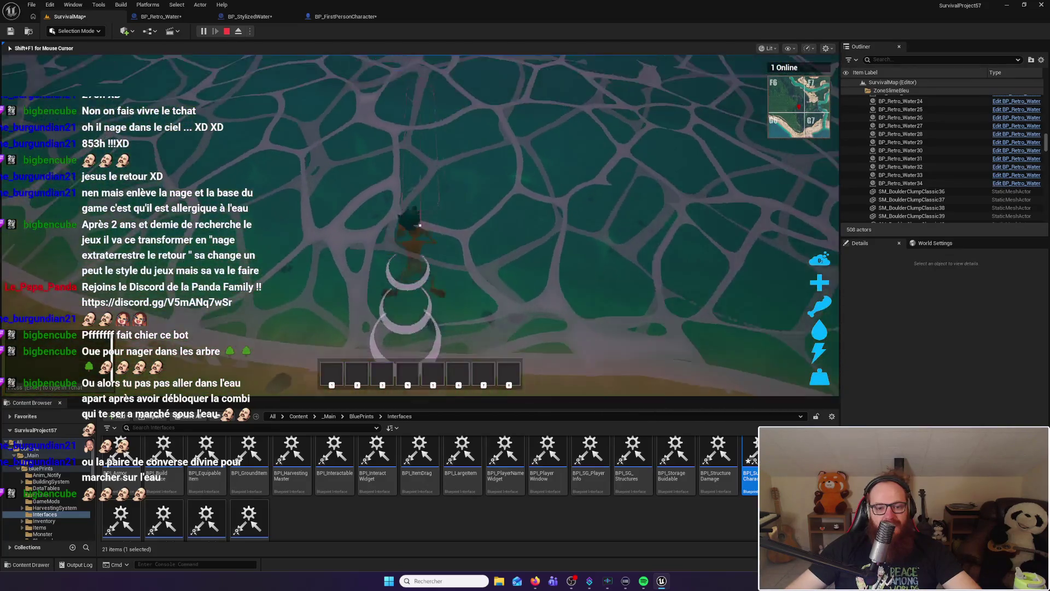
key("Escape")
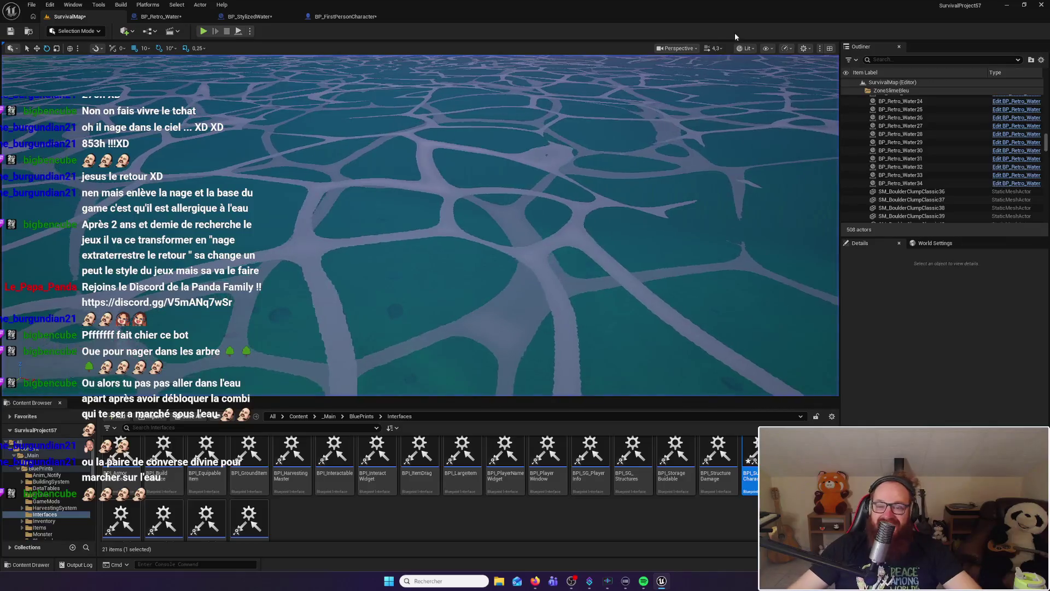
Switch to BP_Retro_Water and pan over Set Timer by Event, On Component Begin Overlap and Event Tick
left_click(161, 16)
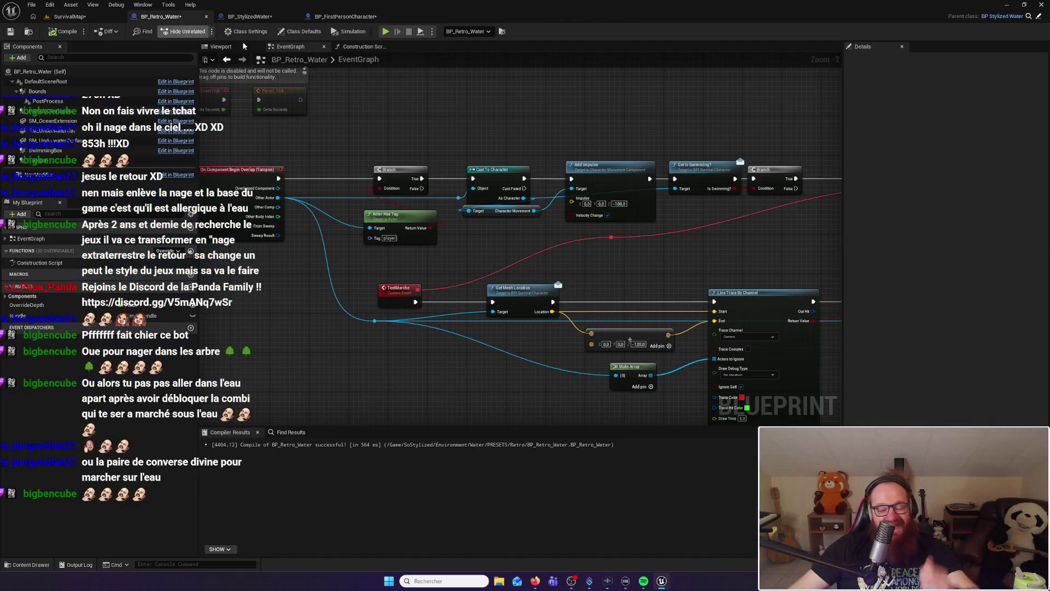
left_click_drag(675, 209, 500, 195)
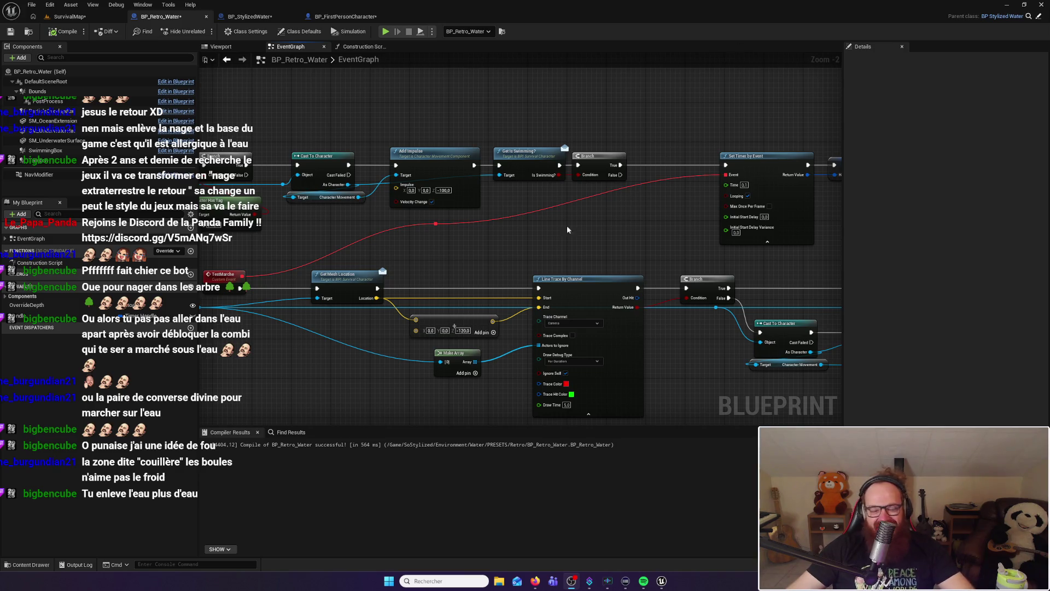
left_click_drag(496, 255, 595, 254)
mouse_move(390, 259)
left_mouse_down()
mouse_move(586, 253)
mouse_move(612, 271)
mouse_move(544, 238)
mouse_move(574, 209)
mouse_move(496, 209)
mouse_move(652, 202)
mouse_move(547, 211)
mouse_move(632, 225)
mouse_move(607, 198)
left_mouse_up()
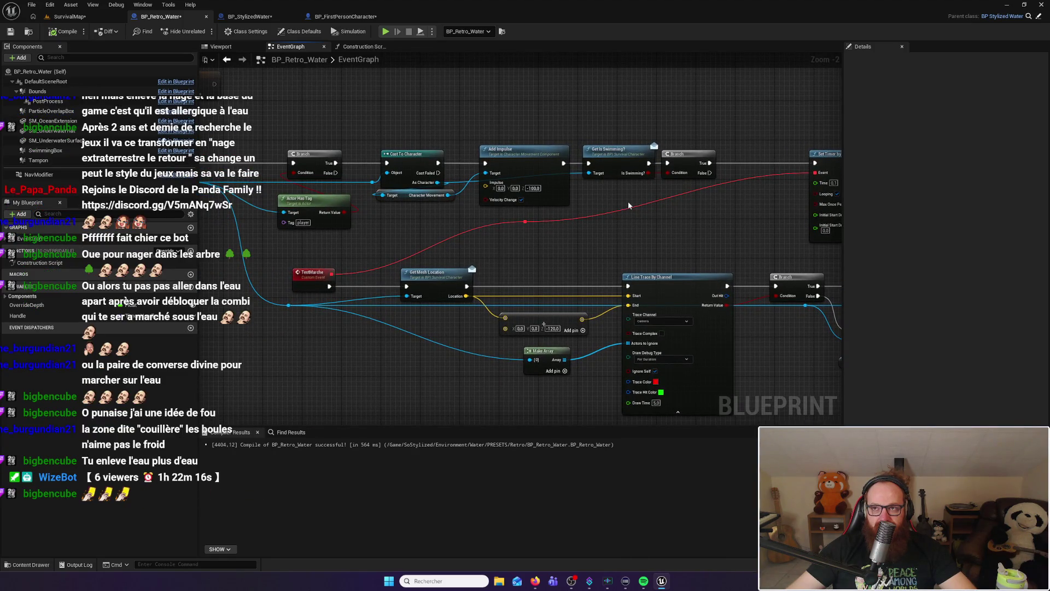
left_click_drag(522, 212, 762, 217)
mouse_move(577, 128)
left_mouse_down()
mouse_move(570, 140)
mouse_move(614, 167)
mouse_move(654, 157)
mouse_move(520, 165)
left_mouse_up()
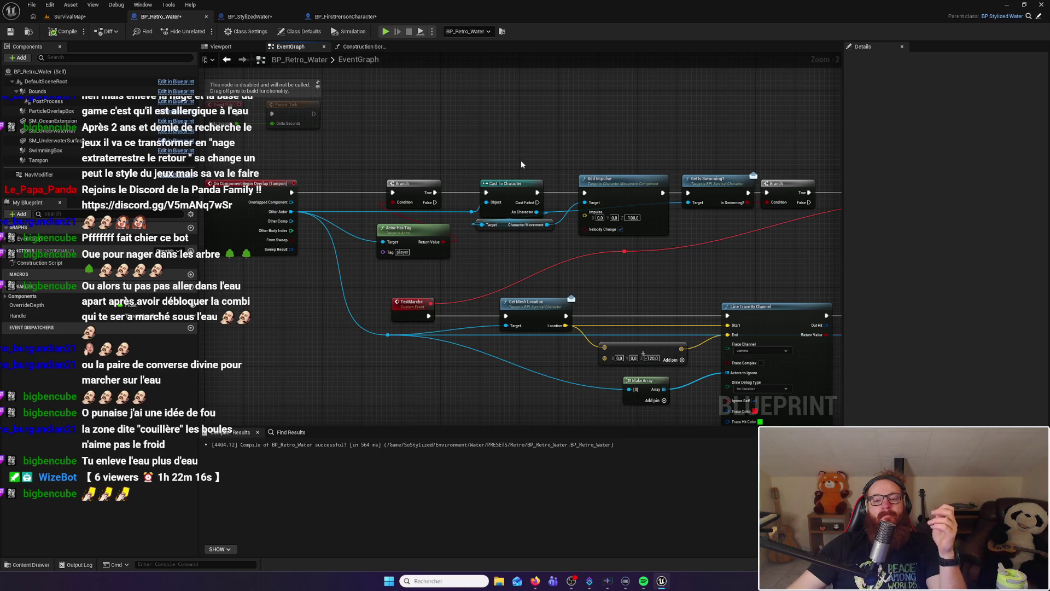
Delete Add Impulse, wire Cast To Character into Get Is Swimming?, and move it and Branch left
left_click(611, 179)
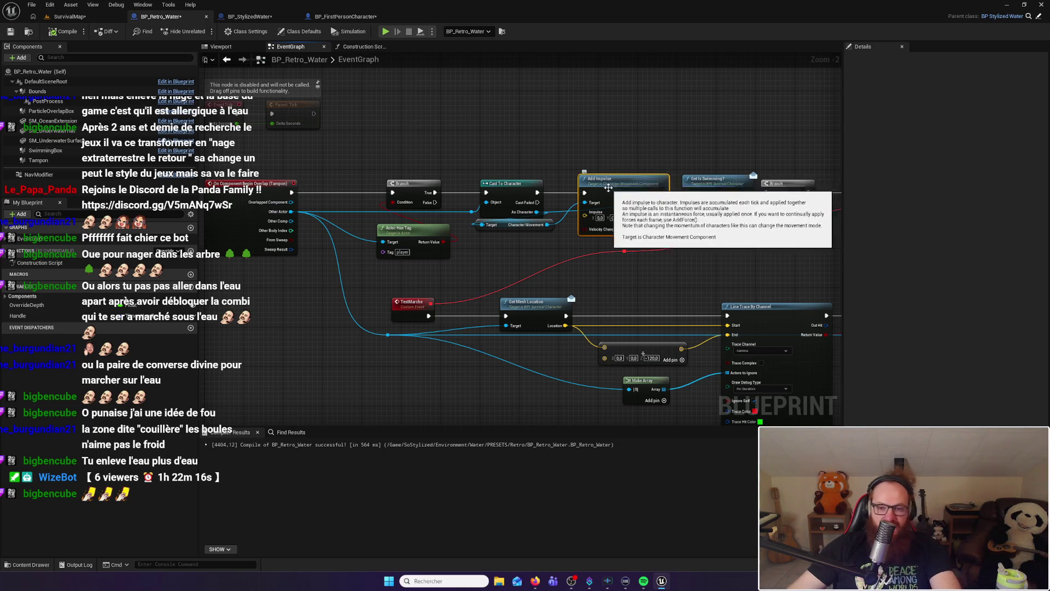
key("Delete")
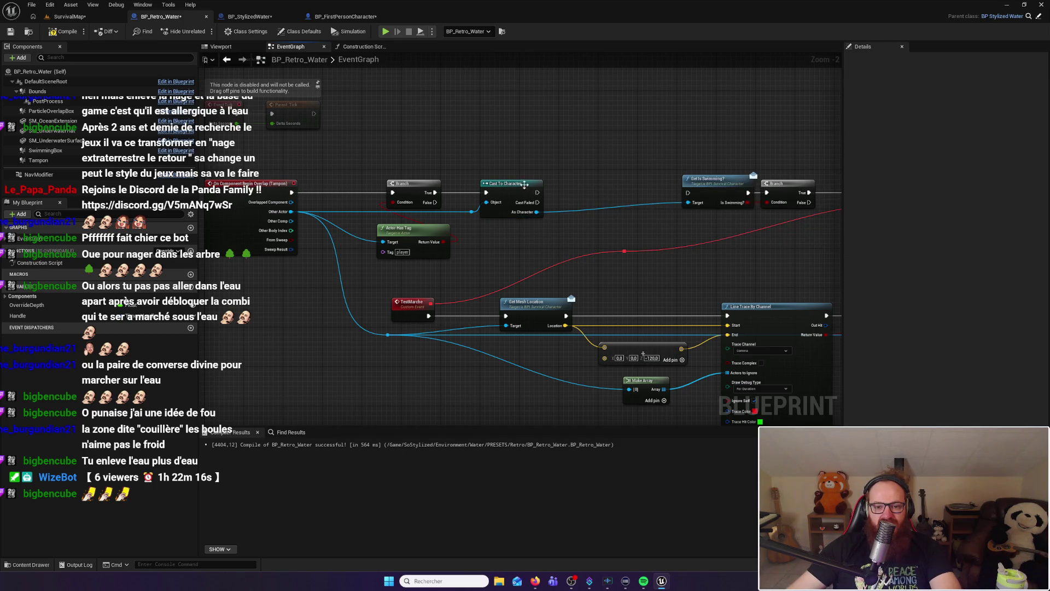
mouse_move(538, 193)
left_mouse_down()
mouse_move(689, 192)
mouse_move(818, 216)
left_mouse_up()
left_click_drag(724, 186, 597, 186)
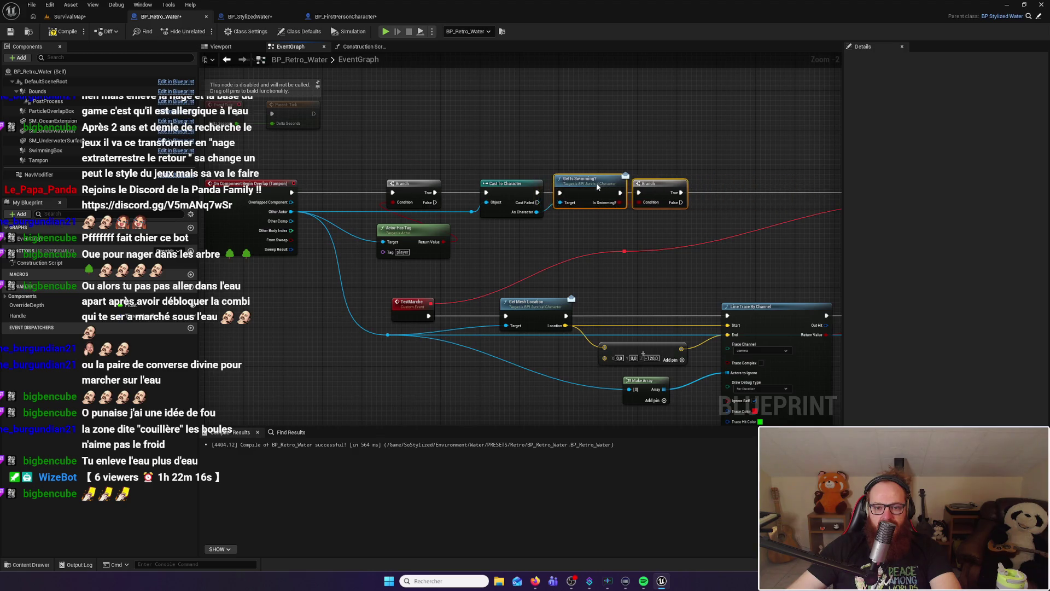
left_click(601, 159)
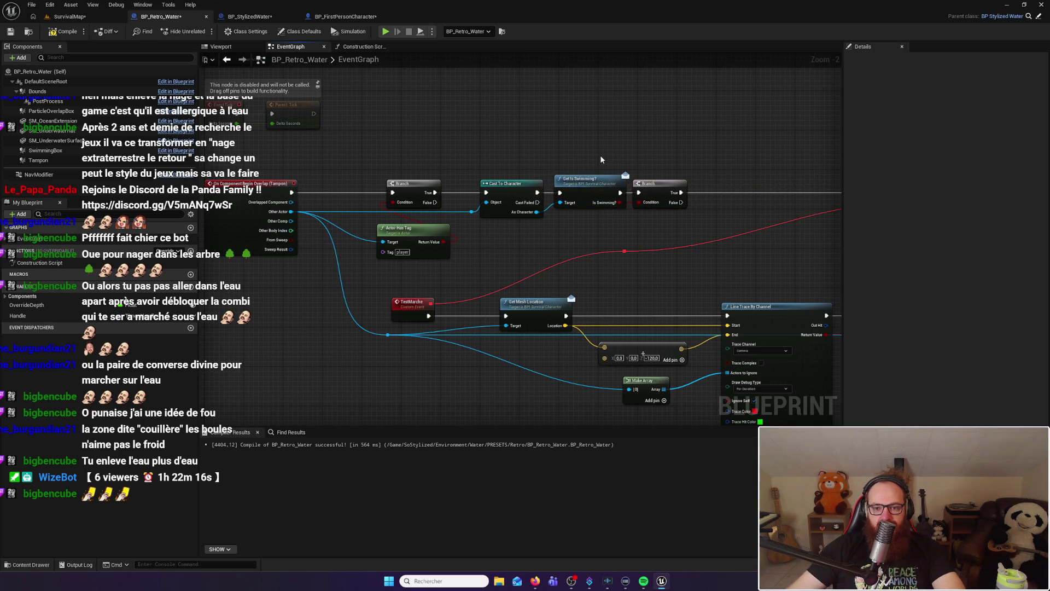
left_click_drag(601, 159, 542, 158)
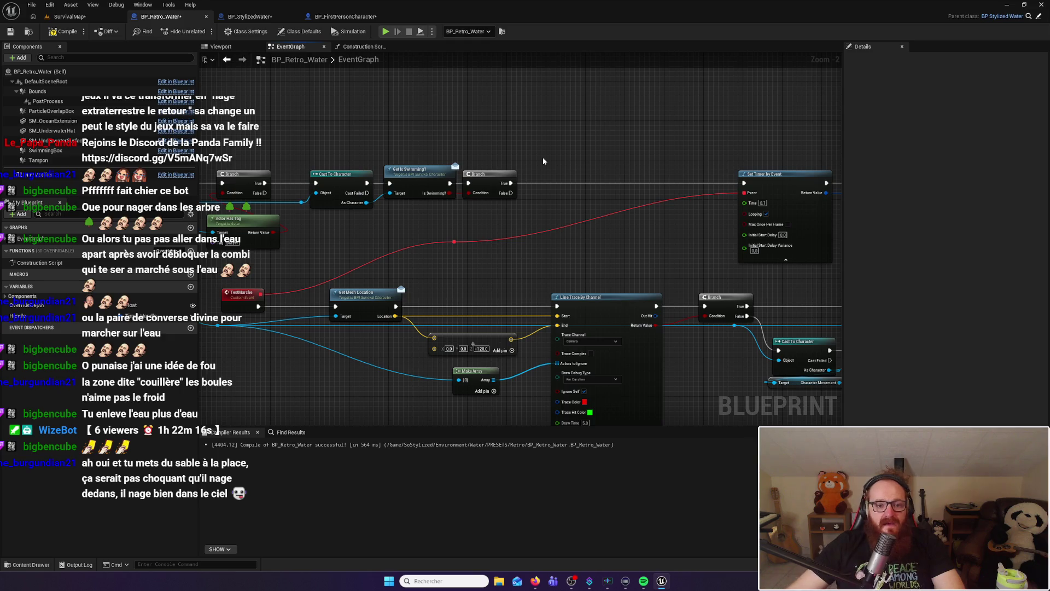
Delete the Get Is Swimming? and Branch nodes, then the Cast To Character node
mouse_move(589, 253)
left_mouse_down()
mouse_move(559, 234)
mouse_move(629, 237)
left_mouse_up()
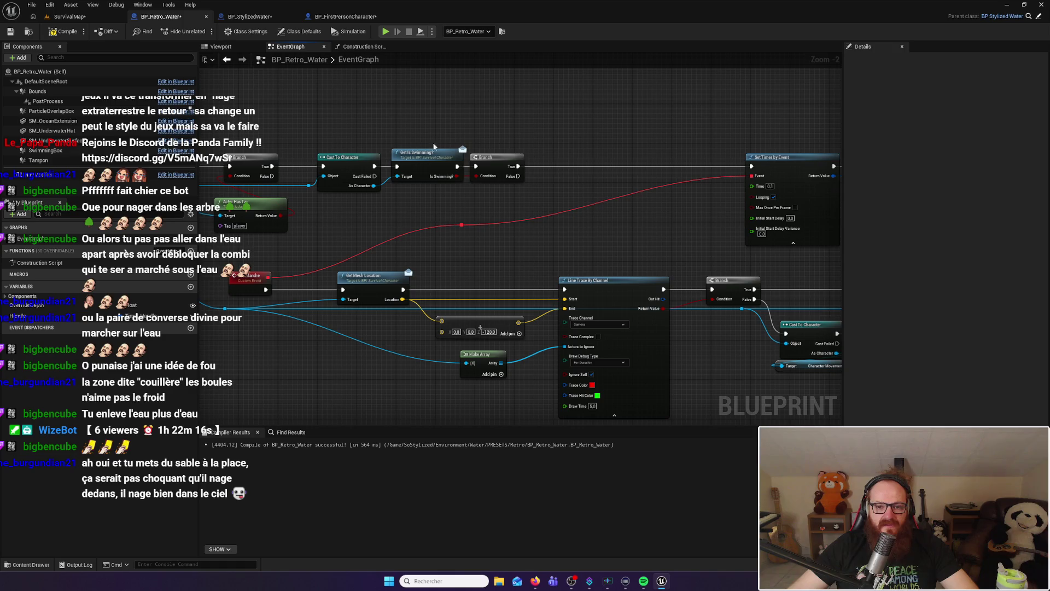
mouse_move(454, 148)
left_mouse_down()
mouse_move(428, 145)
mouse_move(467, 190)
left_mouse_up()
left_click(475, 199)
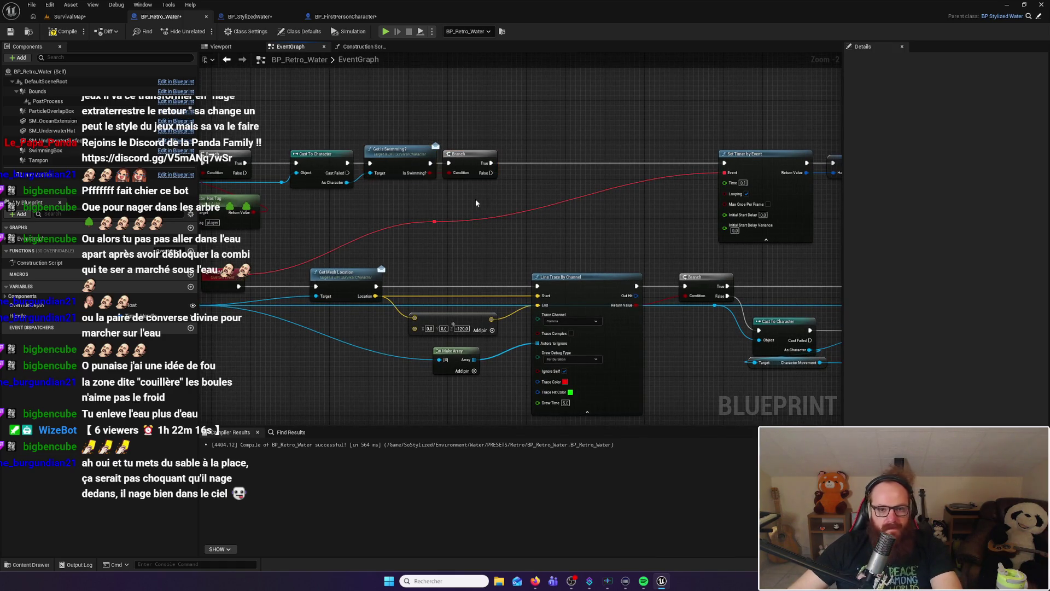
left_click_drag(421, 139, 454, 189)
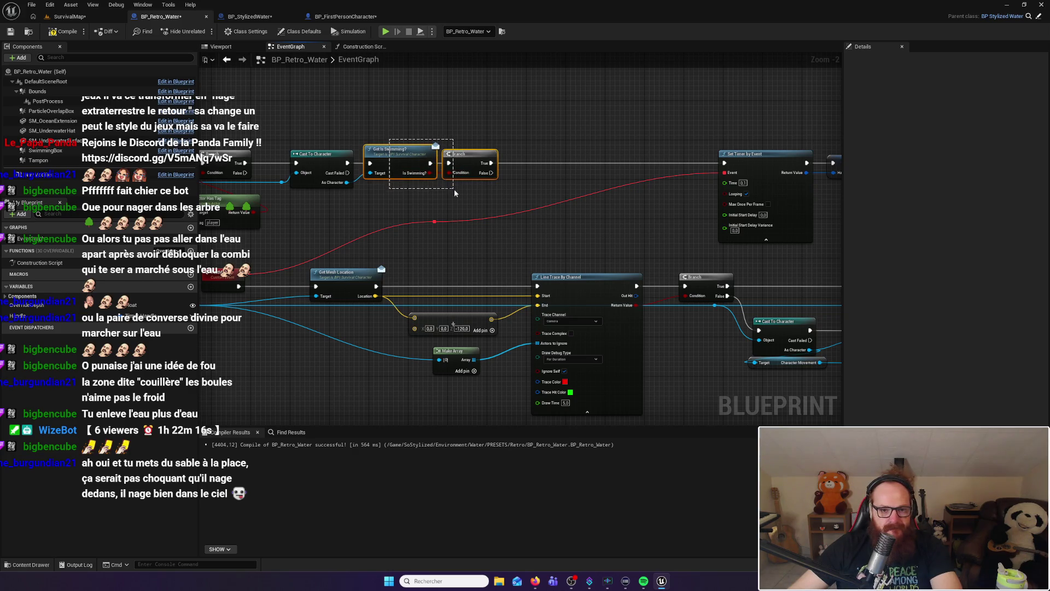
mouse_move(337, 135)
left_mouse_down()
mouse_move(414, 120)
mouse_move(517, 176)
left_mouse_up()
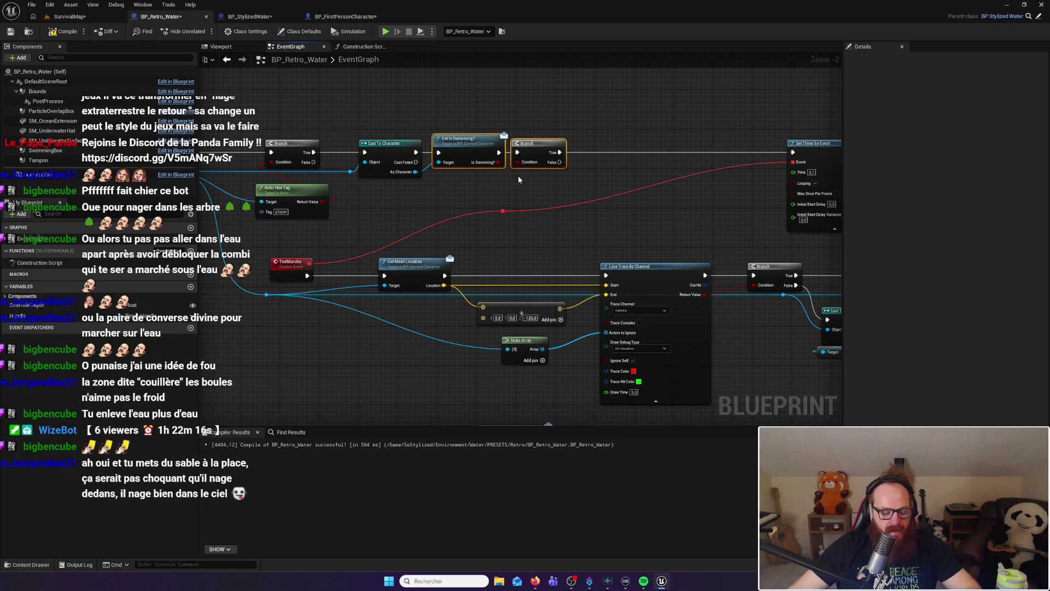
key("Delete")
left_click(394, 144)
key("Delete")
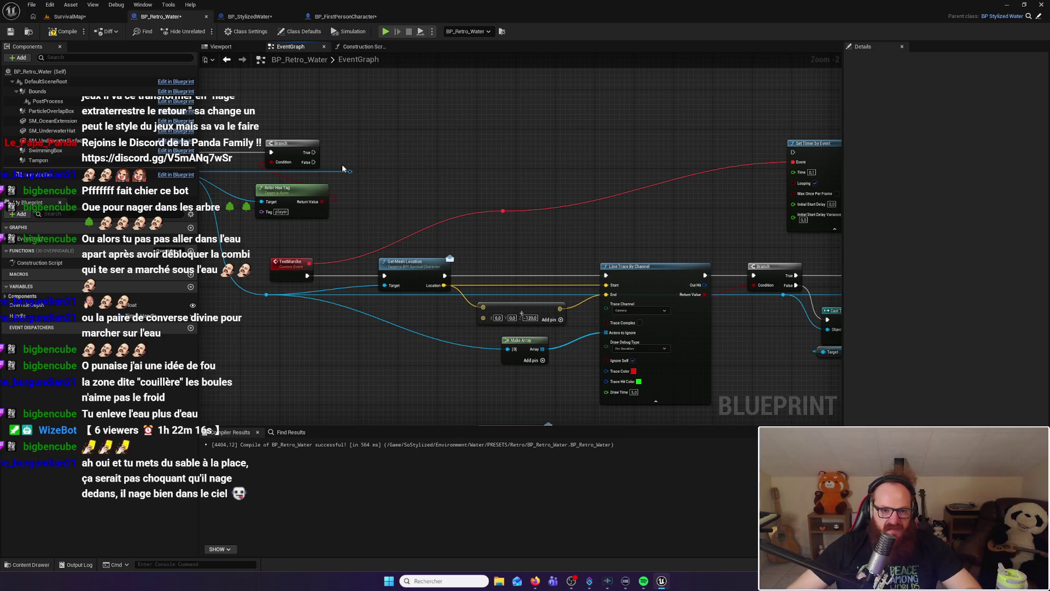
Wire the tag Branch's True output into Set Timer by Event and move the timer nodes to centre
left_click_drag(313, 152, 793, 152)
left_click(500, 117)
left_click_drag(765, 123, 515, 124)
left_click(479, 192)
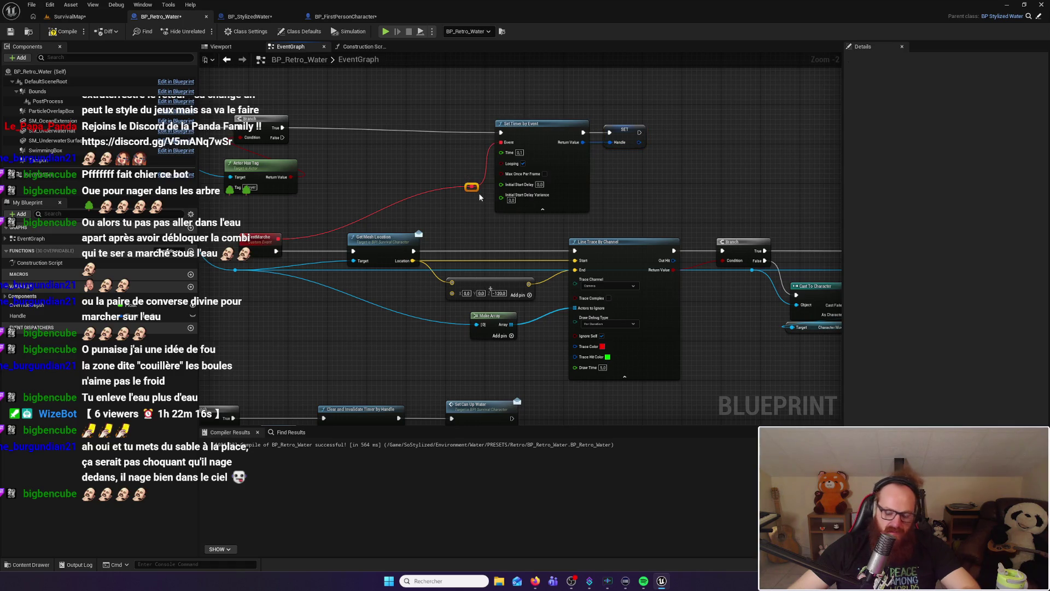
Bind the timer's Event pin to the TestMarche custom event and shift the timer nodes up-left
mouse_move(500, 142)
left_mouse_down()
mouse_move(270, 236)
mouse_move(278, 238)
left_mouse_up()
left_click(509, 119)
left_click_drag(537, 129, 409, 123)
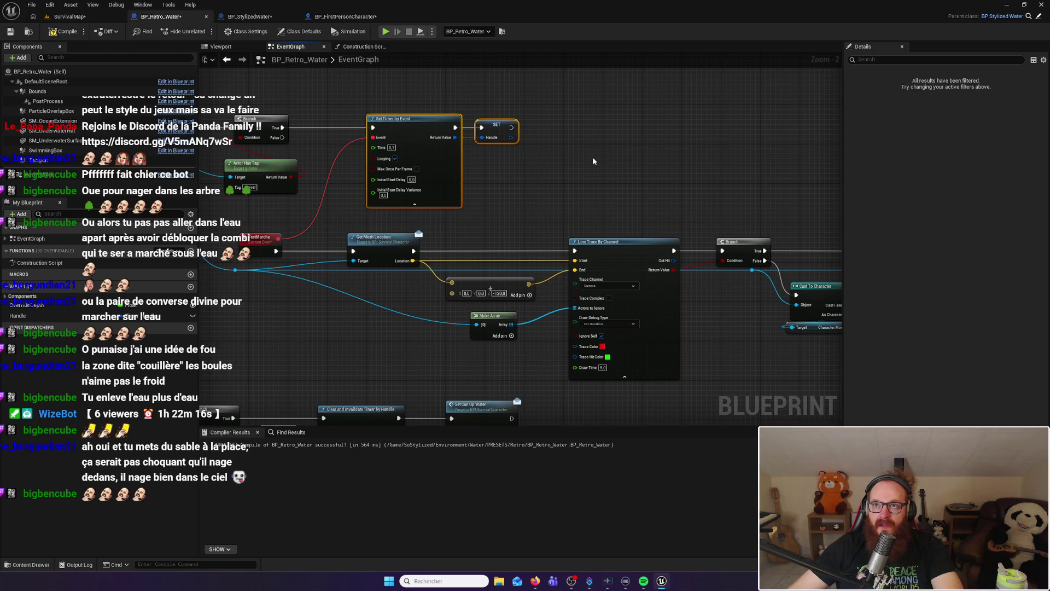
left_click(540, 170)
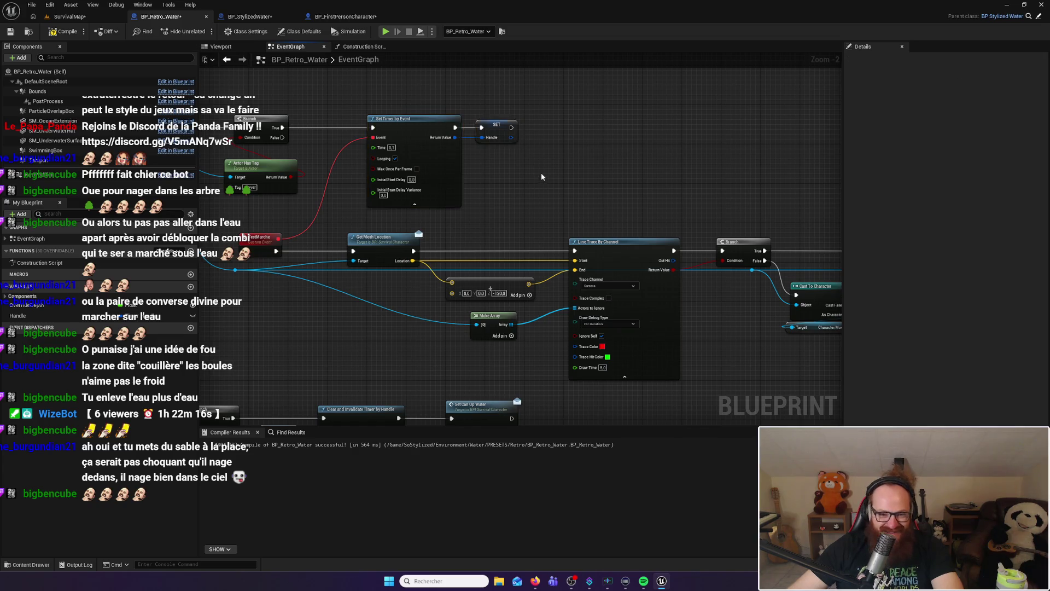
mouse_move(546, 198)
left_mouse_down()
mouse_move(655, 189)
mouse_move(470, 179)
mouse_move(522, 183)
mouse_move(507, 169)
mouse_move(378, 151)
left_mouse_up()
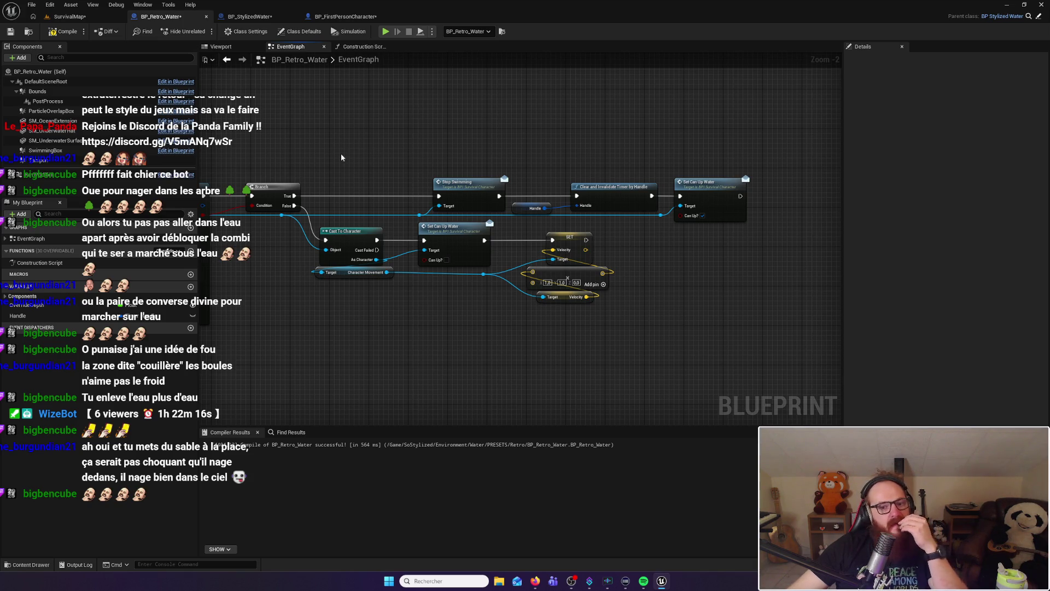
Nudge the Get Mesh Location node slightly right beside the timer nodes
mouse_move(347, 162)
left_mouse_down()
mouse_move(486, 188)
mouse_move(549, 186)
mouse_move(586, 199)
mouse_move(590, 212)
left_mouse_up()
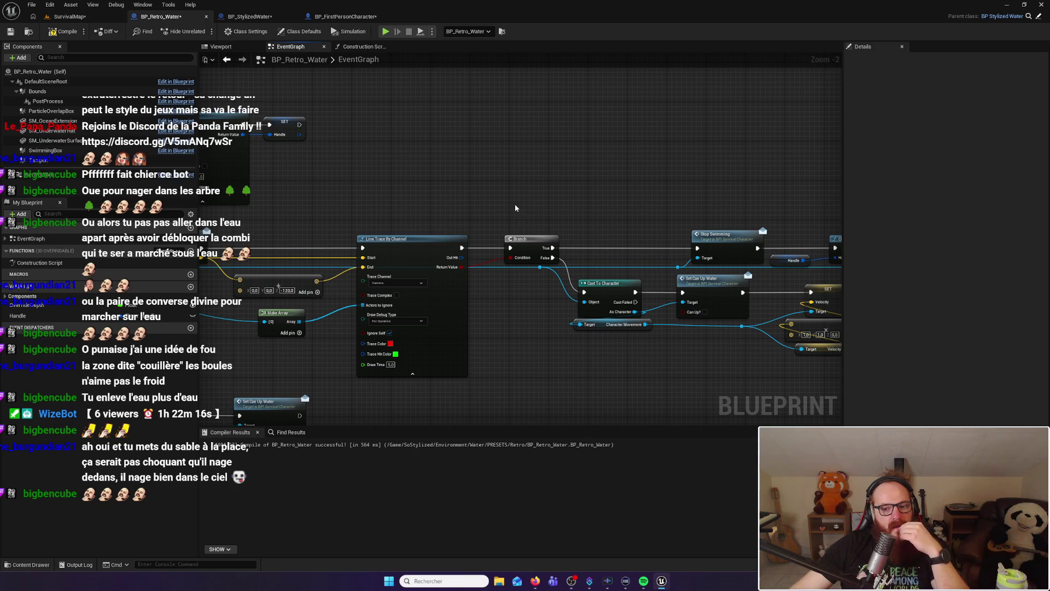
left_click_drag(516, 208, 635, 191)
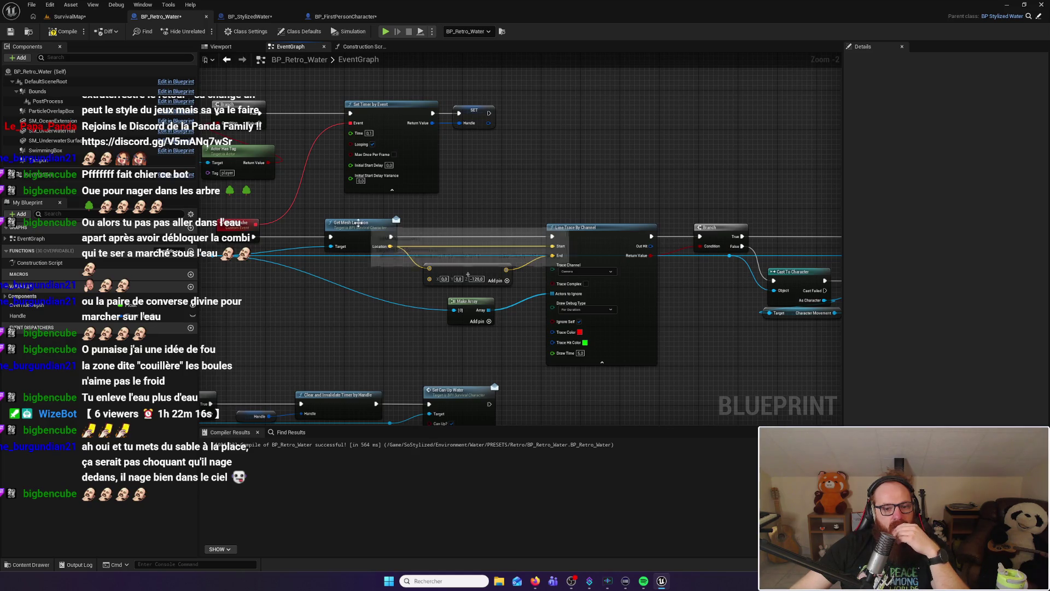
mouse_move(358, 225)
left_mouse_down()
mouse_move(410, 211)
mouse_move(512, 209)
left_mouse_up()
left_click(513, 213)
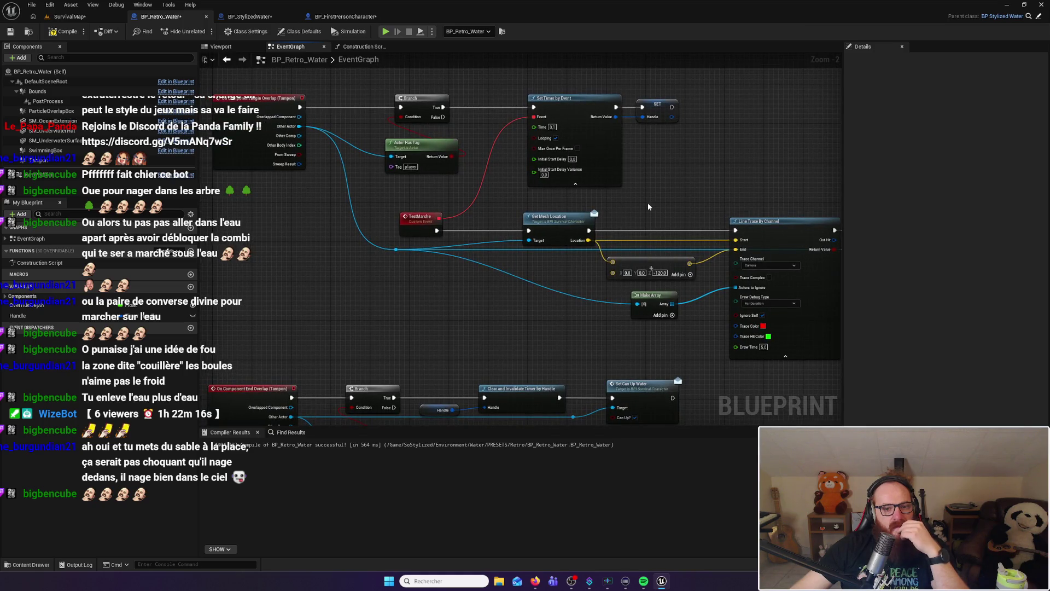
Review the trace result chain, then move the Actor Has Tag node up slightly
left_click_drag(658, 200, 461, 199)
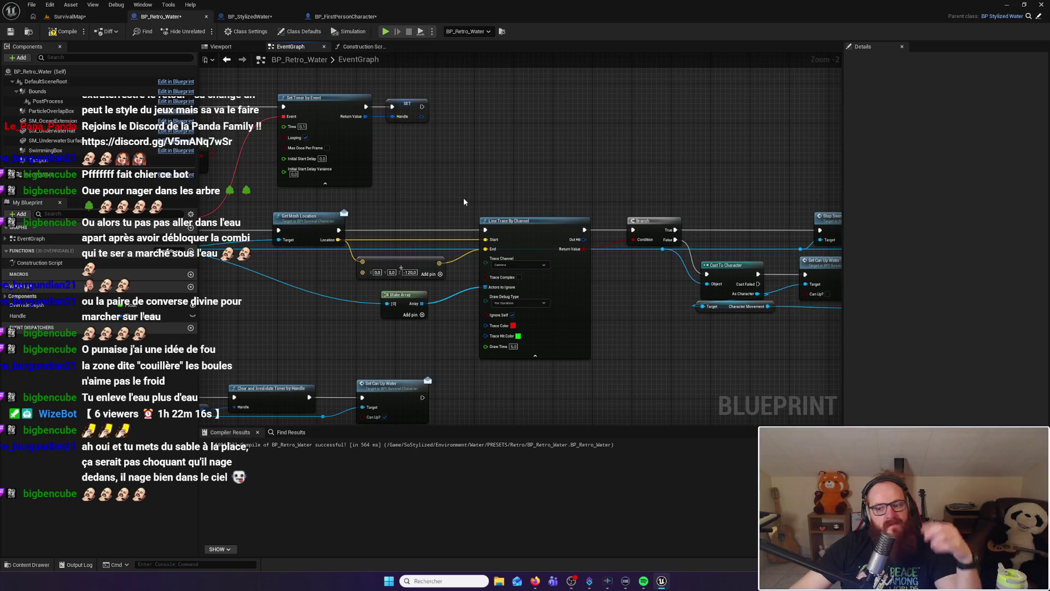
left_click_drag(632, 180, 452, 192)
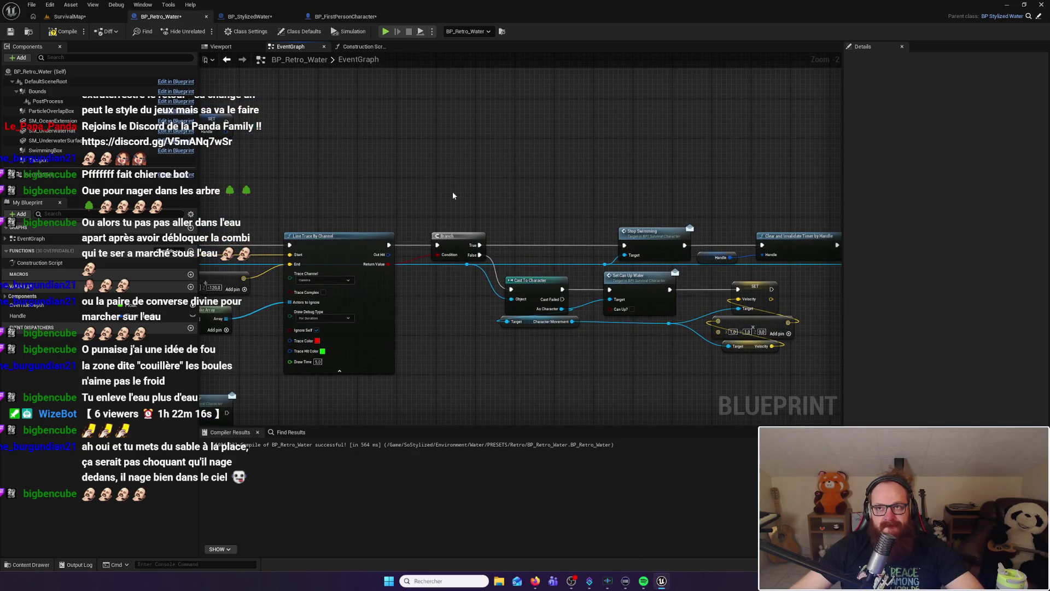
left_click_drag(640, 201, 531, 201)
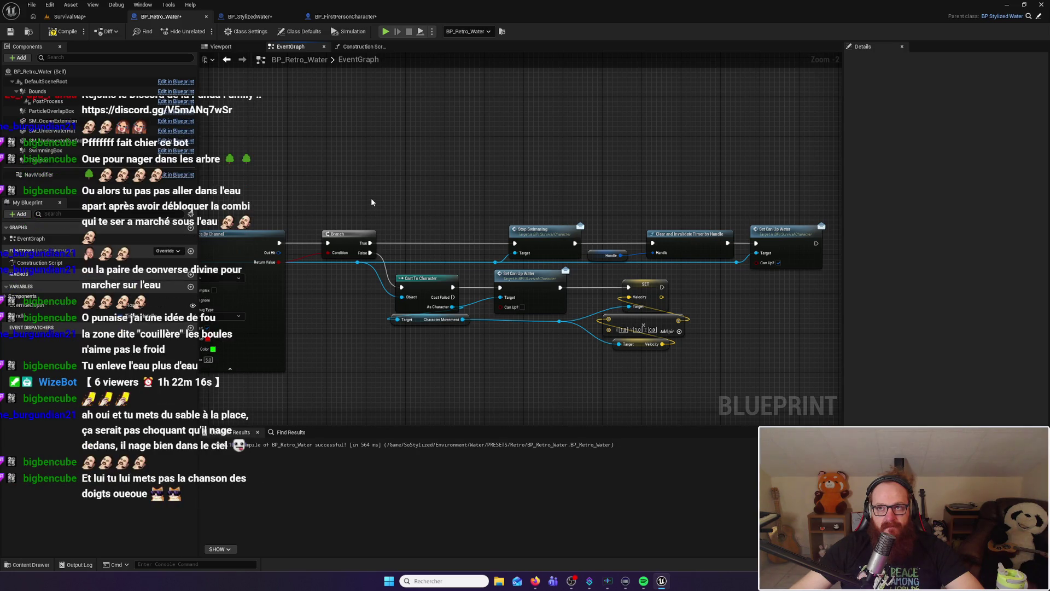
mouse_move(360, 203)
left_mouse_down()
mouse_move(509, 203)
mouse_move(443, 208)
mouse_move(382, 229)
mouse_move(516, 221)
mouse_move(525, 186)
mouse_move(524, 212)
mouse_move(603, 218)
mouse_move(633, 187)
mouse_move(483, 194)
mouse_move(610, 206)
left_mouse_up()
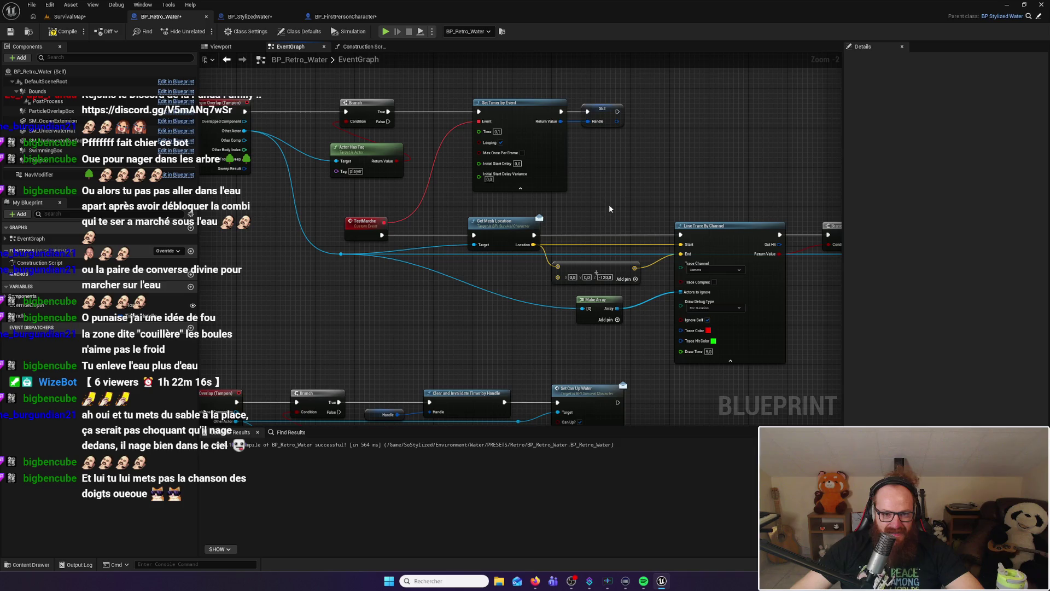
left_click_drag(613, 208, 617, 221)
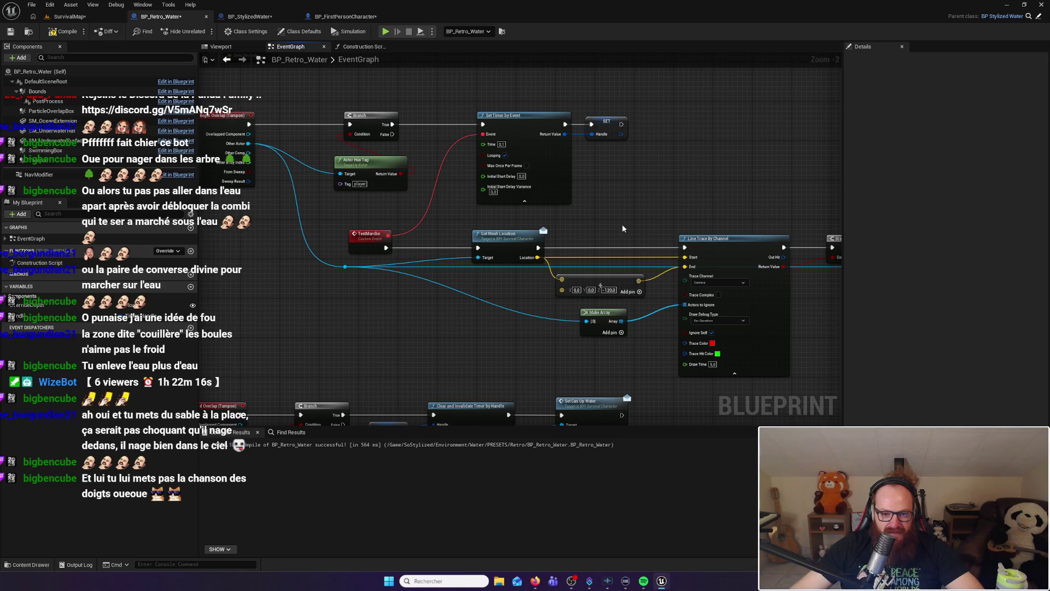
left_click_drag(623, 231, 668, 231)
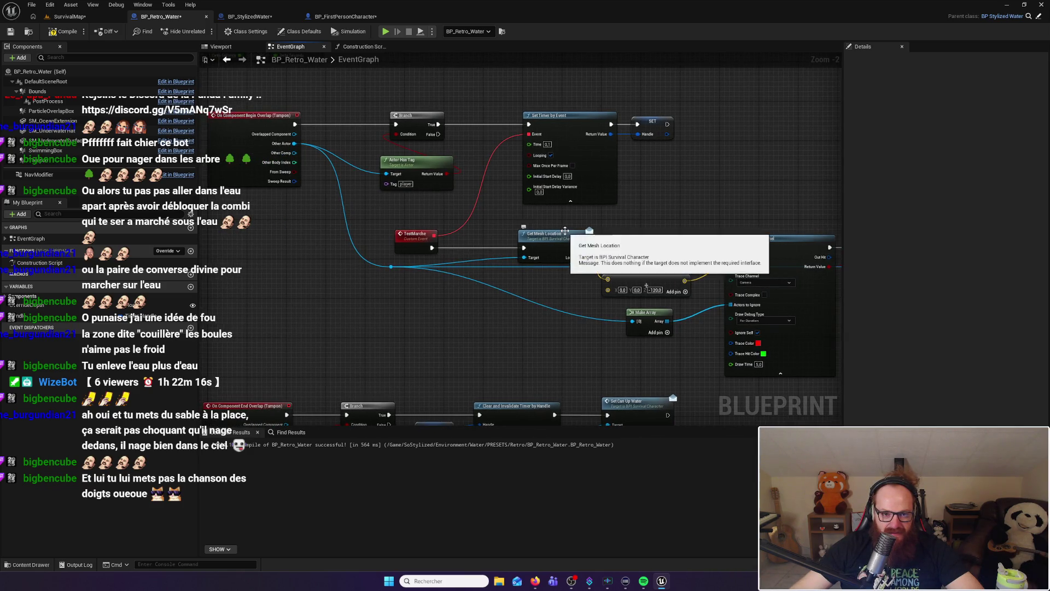
left_click_drag(409, 165, 409, 151)
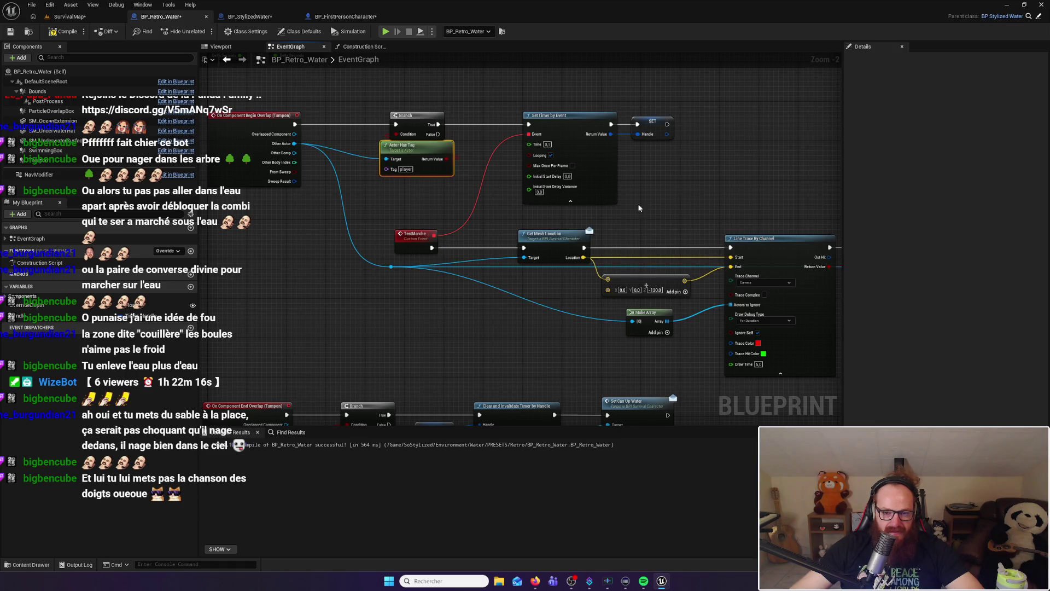
left_click(659, 208)
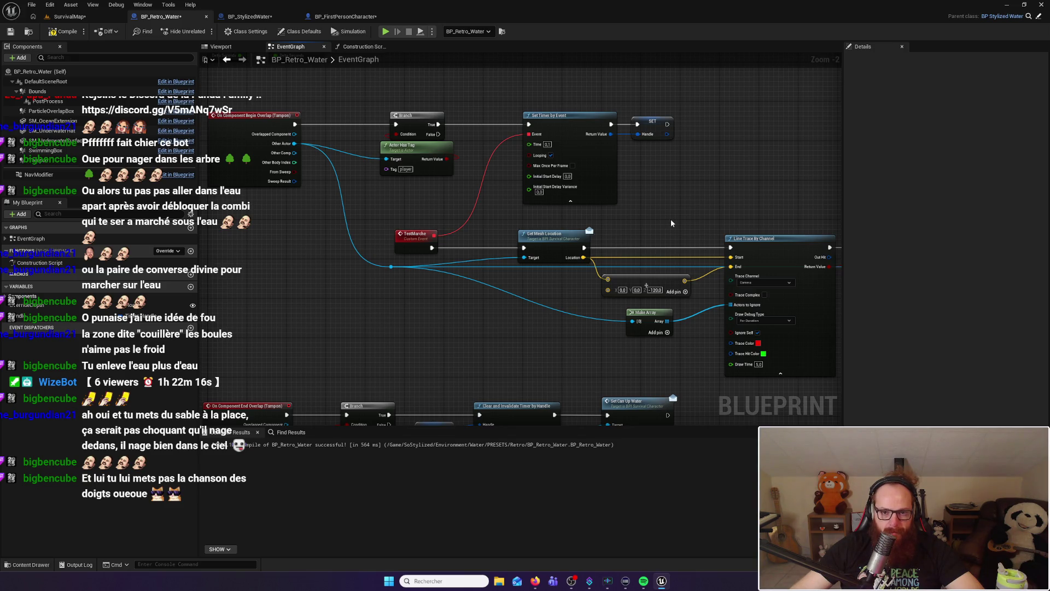
Pan across the Branch, Stop Swimming, timer and overlap nodes to review the entry logic
left_click_drag(670, 219, 469, 199)
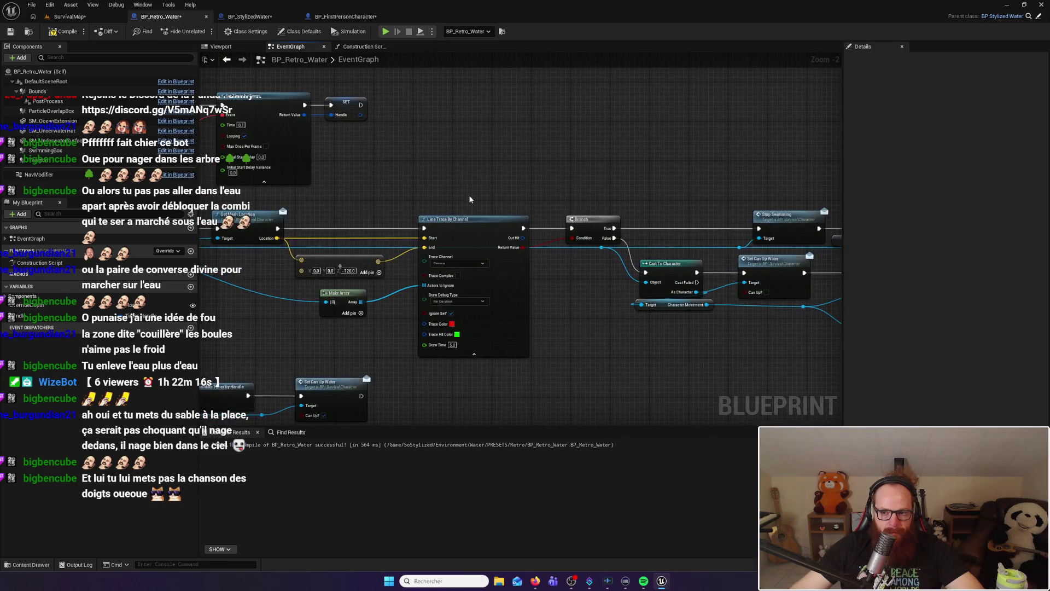
left_click_drag(591, 183, 516, 183)
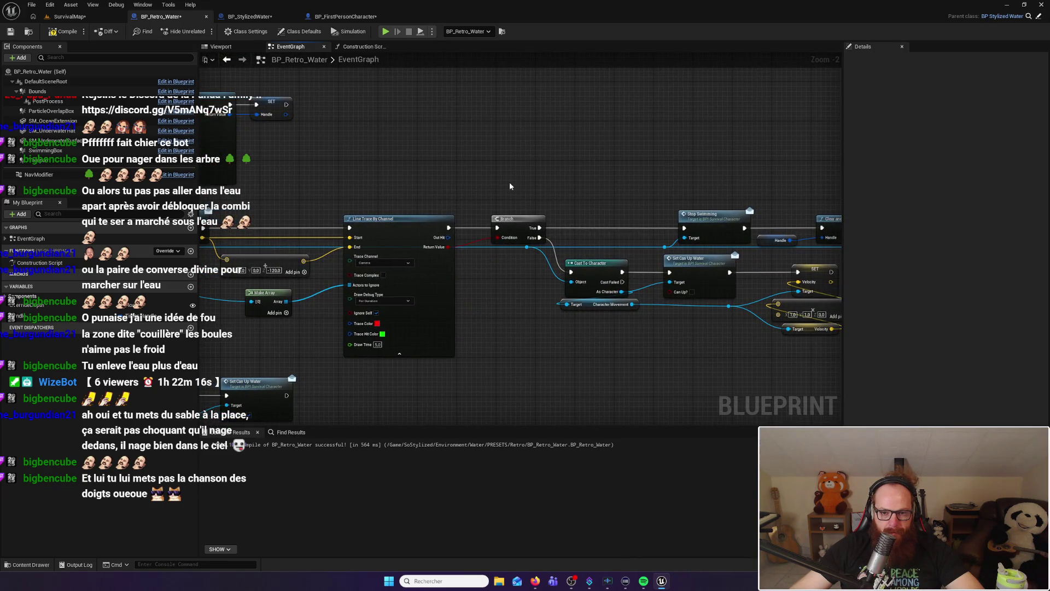
left_click_drag(369, 196, 560, 188)
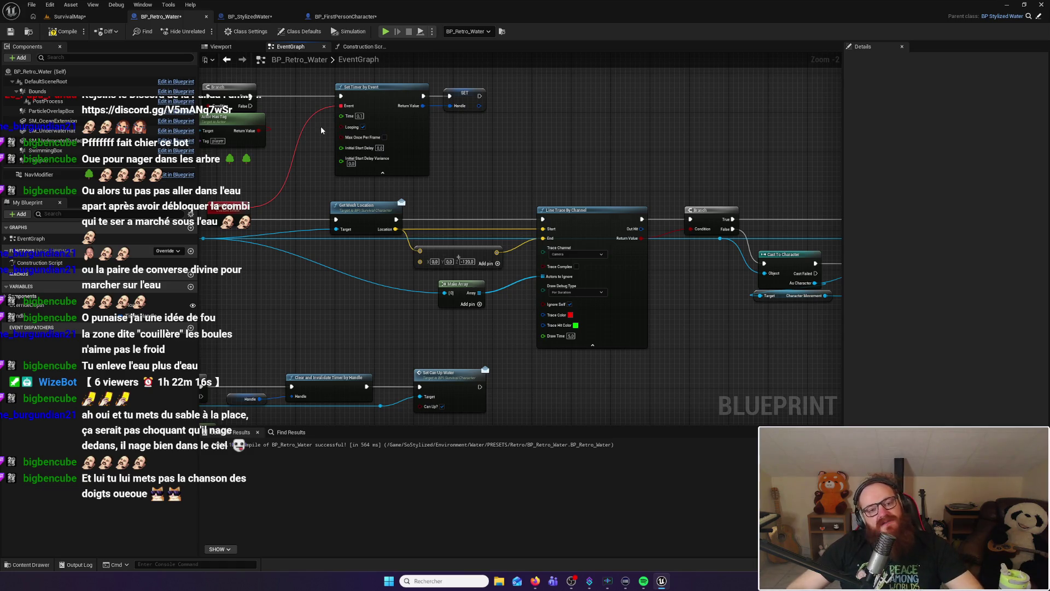
left_click_drag(321, 131, 482, 158)
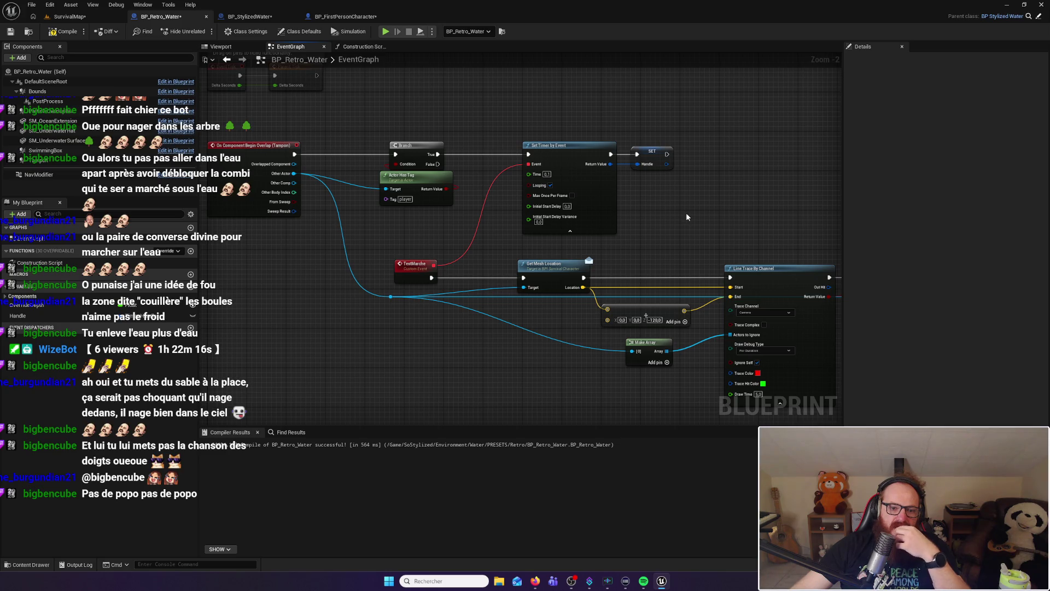
left_click_drag(686, 216, 583, 204)
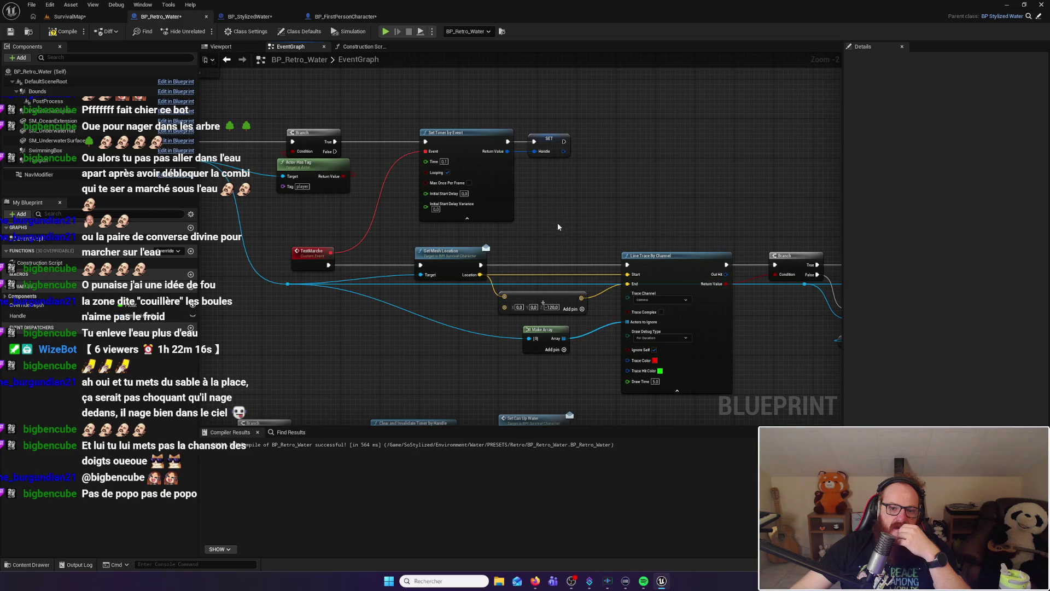
left_click_drag(553, 228, 600, 199)
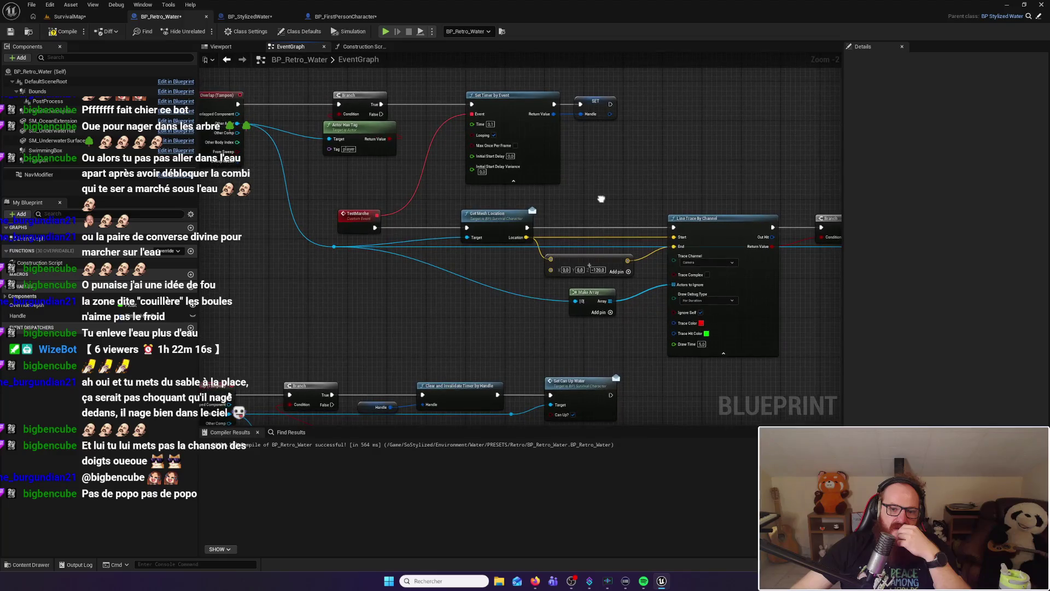
mouse_move(438, 201)
left_mouse_down()
mouse_move(447, 197)
mouse_move(426, 192)
left_mouse_up()
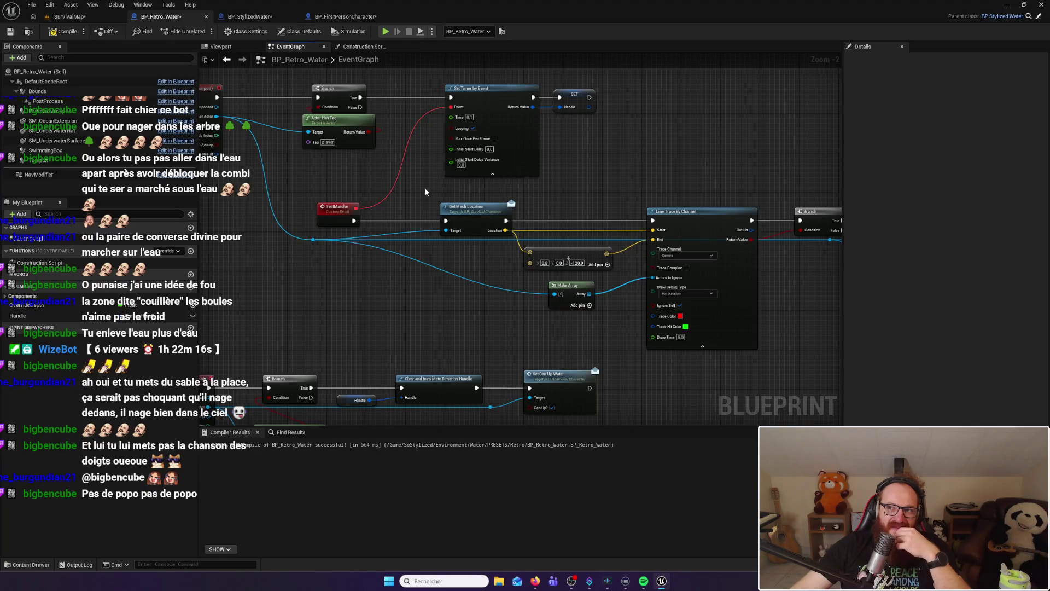
left_click_drag(529, 205, 485, 195)
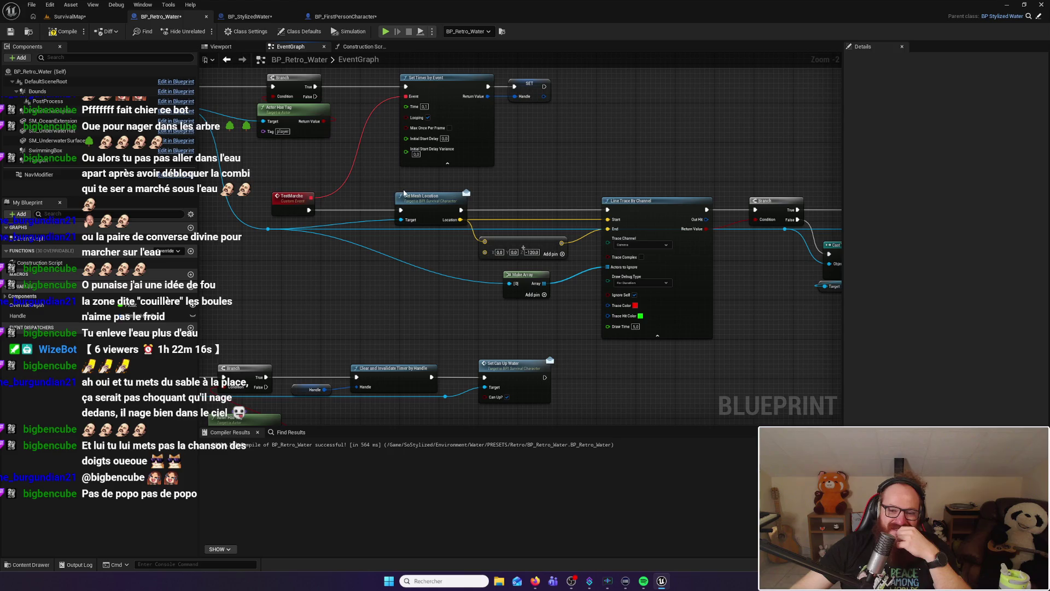
scroll(497, 203, "down", 5)
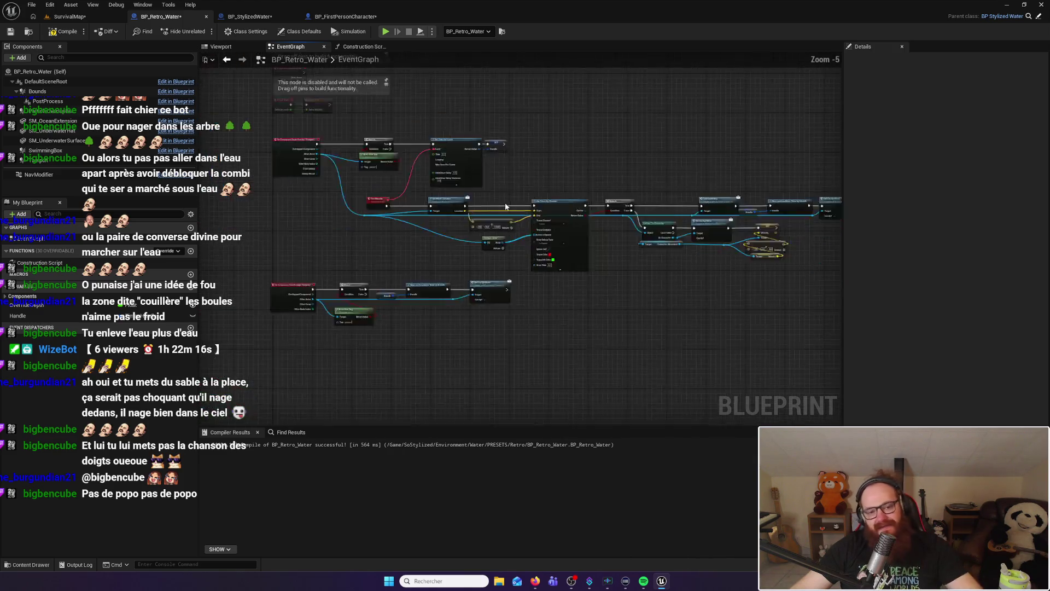
scroll(504, 203, "up", 3)
scroll(504, 207, "up", 2)
left_click_drag(504, 207, 431, 206)
Break the actor reference wire from Cast To Character's Object input
left_click(745, 238)
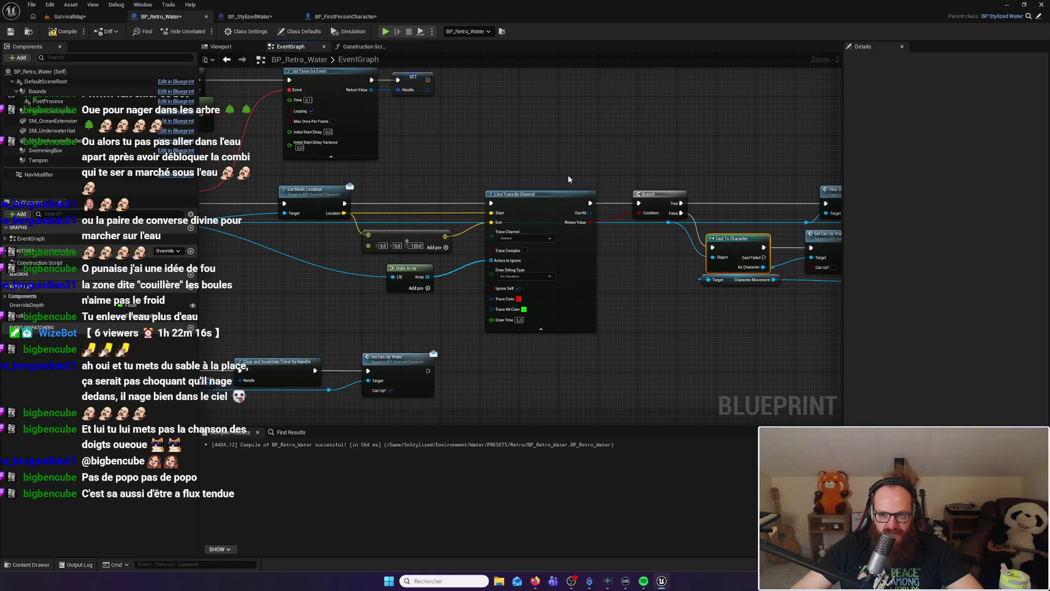
left_click_drag(605, 170, 485, 146)
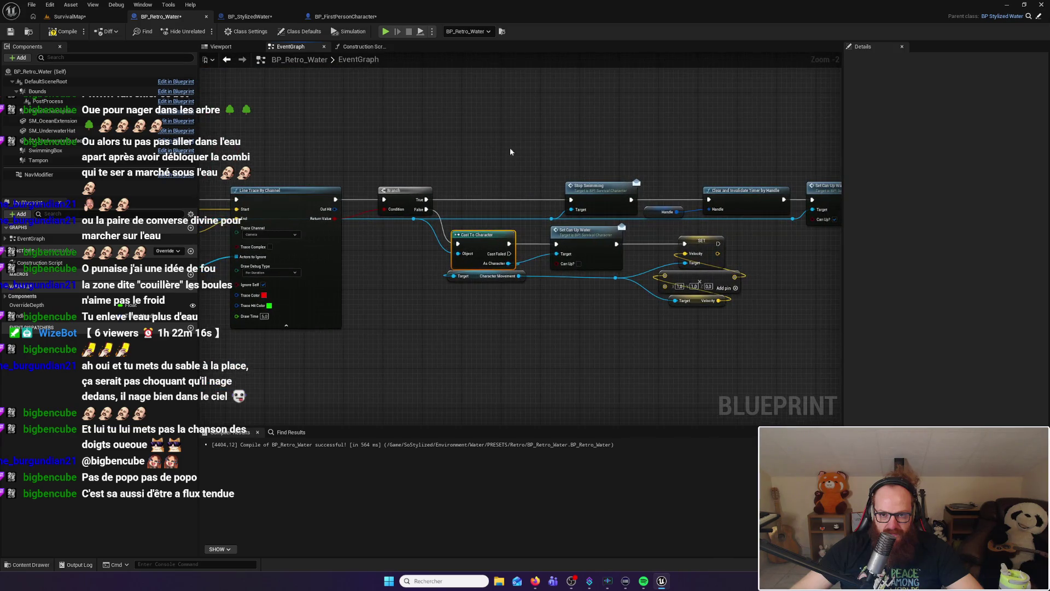
left_click_drag(573, 156, 515, 152)
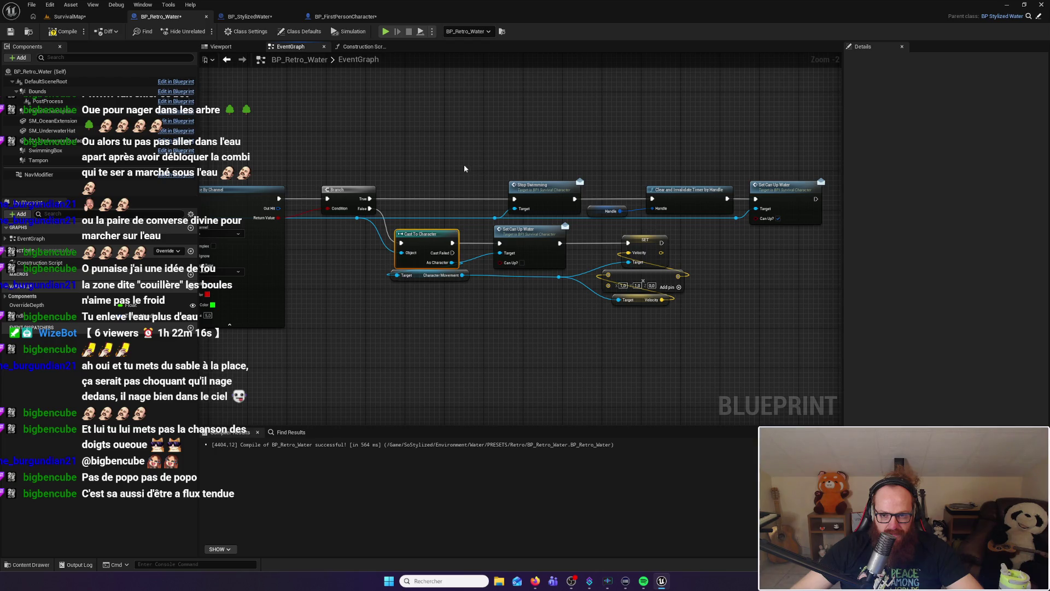
mouse_move(464, 219)
left_mouse_down()
mouse_move(399, 171)
mouse_move(553, 163)
left_mouse_up()
left_click_drag(474, 197, 746, 160)
mouse_move(618, 157)
left_mouse_down()
mouse_move(645, 161)
mouse_move(564, 205)
left_mouse_up()
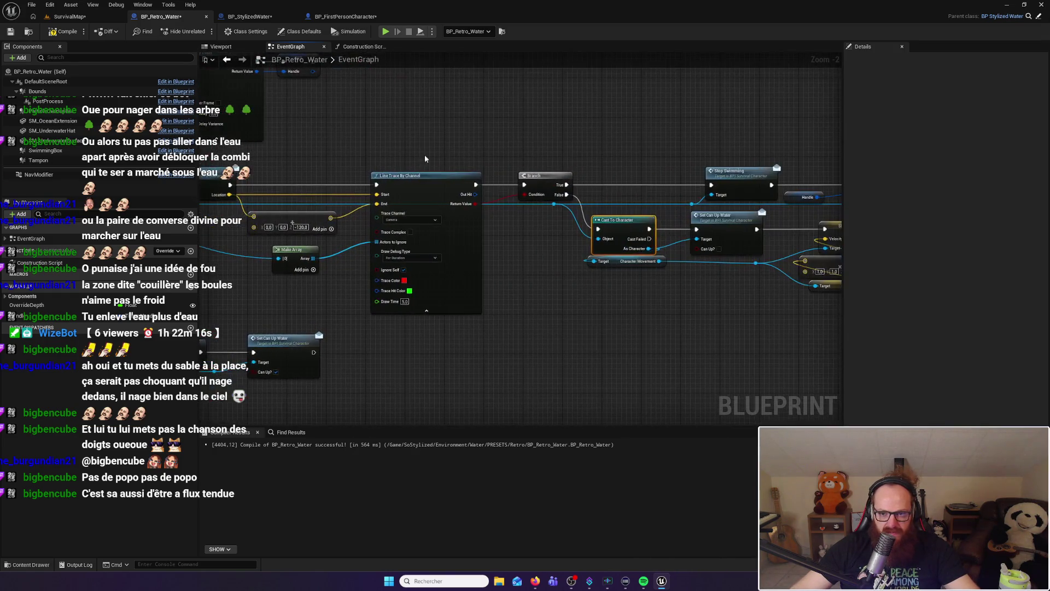
left_click(558, 207, "alt")
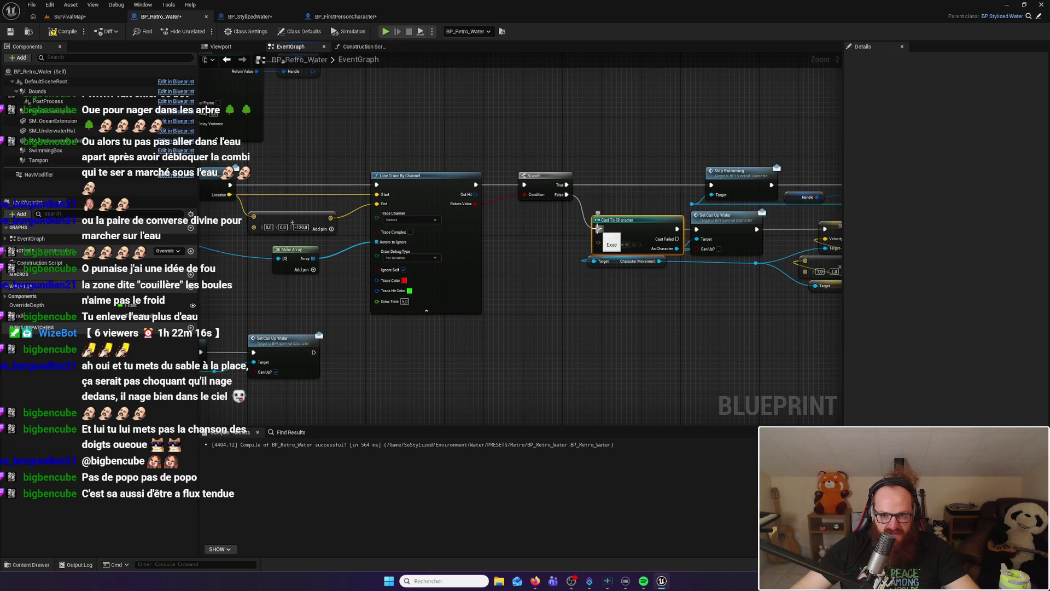
Place Cast To Character beneath the TestMarche event and run it from TestMarche's exec
left_click_drag(555, 220, 600, 215)
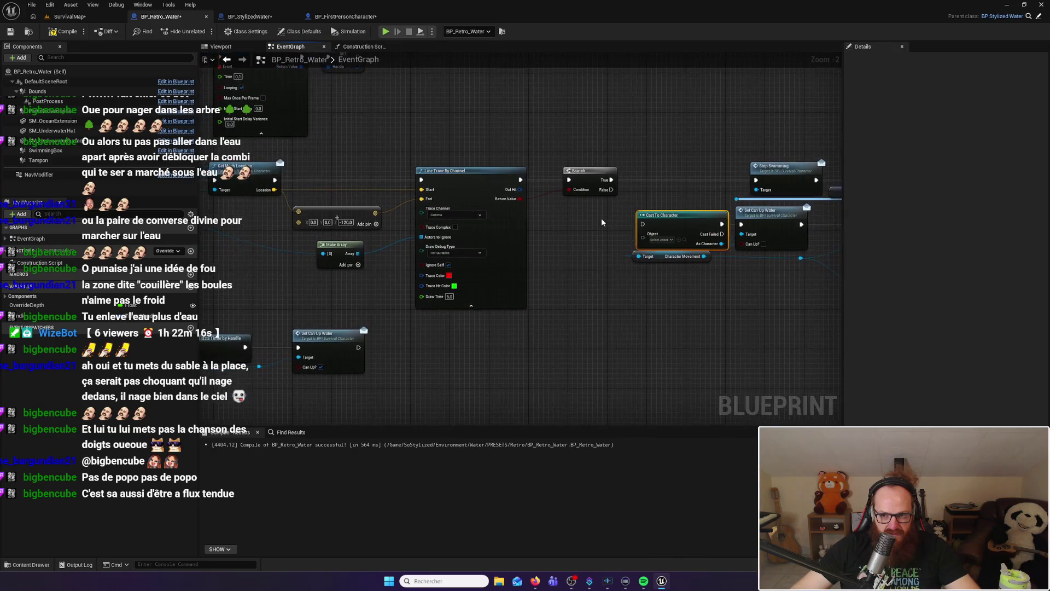
mouse_move(674, 219)
left_mouse_down()
mouse_move(307, 216)
mouse_move(601, 214)
mouse_move(589, 213)
left_mouse_up()
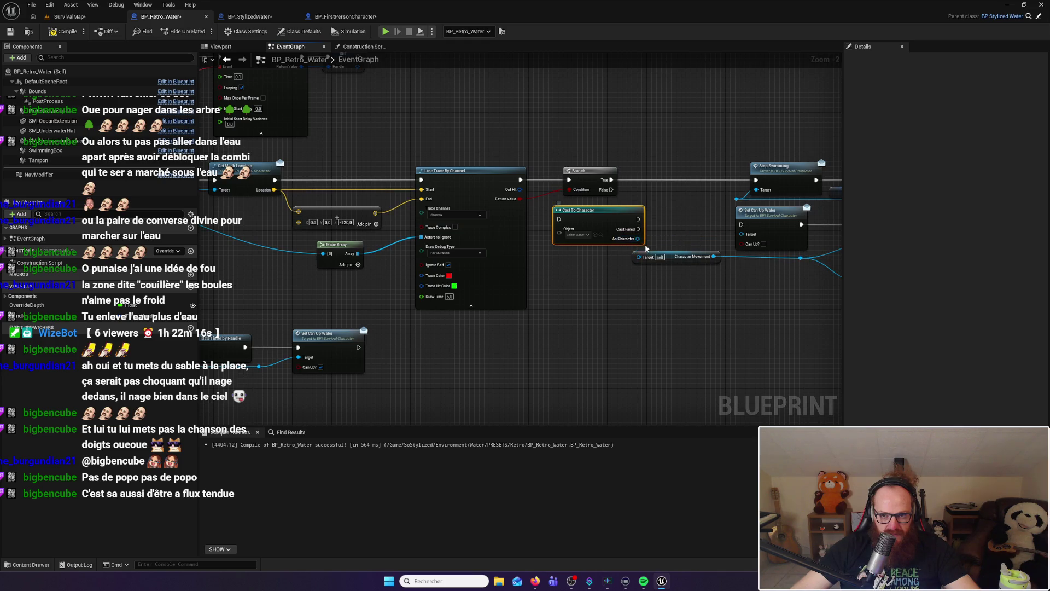
scroll(571, 265, "down", 1)
scroll(571, 262, "down", 4)
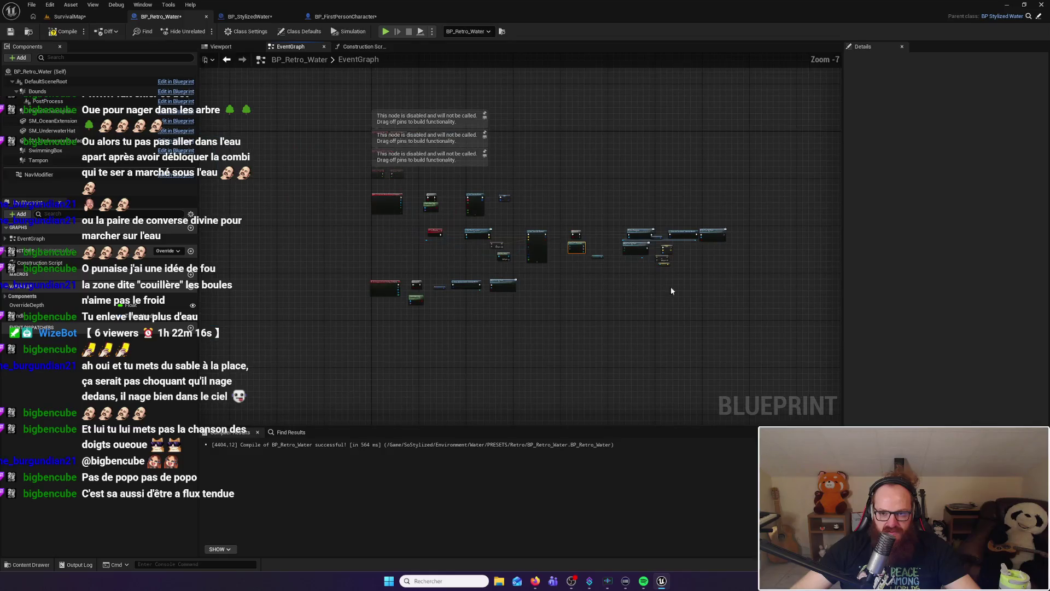
mouse_move(755, 276)
left_mouse_down()
mouse_move(459, 225)
mouse_move(574, 235)
left_mouse_up()
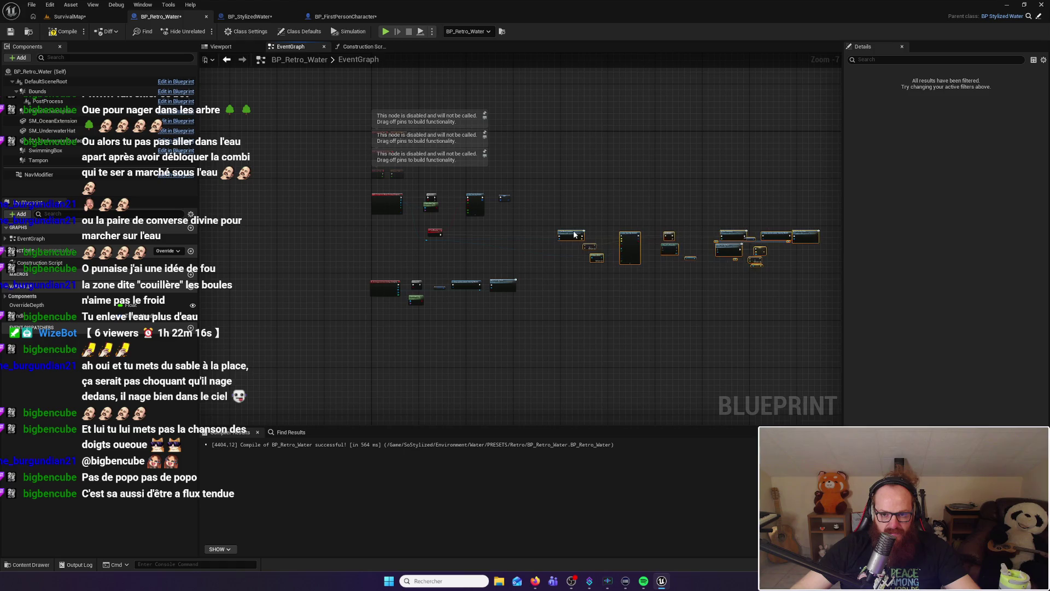
scroll(574, 235, "up", 5)
mouse_move(662, 212)
left_mouse_down()
mouse_move(684, 194)
mouse_move(442, 185)
mouse_move(735, 203)
left_mouse_up()
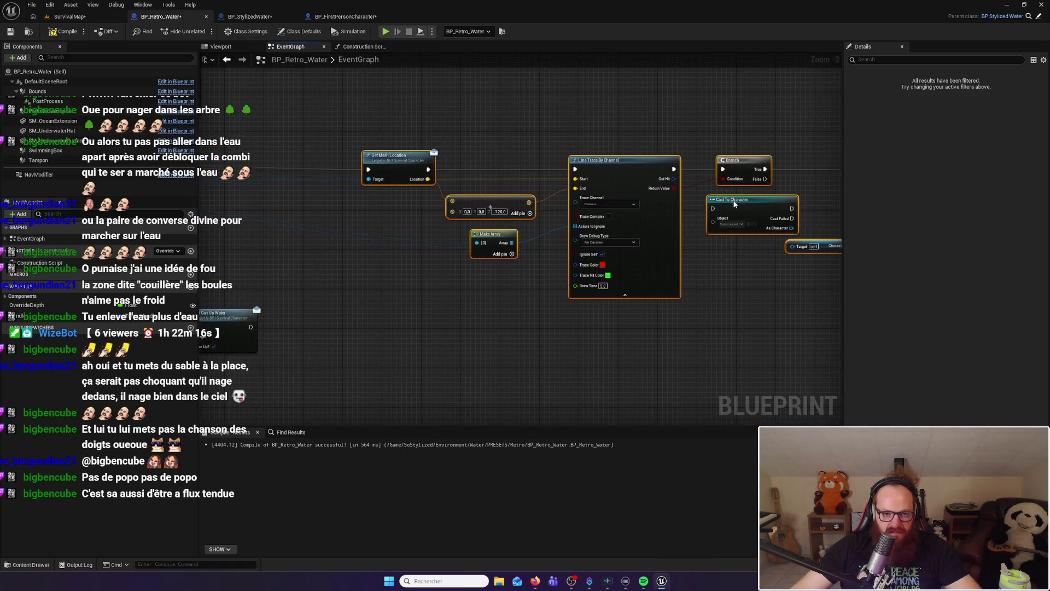
mouse_move(303, 144)
left_mouse_down()
mouse_move(678, 160)
mouse_move(659, 143)
mouse_move(692, 153)
left_mouse_up()
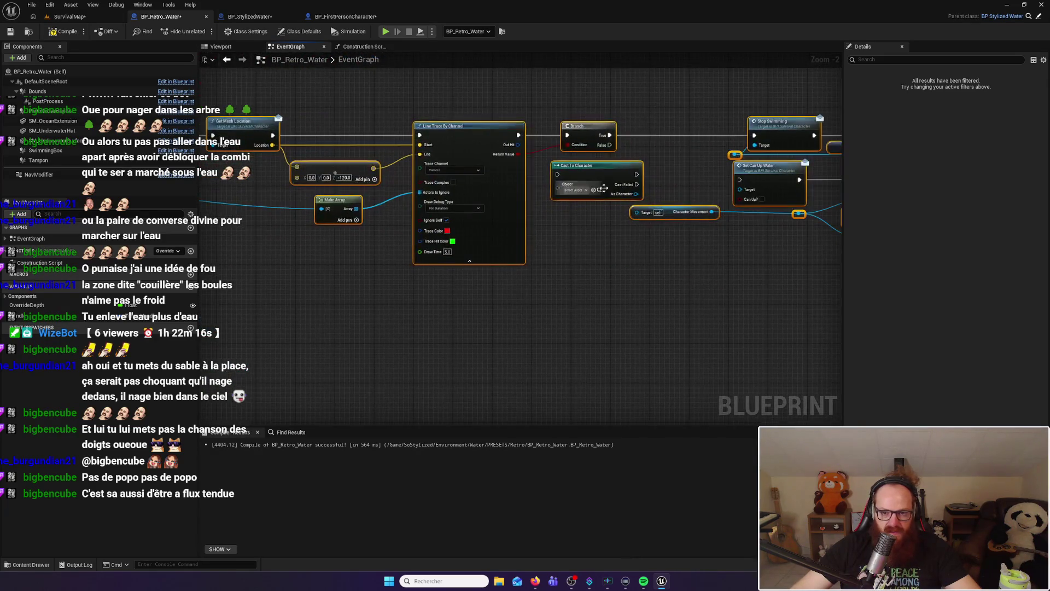
left_click_drag(604, 188, 208, 186)
mouse_move(391, 122)
left_mouse_down()
mouse_move(608, 188)
mouse_move(439, 154)
left_mouse_up()
left_click_drag(300, 139, 408, 160)
left_click_drag(433, 149, 465, 127)
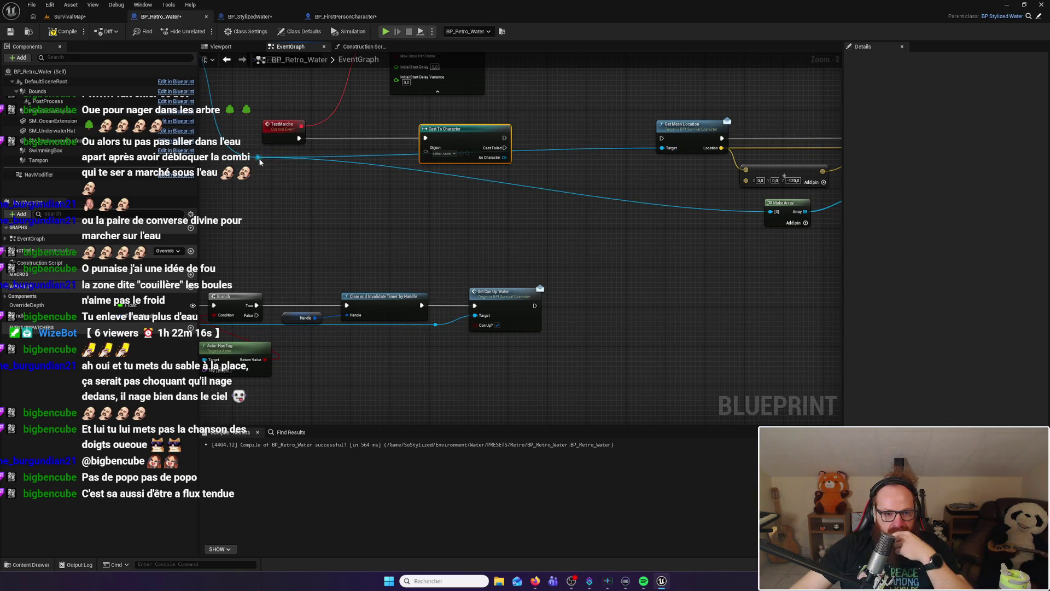
Feed As Character into Get Mesh Location's Target in place of the old wire
mouse_move(662, 148)
left_mouse_down()
mouse_move(427, 185)
mouse_move(450, 162)
mouse_move(428, 155)
left_mouse_up()
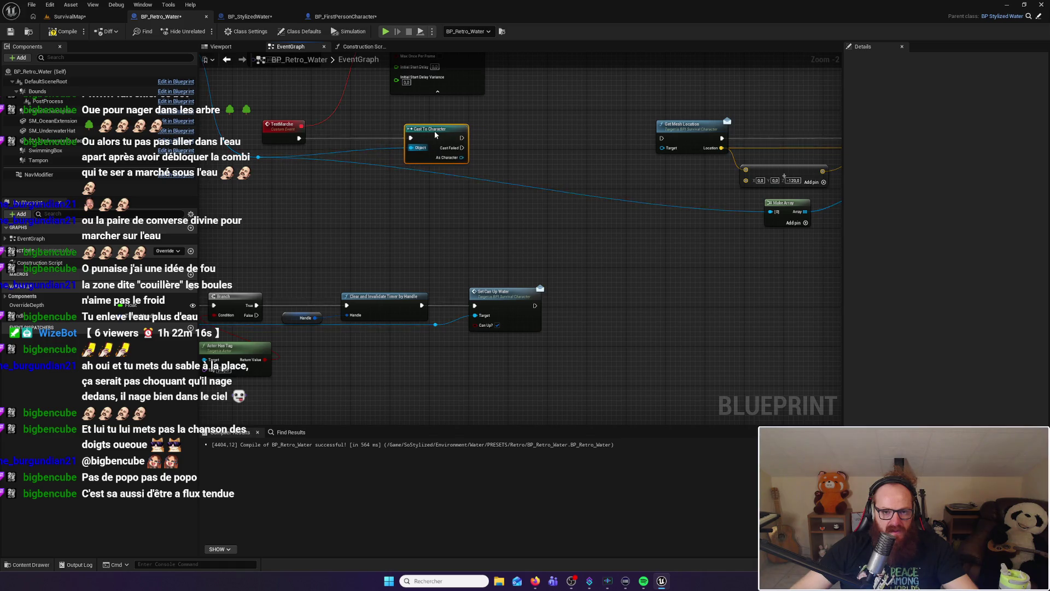
left_click_drag(360, 113, 527, 238)
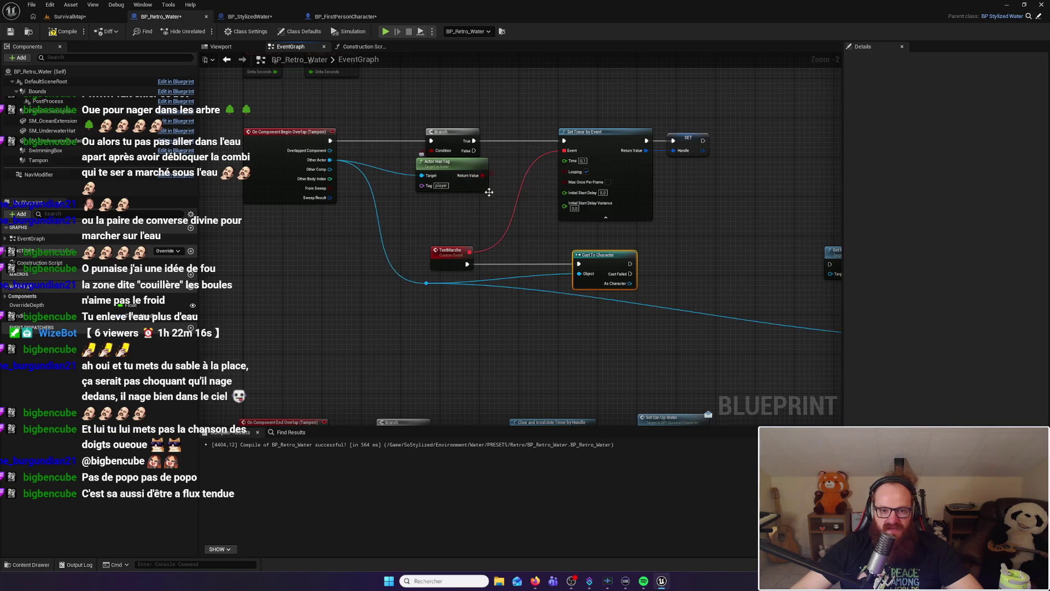
mouse_move(721, 252)
left_mouse_down()
mouse_move(512, 234)
mouse_move(678, 229)
left_mouse_up()
mouse_move(478, 248)
left_mouse_down()
mouse_move(679, 239)
mouse_move(594, 251)
left_mouse_up()
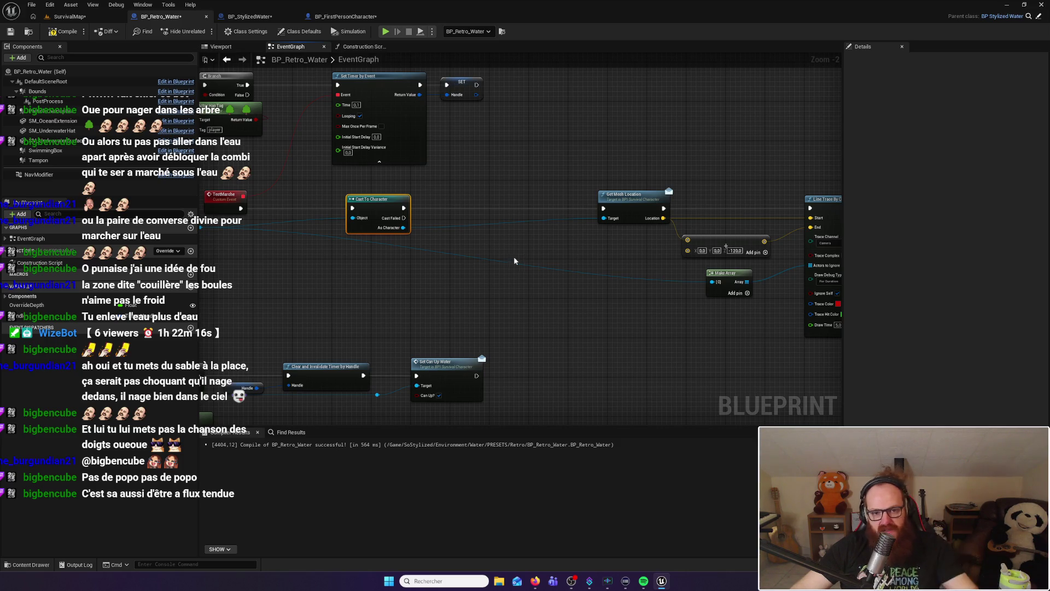
left_click_drag(590, 248, 552, 246)
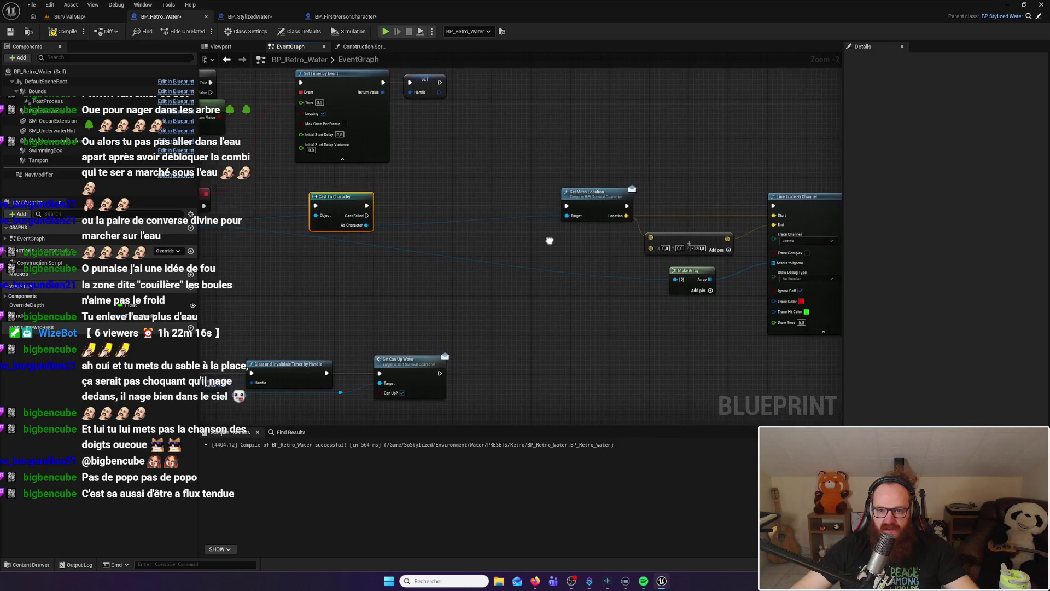
left_click_drag(628, 159, 319, 136)
left_click_drag(643, 128, 442, 132)
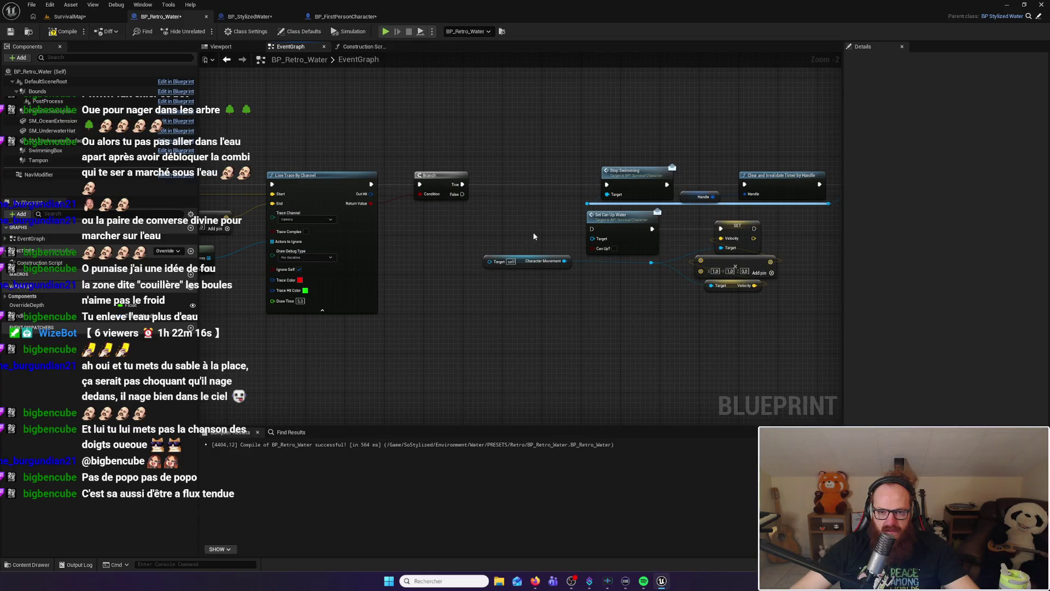
mouse_move(534, 236)
left_mouse_down()
mouse_move(441, 241)
mouse_move(520, 241)
mouse_move(559, 212)
left_mouse_up()
Wire the As Character reroute into the Target pins of Stop Swimming and Set Can Up Water
mouse_move(268, 185)
left_mouse_down()
mouse_move(837, 187)
mouse_move(607, 189)
left_mouse_up()
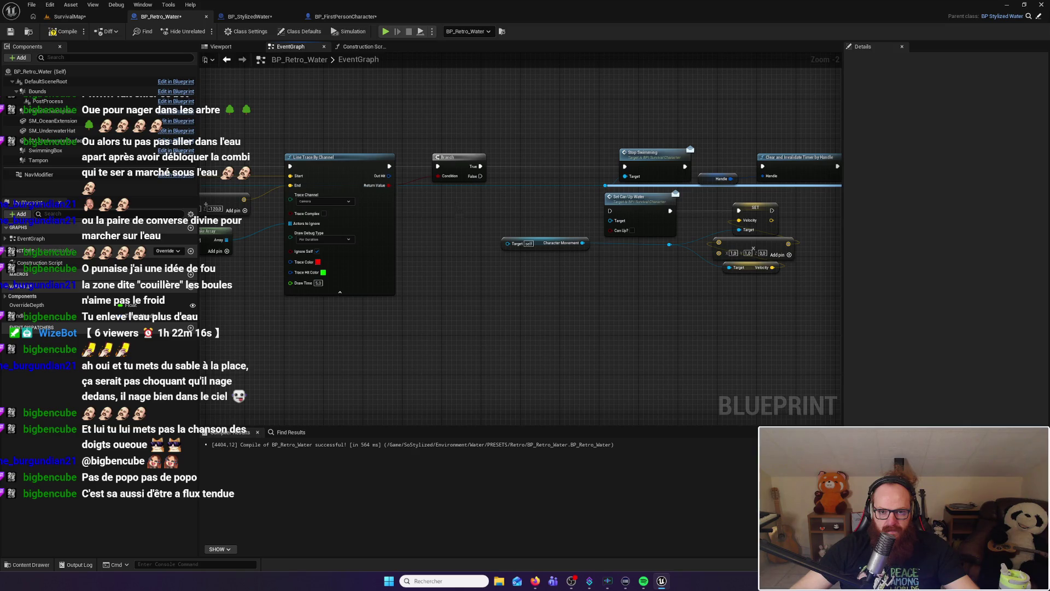
left_click_drag(456, 208, 534, 212)
left_click_drag(671, 190, 702, 180)
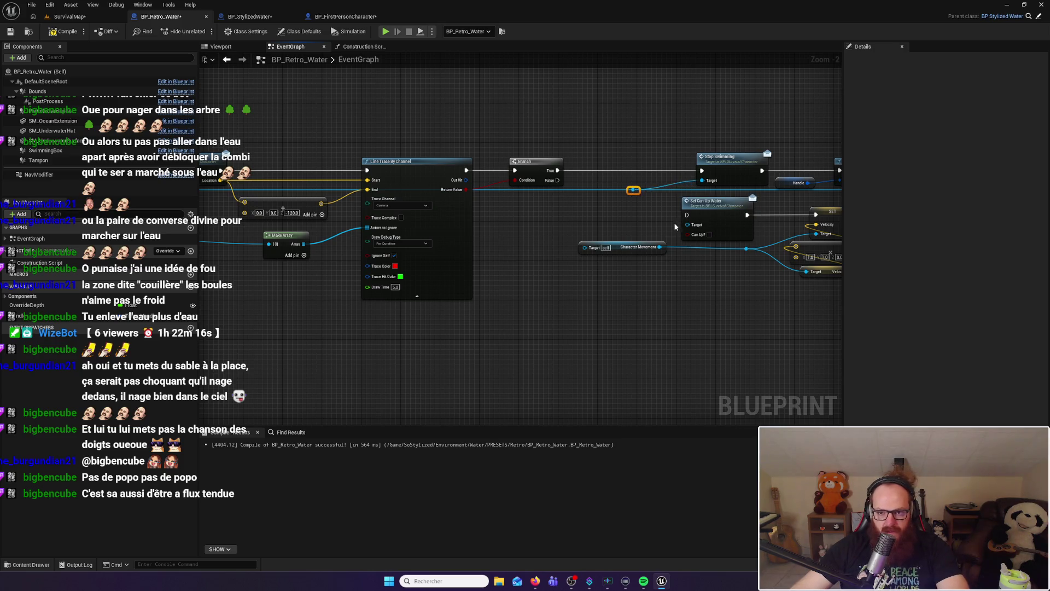
left_click_drag(594, 190, 687, 226)
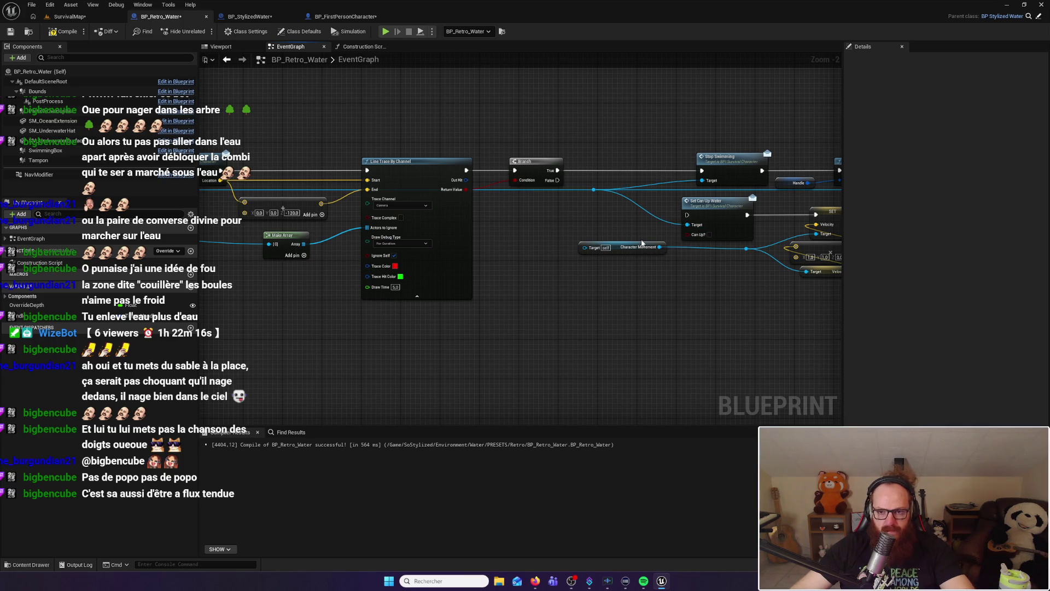
mouse_move(553, 184)
left_mouse_down()
mouse_move(509, 181)
mouse_move(644, 213)
left_mouse_up()
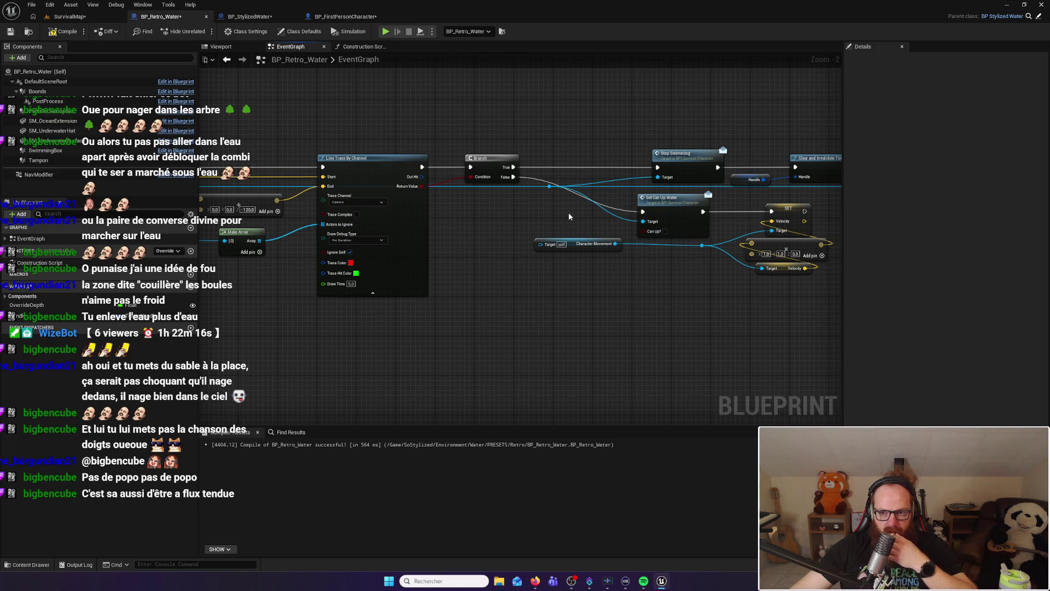
mouse_move(568, 212)
left_mouse_down()
mouse_move(552, 216)
mouse_move(691, 241)
mouse_move(544, 183)
mouse_move(572, 184)
left_mouse_up()
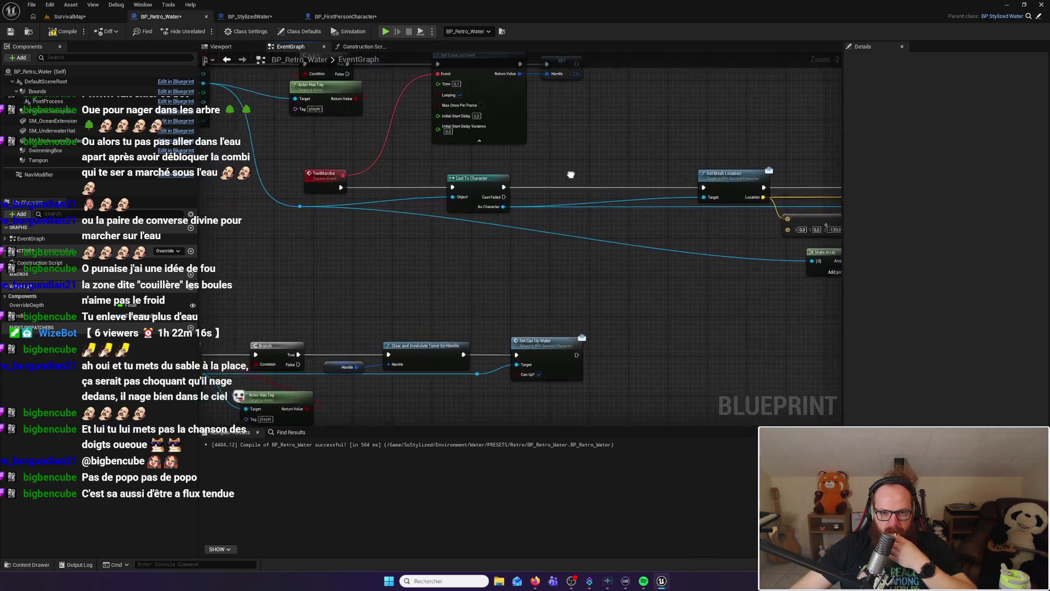
left_click(486, 193)
left_click_drag(487, 195, 554, 213)
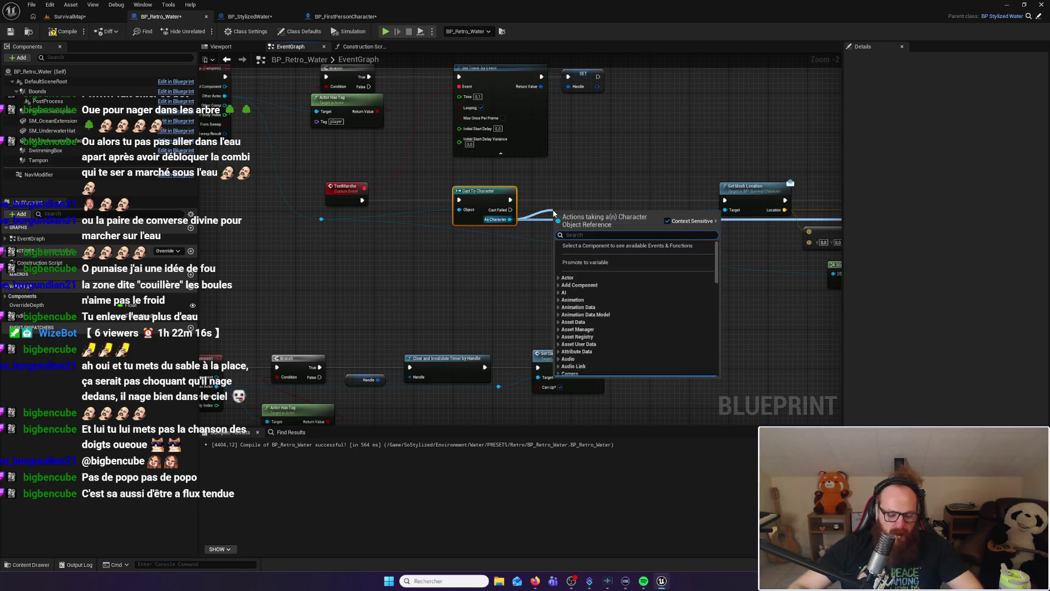
Add a Get Is Swimming? node after Cast To Character and a Branch on its result
type("get is")
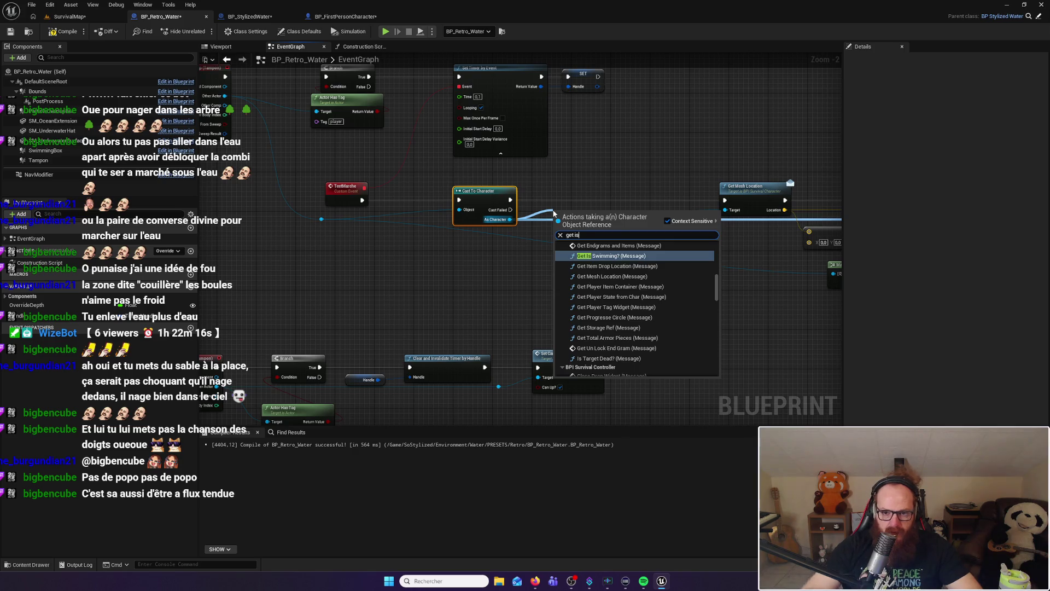
key("Return")
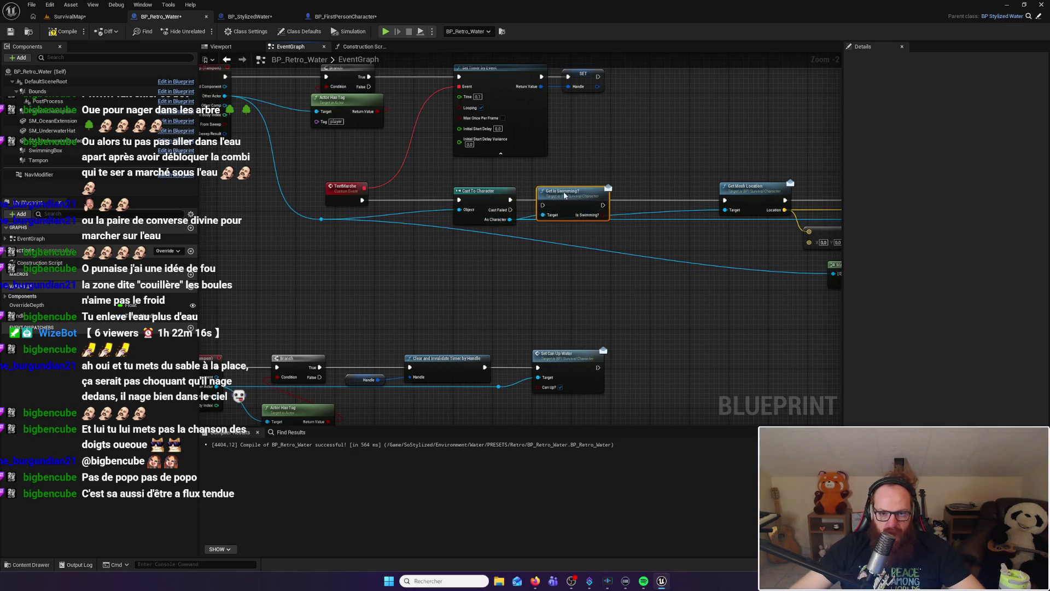
mouse_move(514, 199)
left_mouse_down()
mouse_move(562, 198)
mouse_move(554, 189)
mouse_move(728, 202)
mouse_move(600, 202)
mouse_move(627, 201)
mouse_move(606, 213)
mouse_move(727, 204)
left_mouse_up()
key("b")
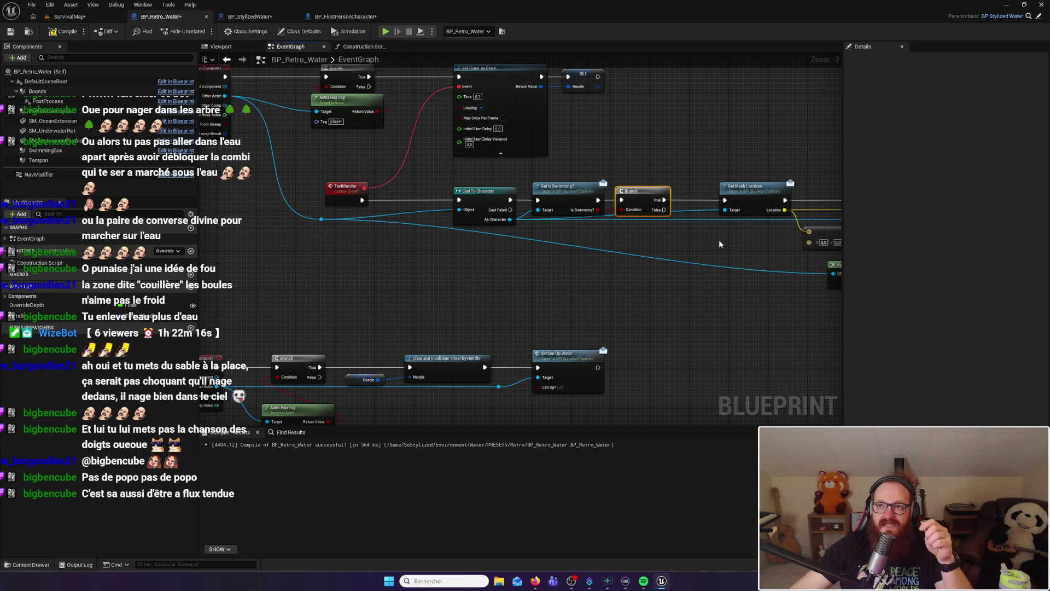
left_click(704, 247)
left_click_drag(703, 248, 613, 255)
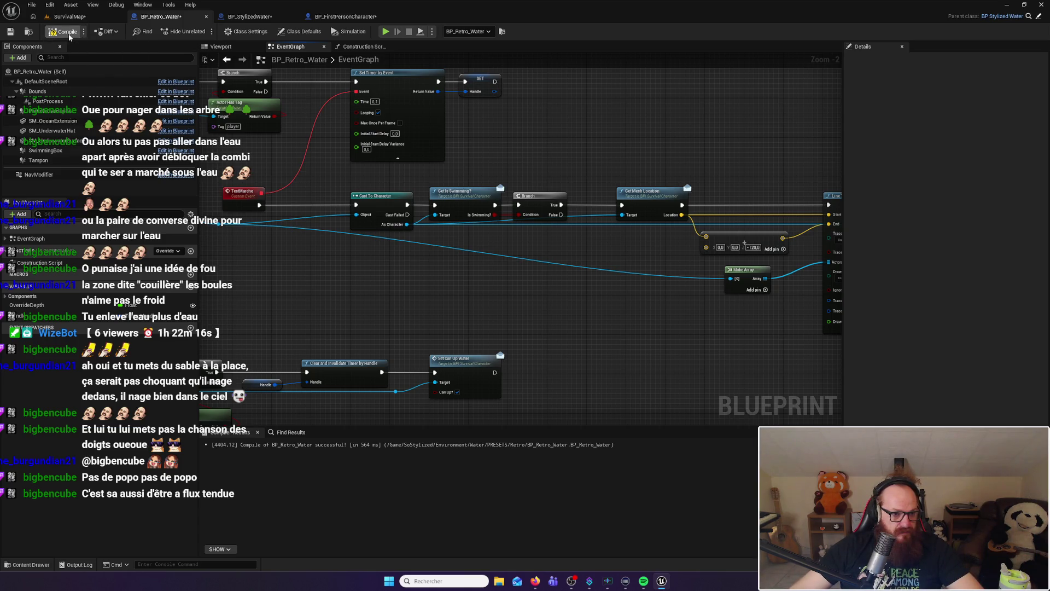
Connect the cast character to Character Movement's Target, recompile cleanly, and return to SurvivalMap
left_click(69, 35)
mouse_move(710, 153)
left_mouse_down()
mouse_move(241, 121)
mouse_move(268, 116)
left_mouse_up()
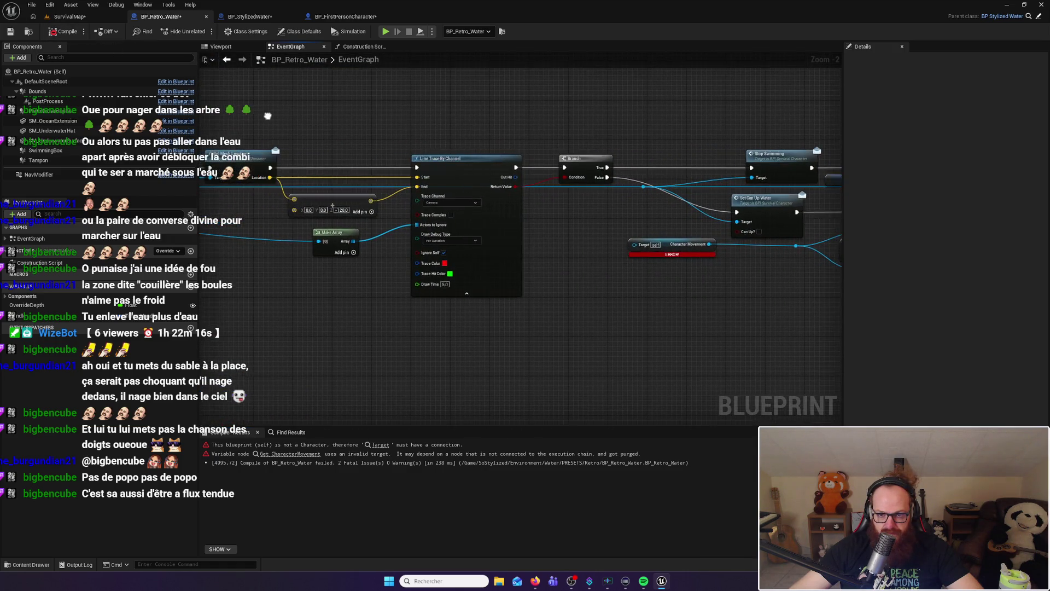
left_click_drag(602, 210, 498, 205)
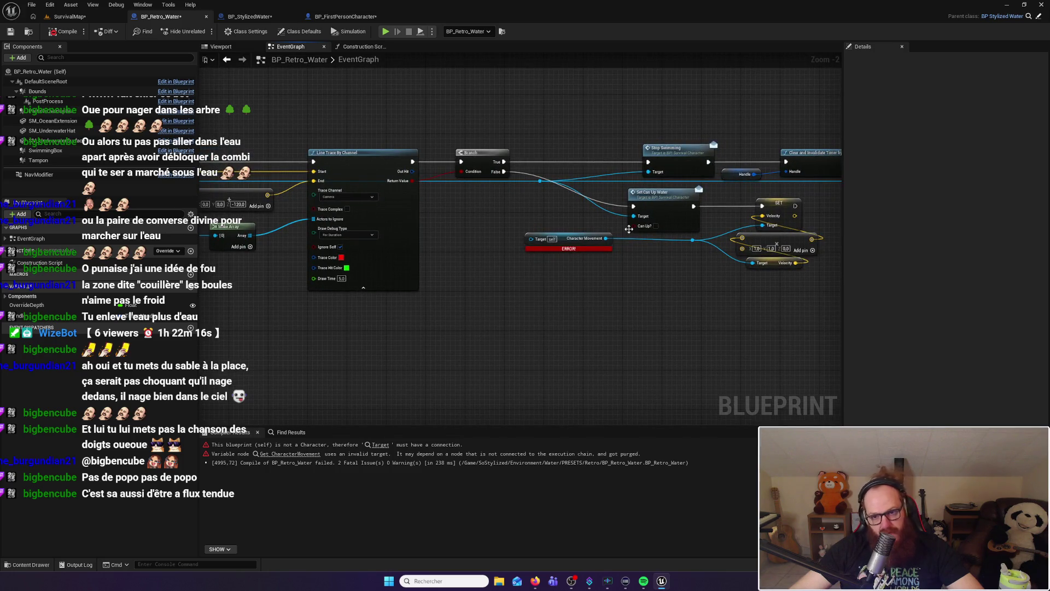
left_click_drag(541, 182, 531, 239)
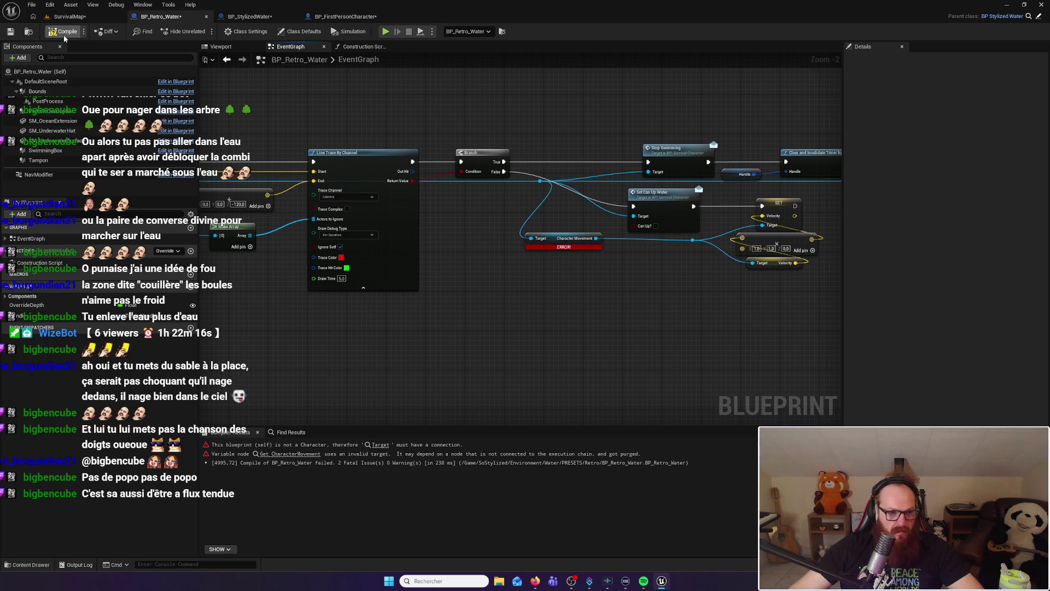
key("F7")
left_click(69, 17)
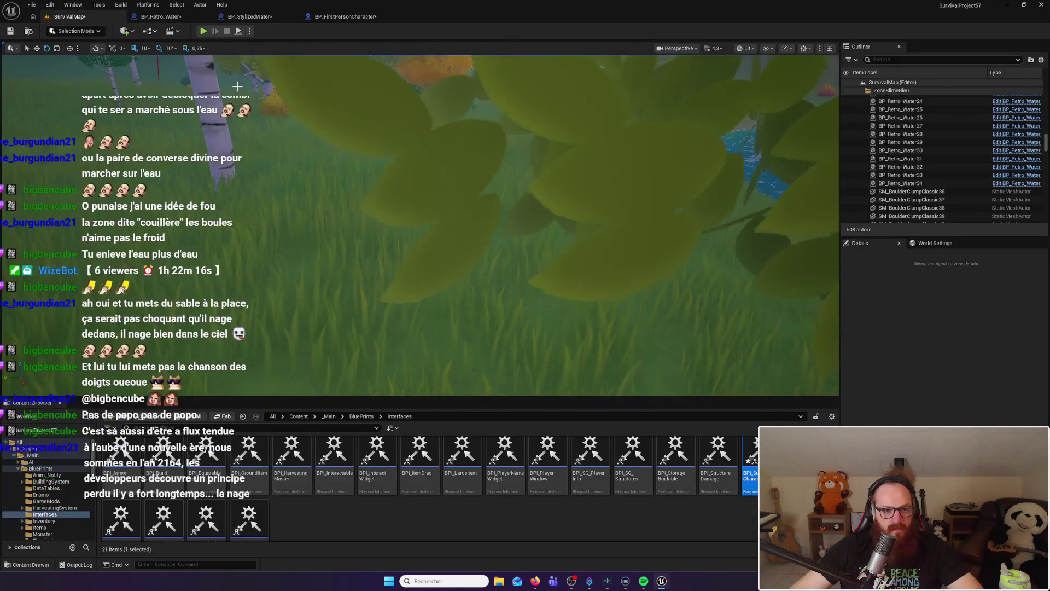
Playtest SurvivalMap by walking the character up to the pond, then release control with Shift+F1
left_click(204, 32)
key("w")
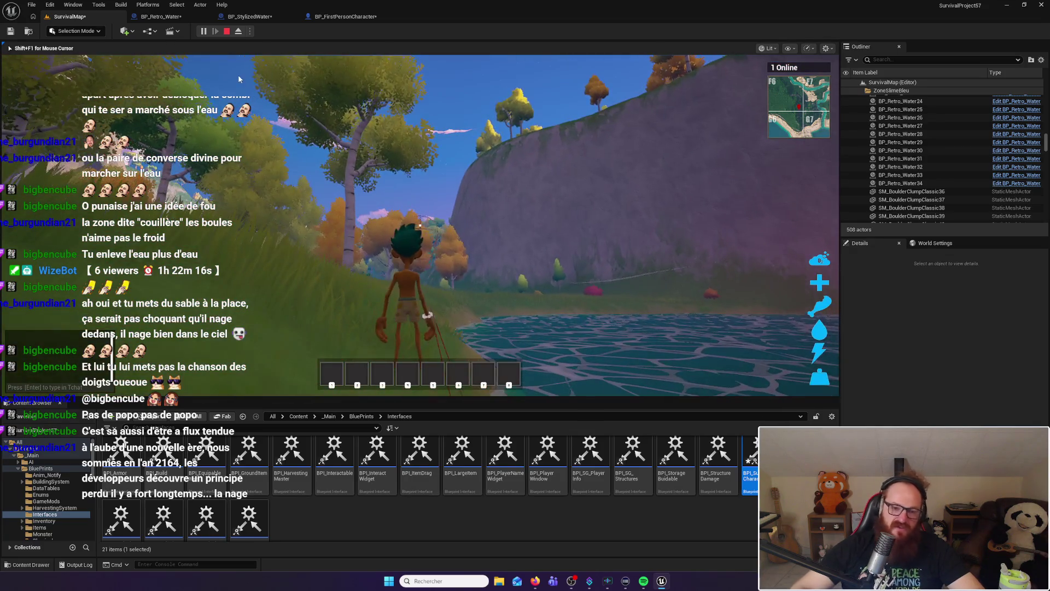
key("shift+F1")
Return to the BP_Retro_Water event graph after a quick look at BP_StylizedWater
left_click(158, 16)
left_click(247, 17)
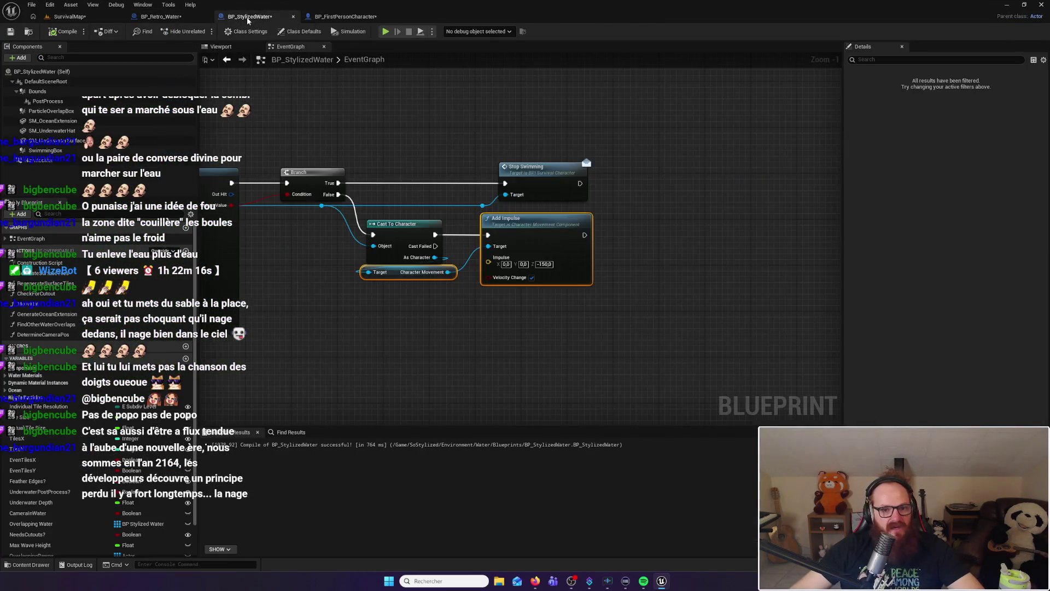
left_click(159, 17)
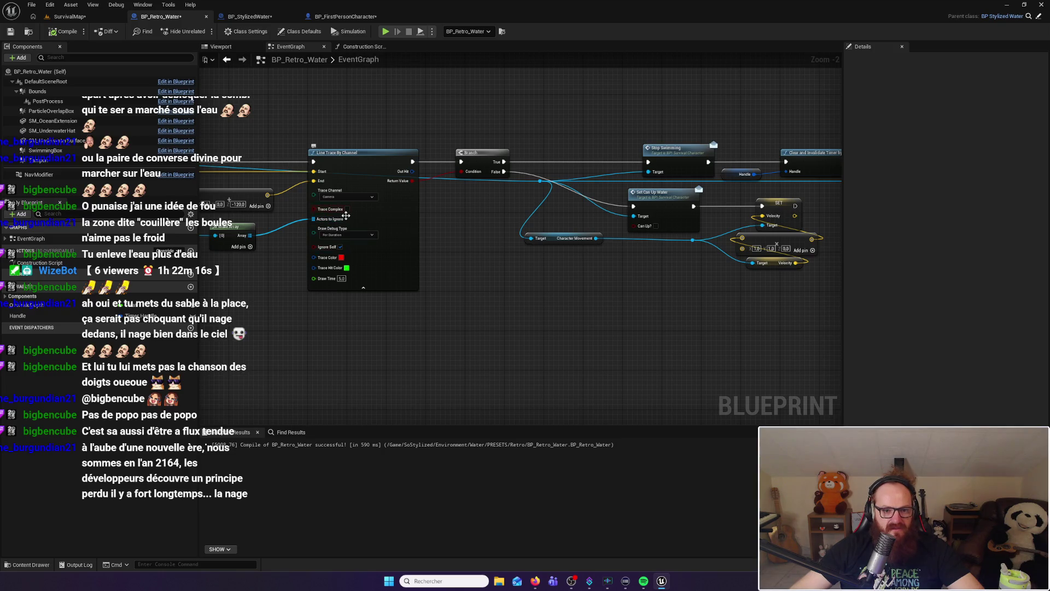
Check the Line Trace's 0, 0, -120 end offset in BP_Retro_Water, then return to SurvivalMap
left_click_drag(346, 216, 441, 219)
left_click(366, 212)
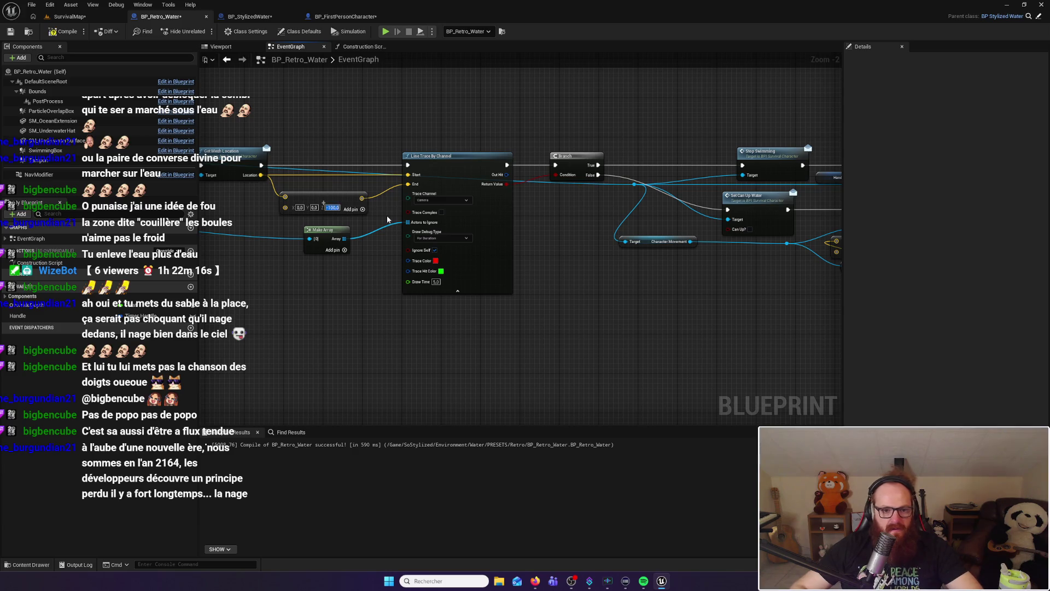
left_click(69, 16)
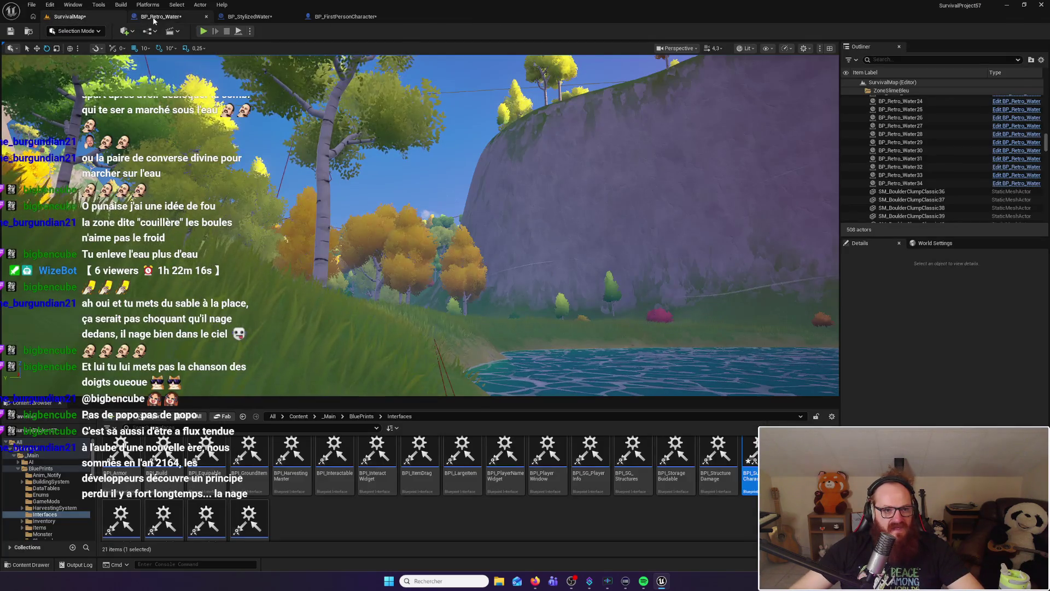
left_click(153, 16)
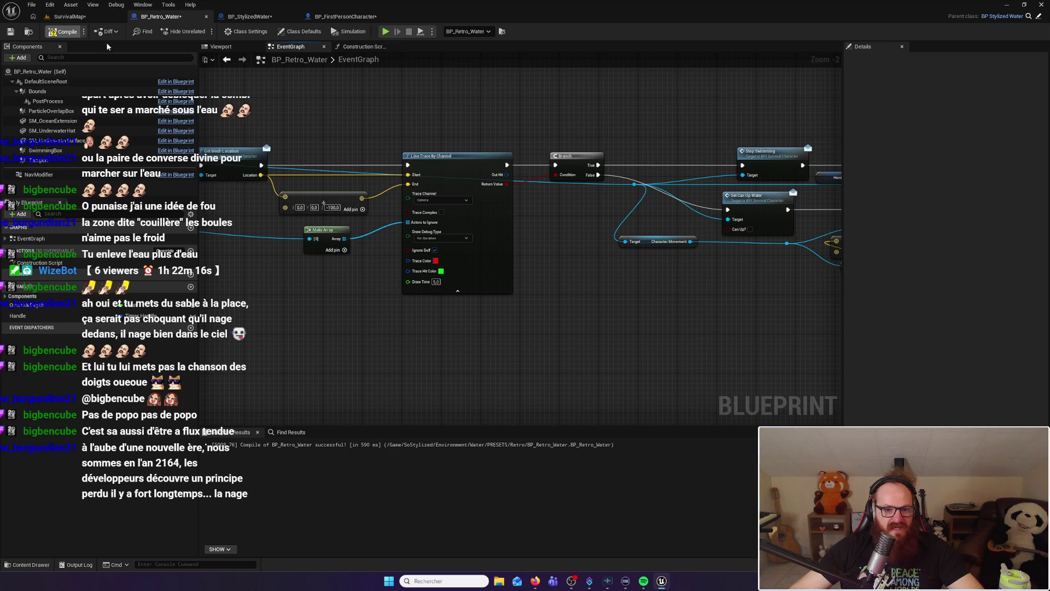
left_click(77, 17)
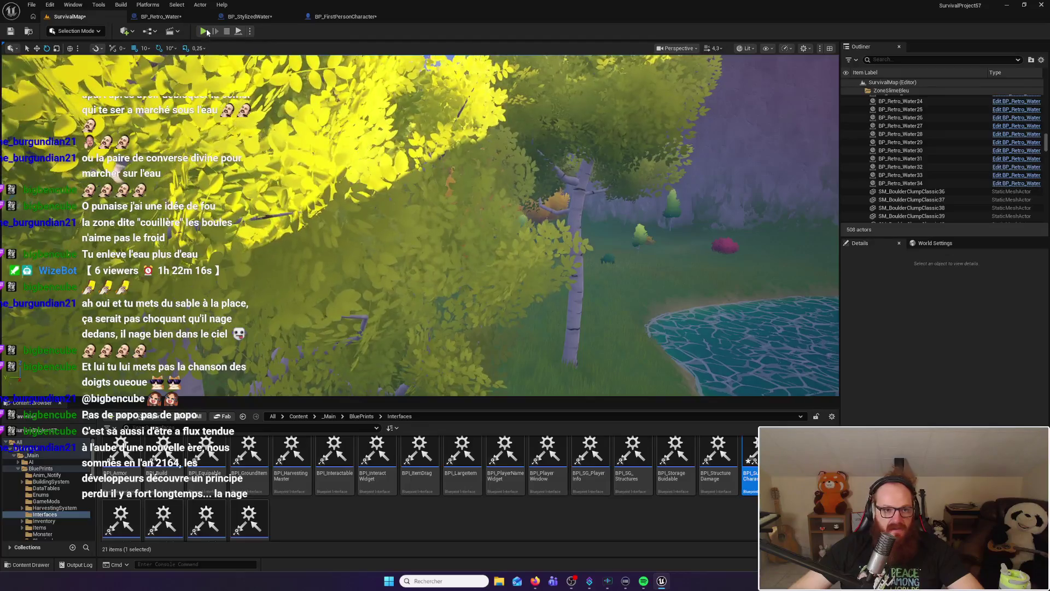
key("alt+p")
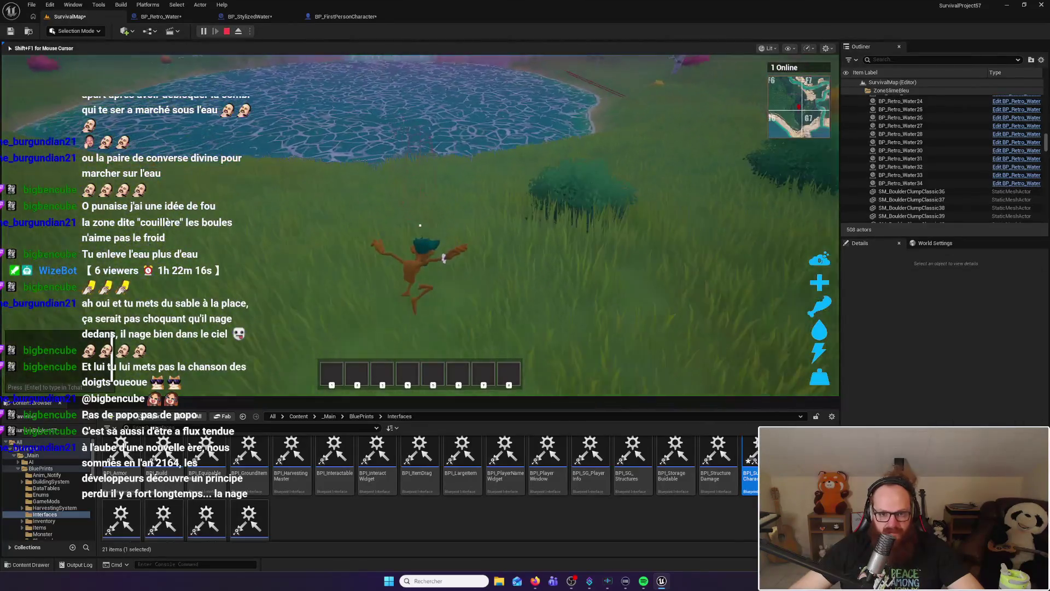
key("w")
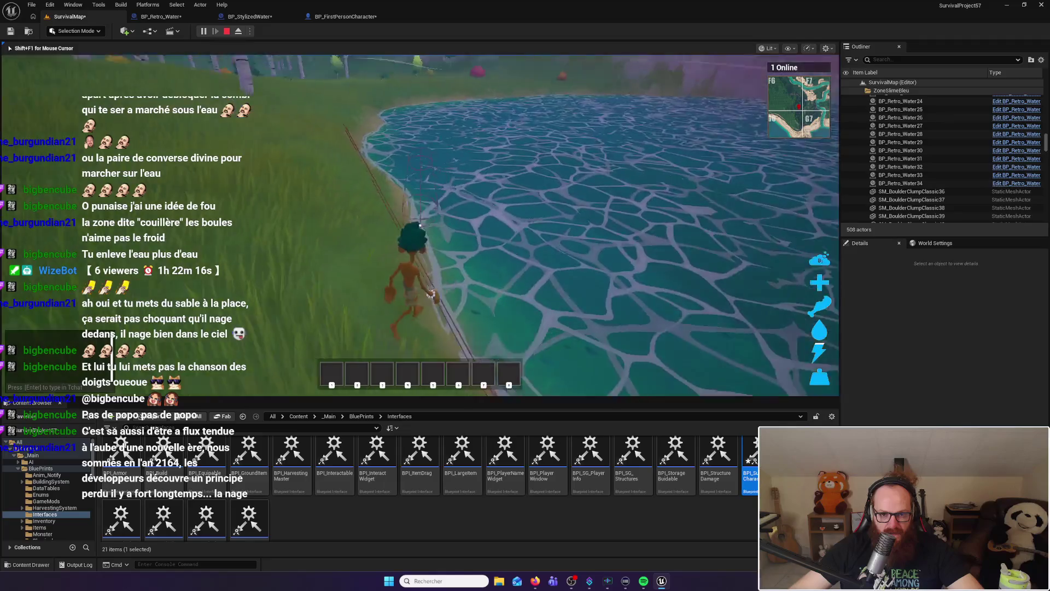
key("w")
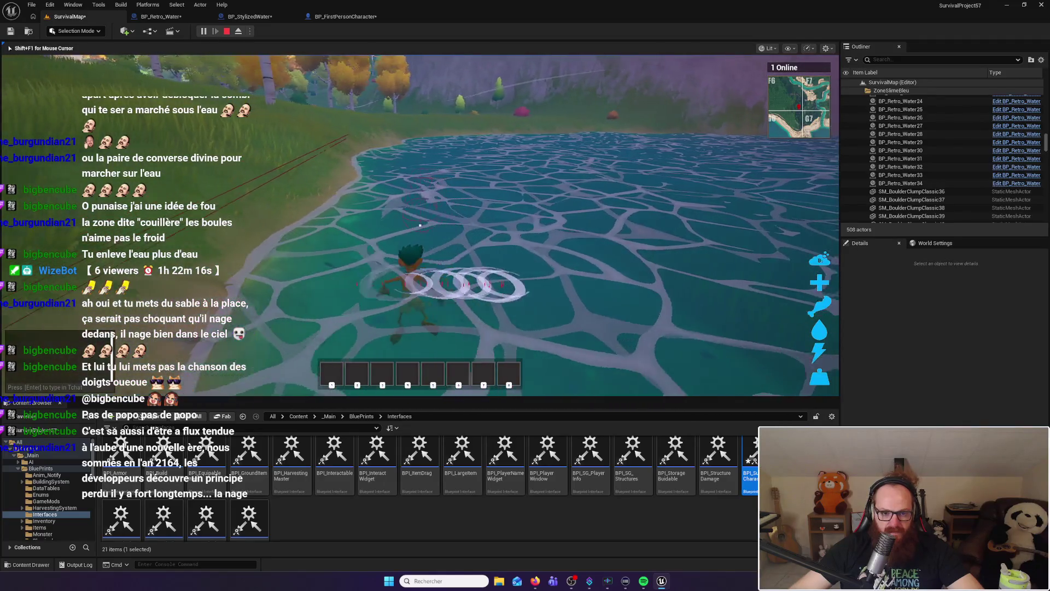
key("w")
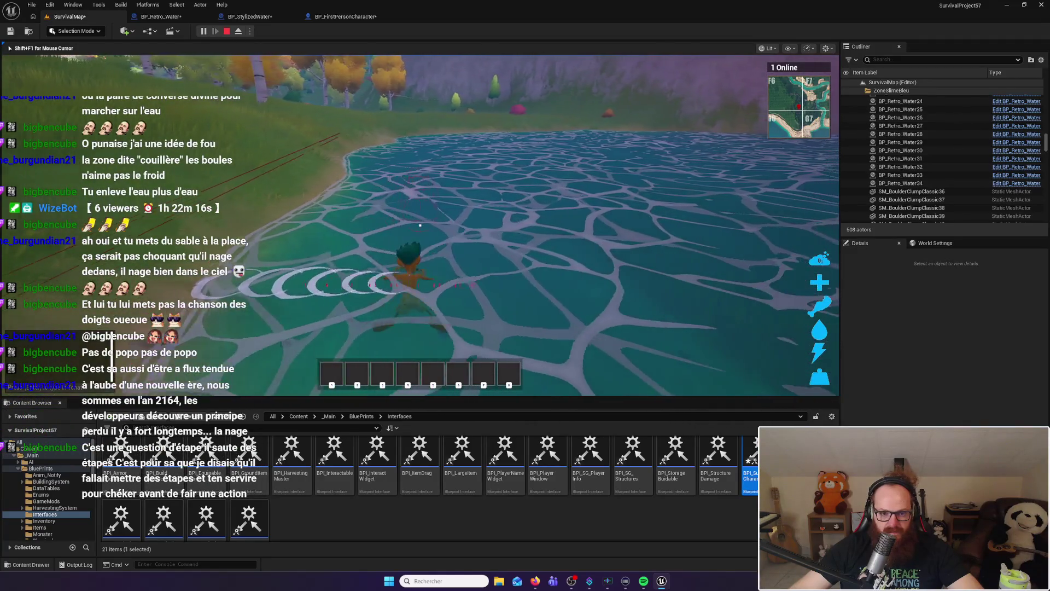
key("a")
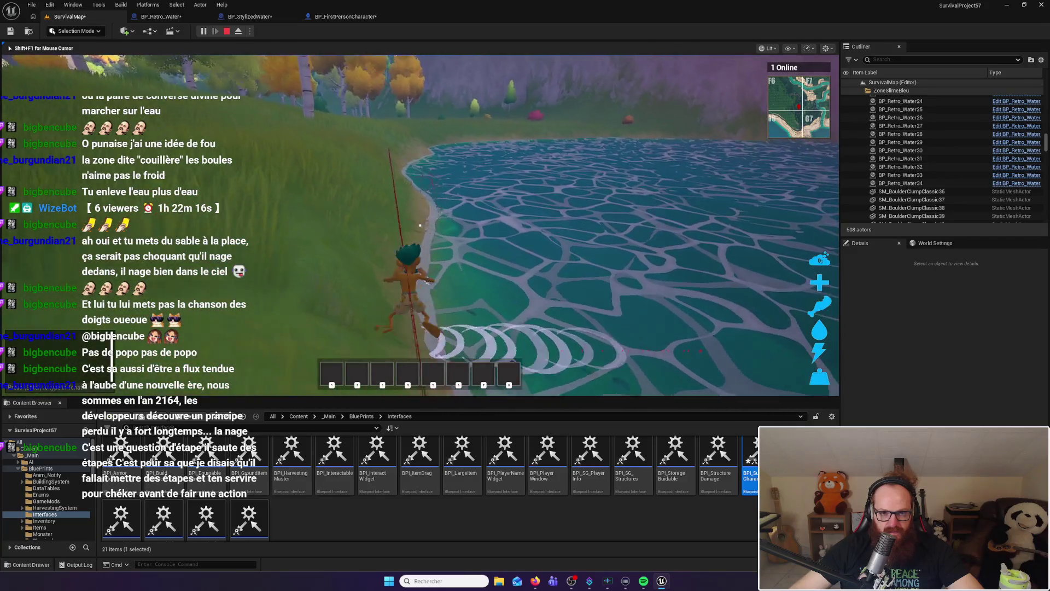
key("w")
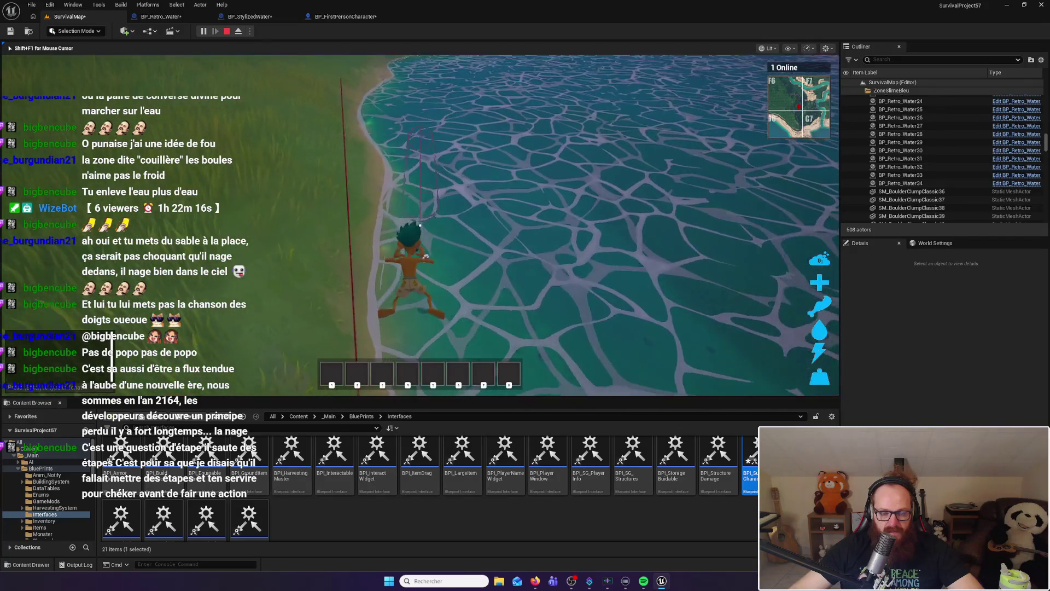
key("w")
key("w")
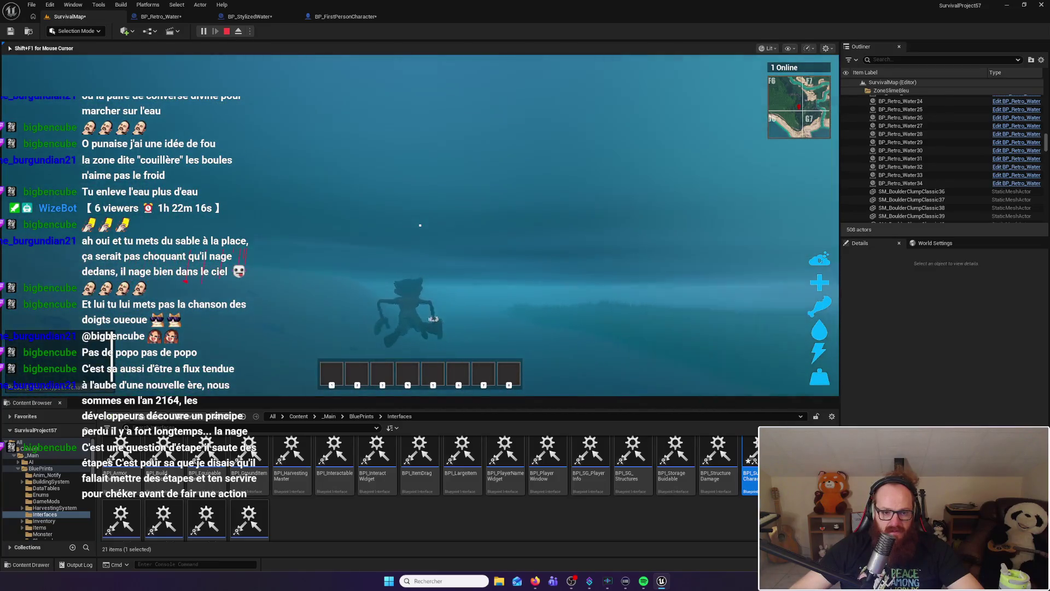
key("w")
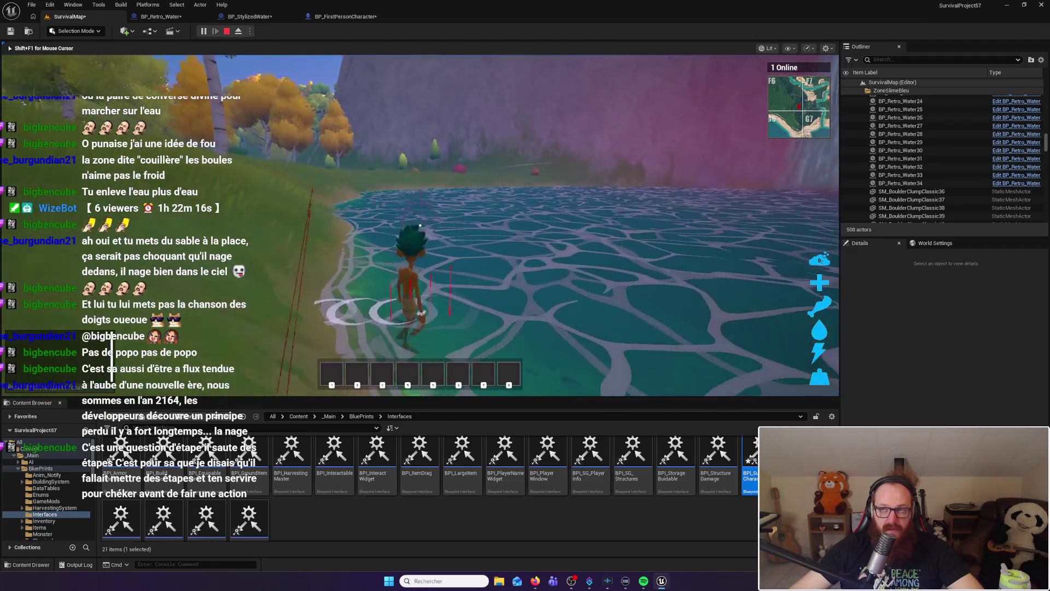
key("w")
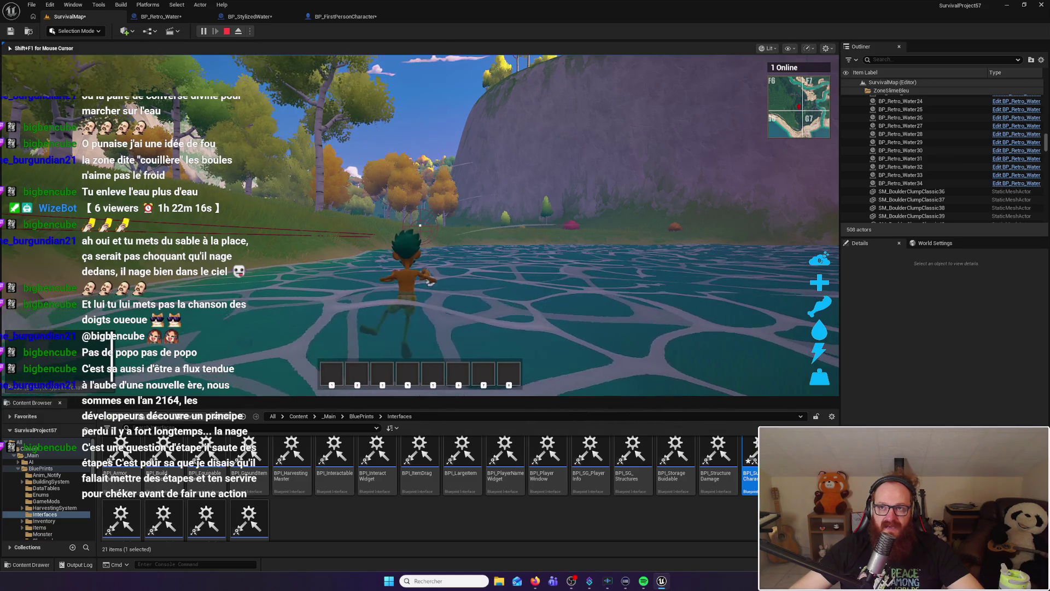
key("a")
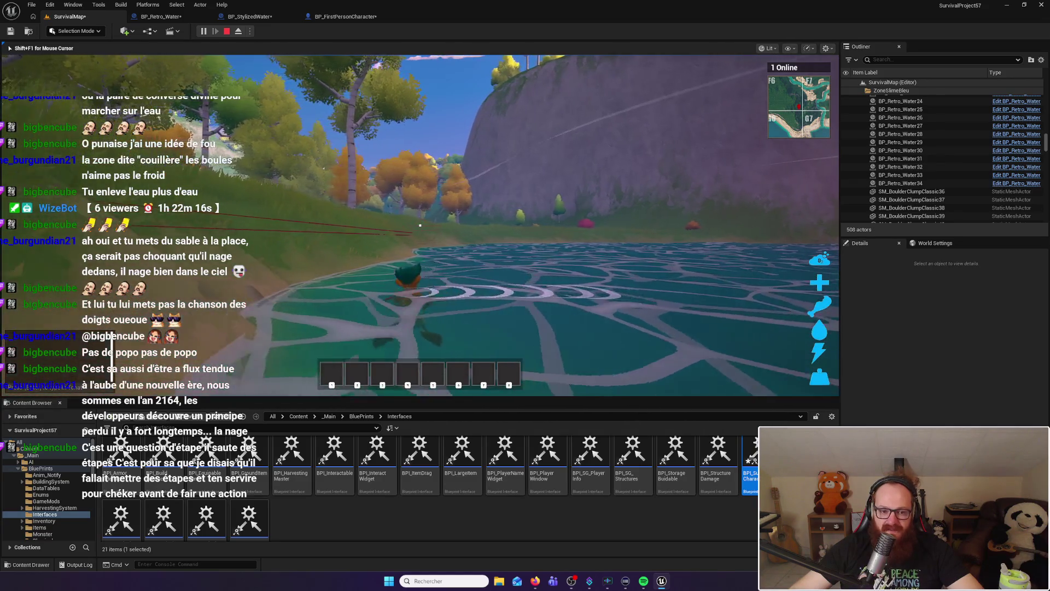
key("w")
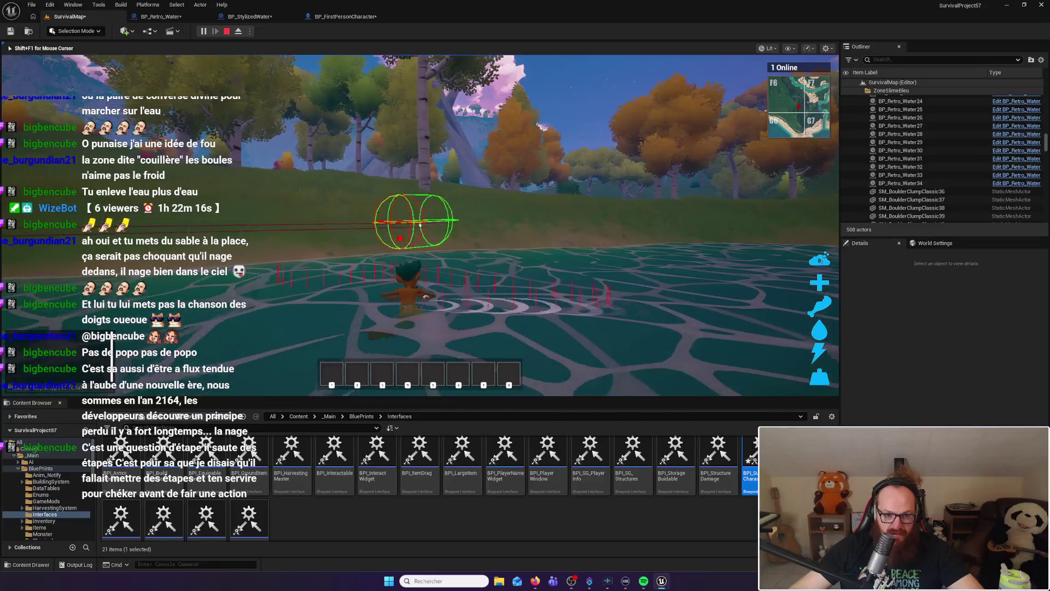
key("w")
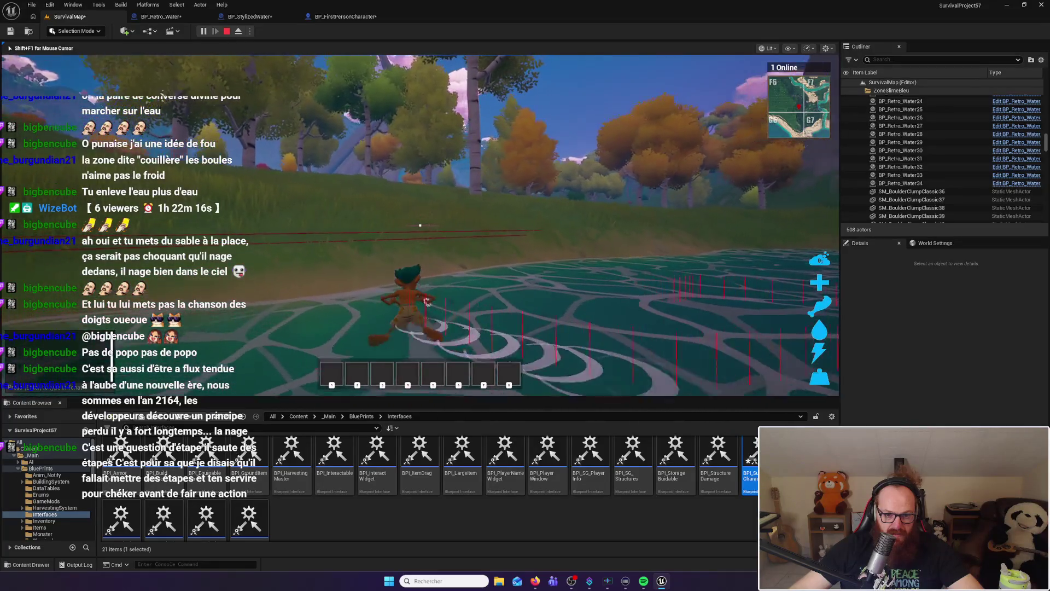
key("w")
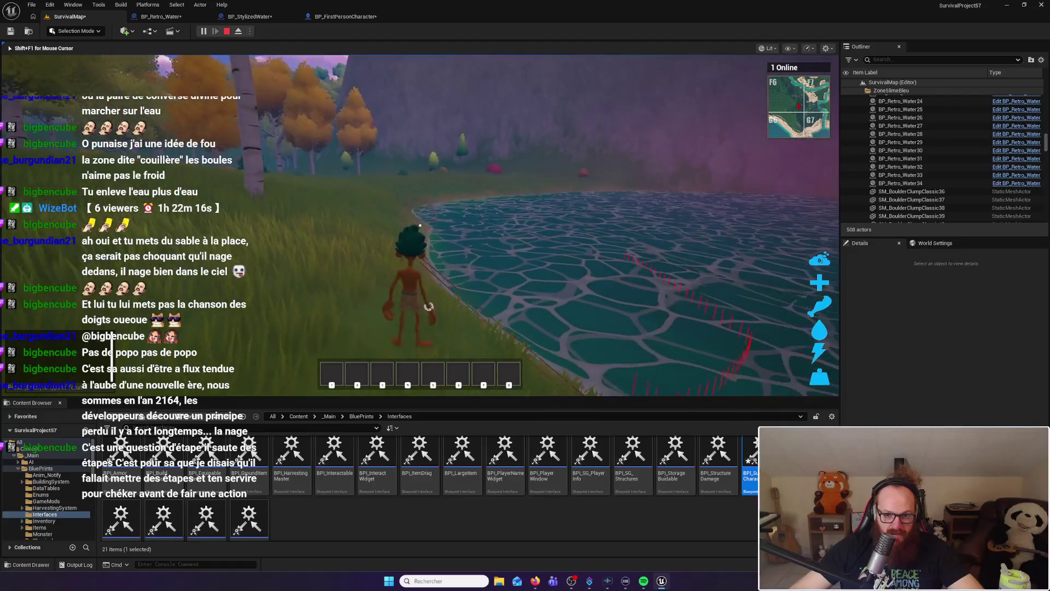
key("w")
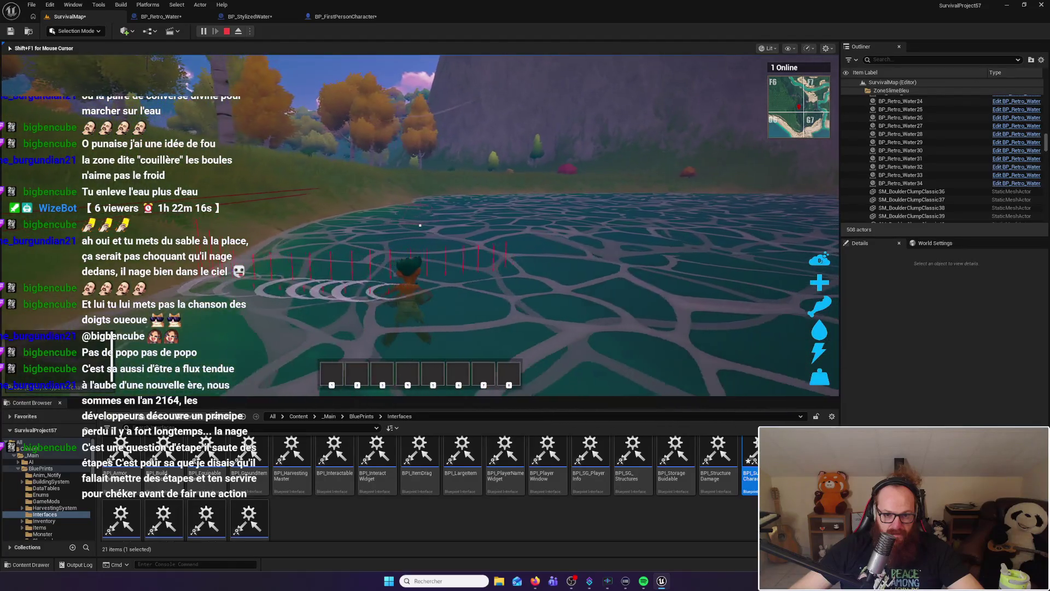
key("w")
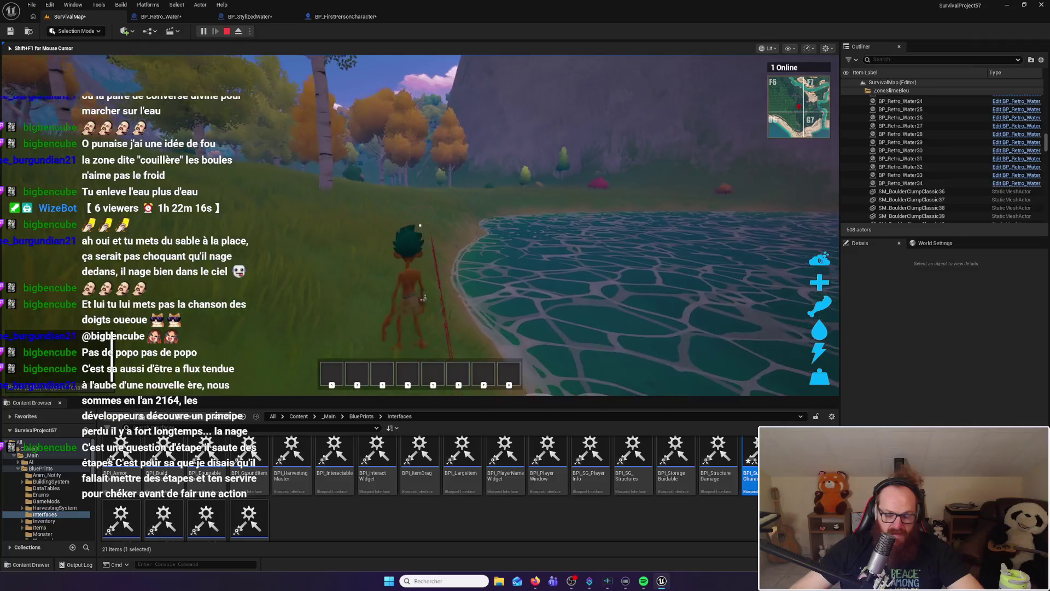
key("Escape")
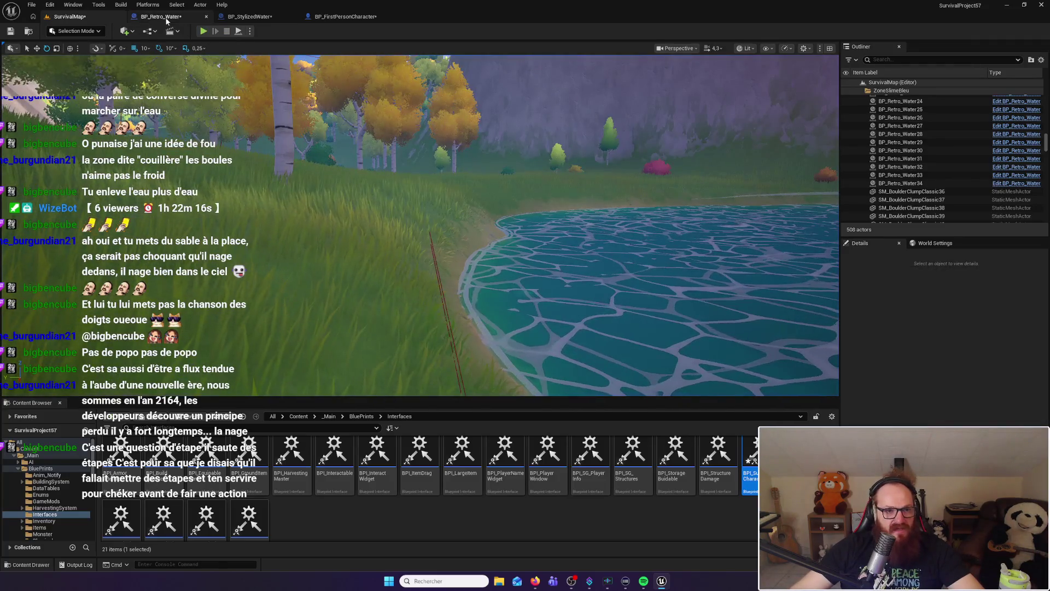
left_click(164, 16)
Move BP_Retro_Water's Tampon box to Z 60 (from 110), recompile, and return to SurvivalMap
left_click(67, 17)
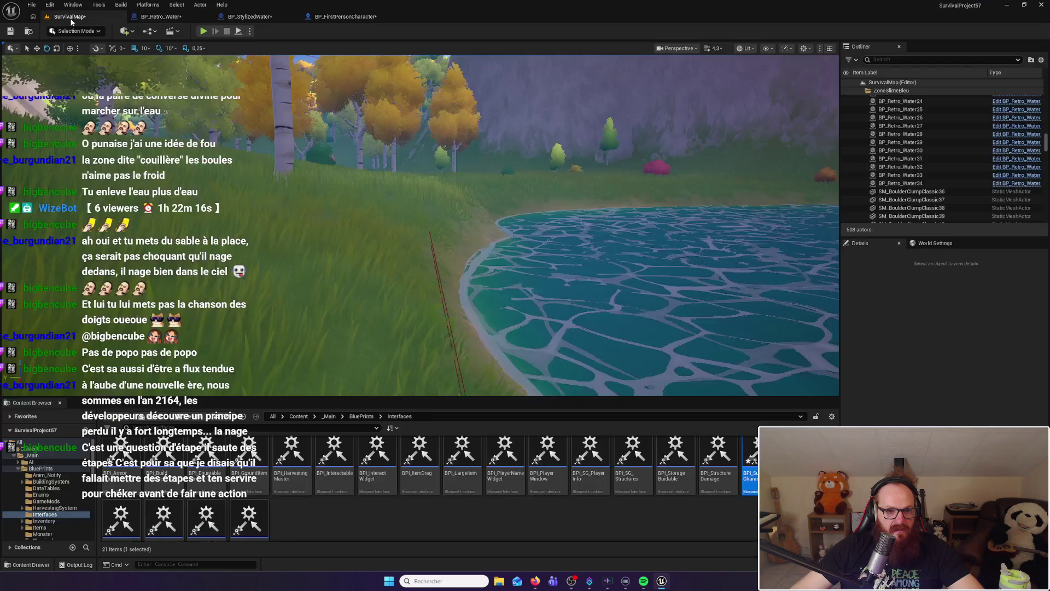
left_click(154, 16)
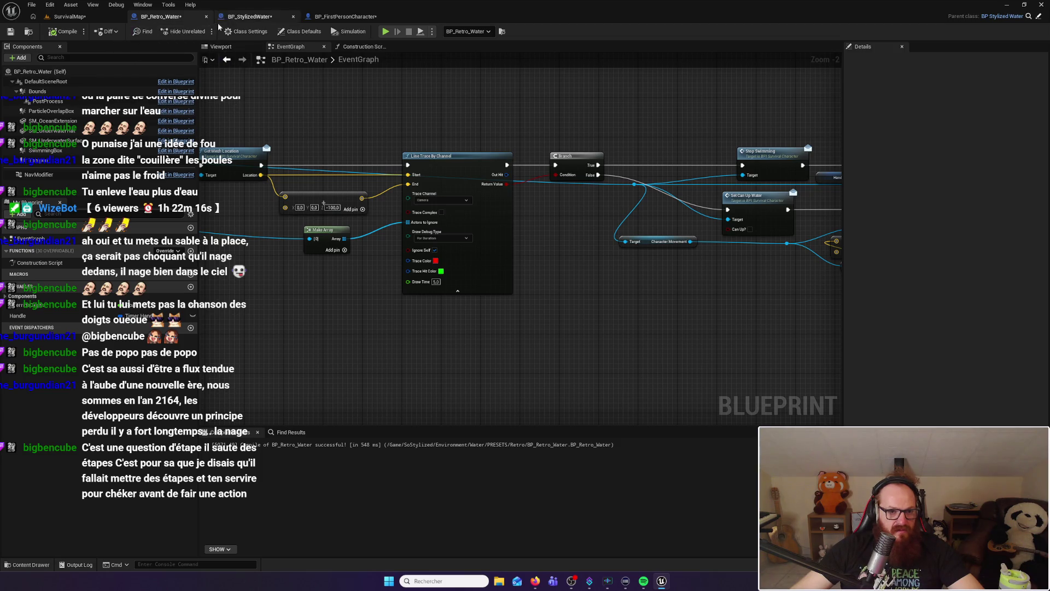
left_click(221, 47)
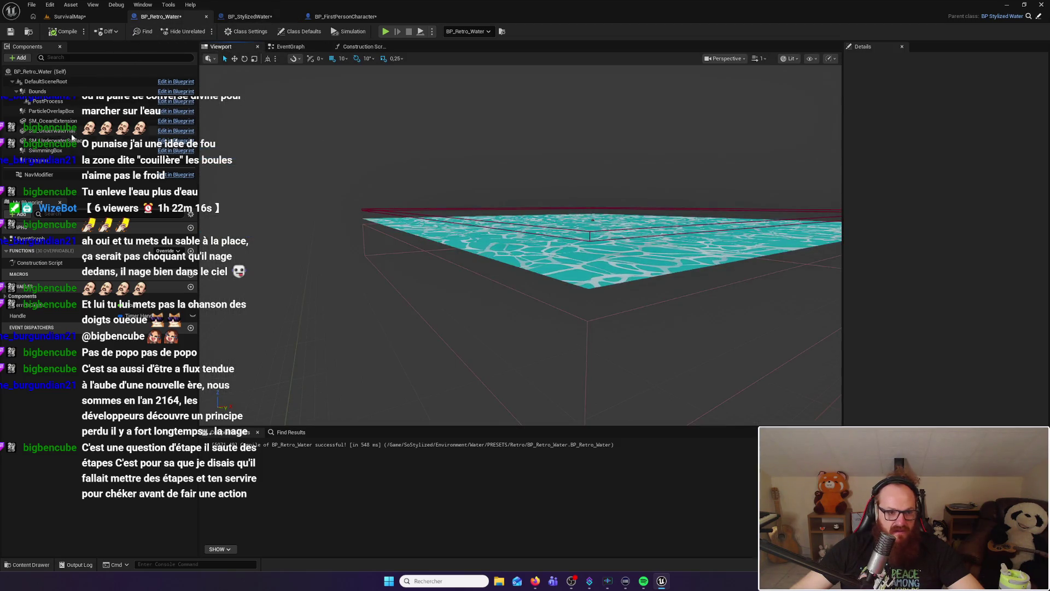
left_click(98, 160)
left_click_drag(593, 174, 594, 176)
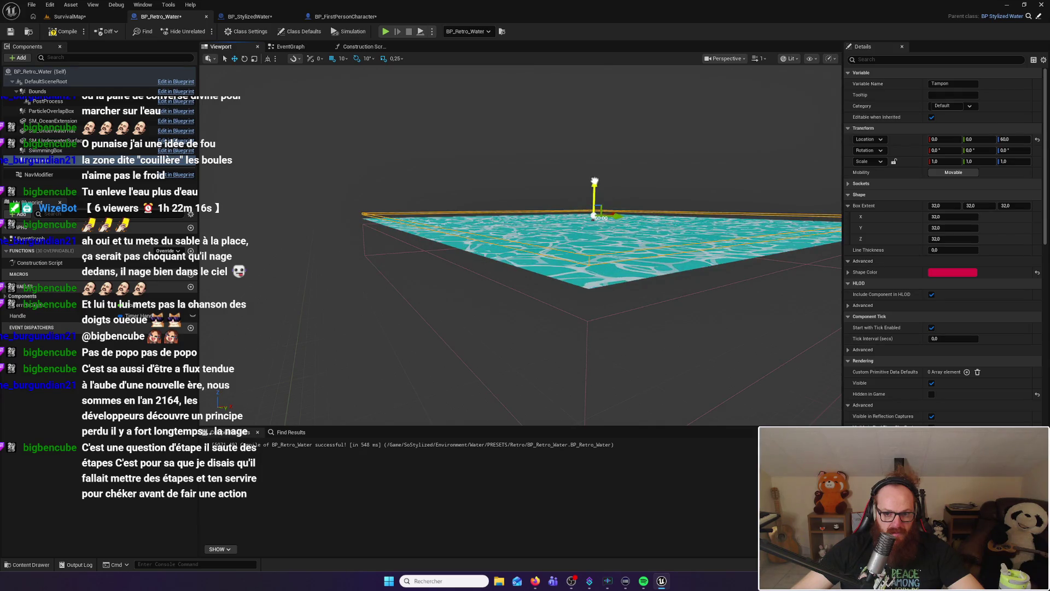
left_click(63, 31)
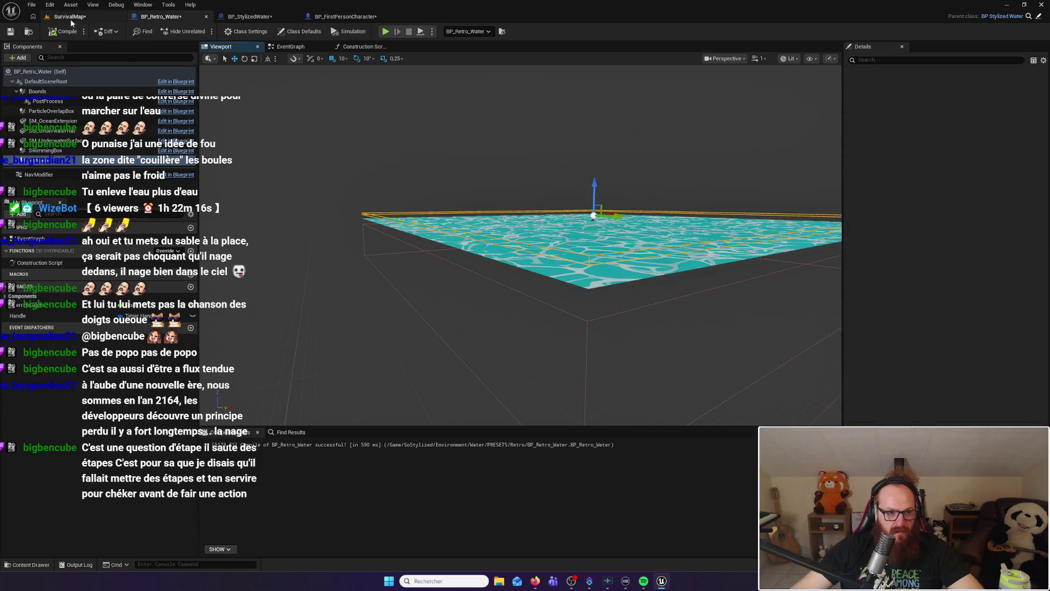
left_click(82, 17)
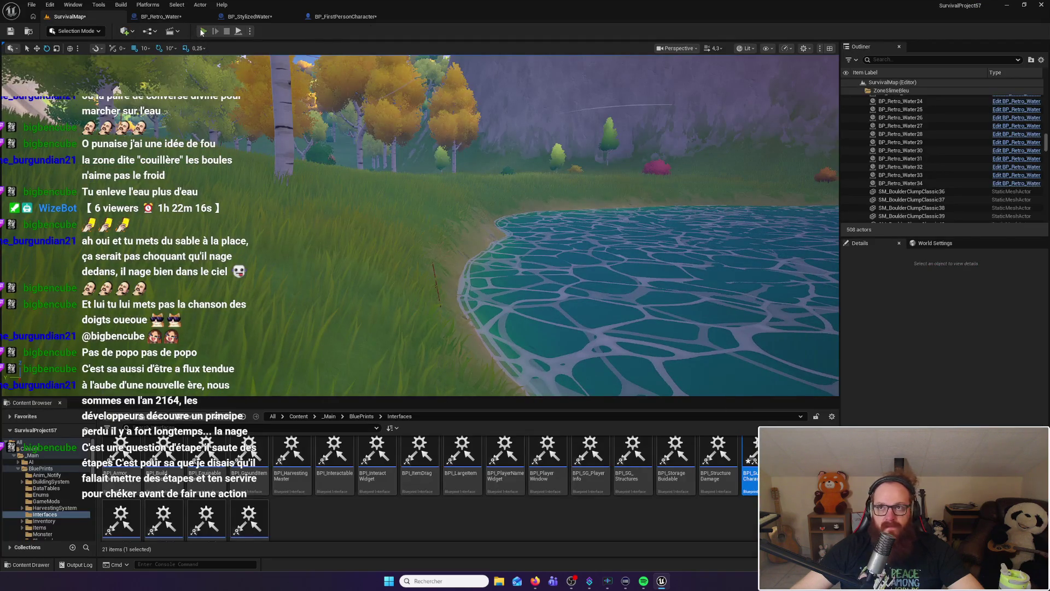
Playtest walking the character into the lake, along the shoreline, out and back into the water
key("w")
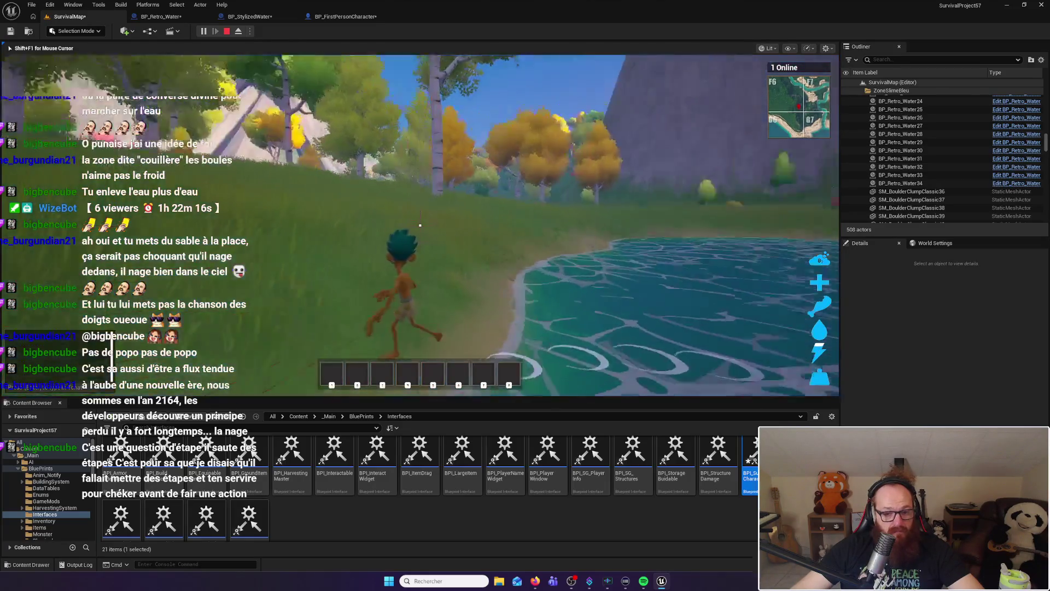
key("w")
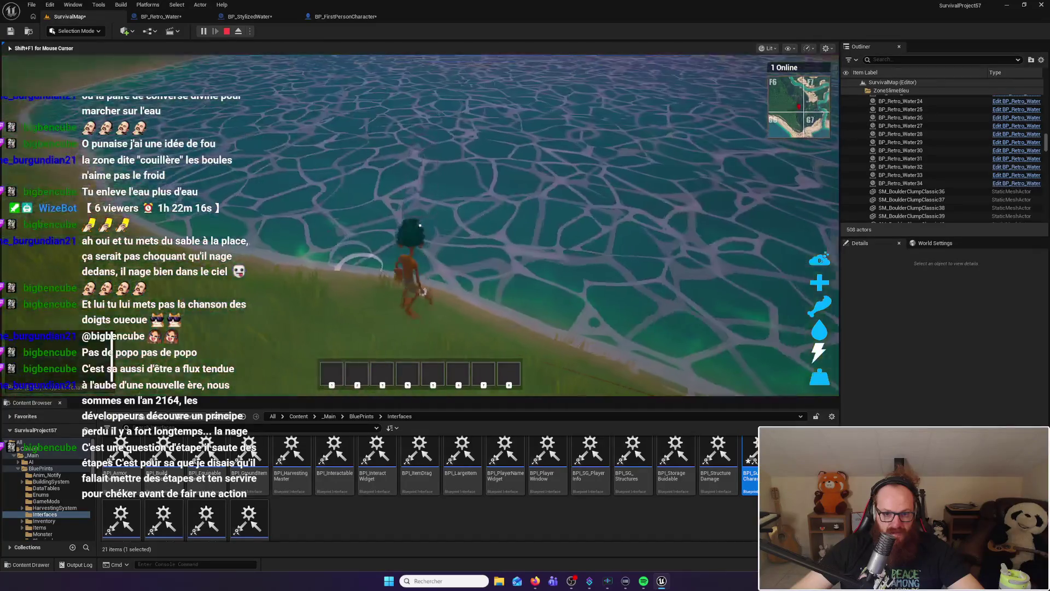
key("w")
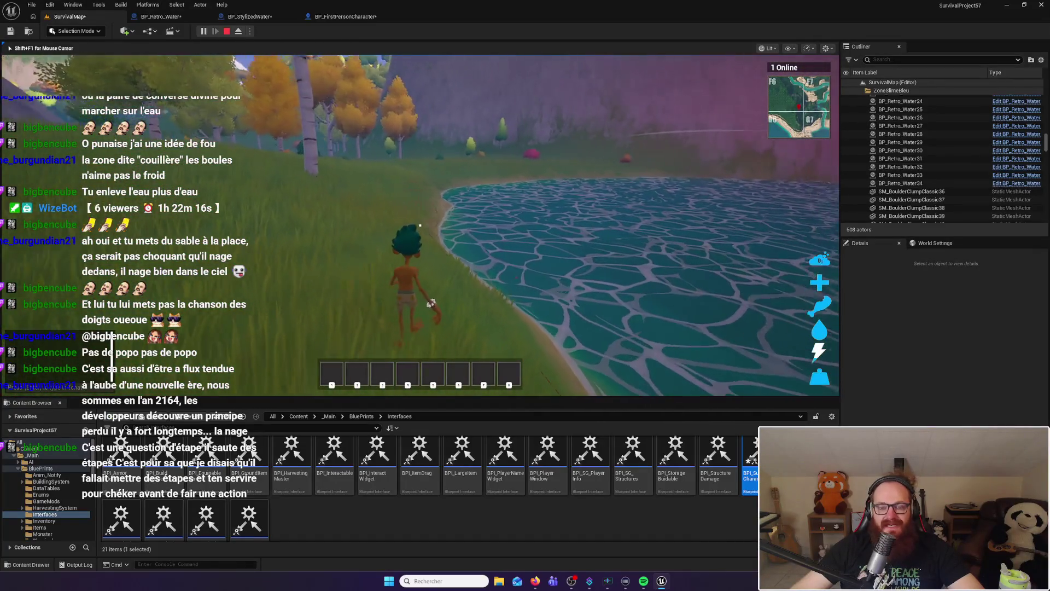
key("w")
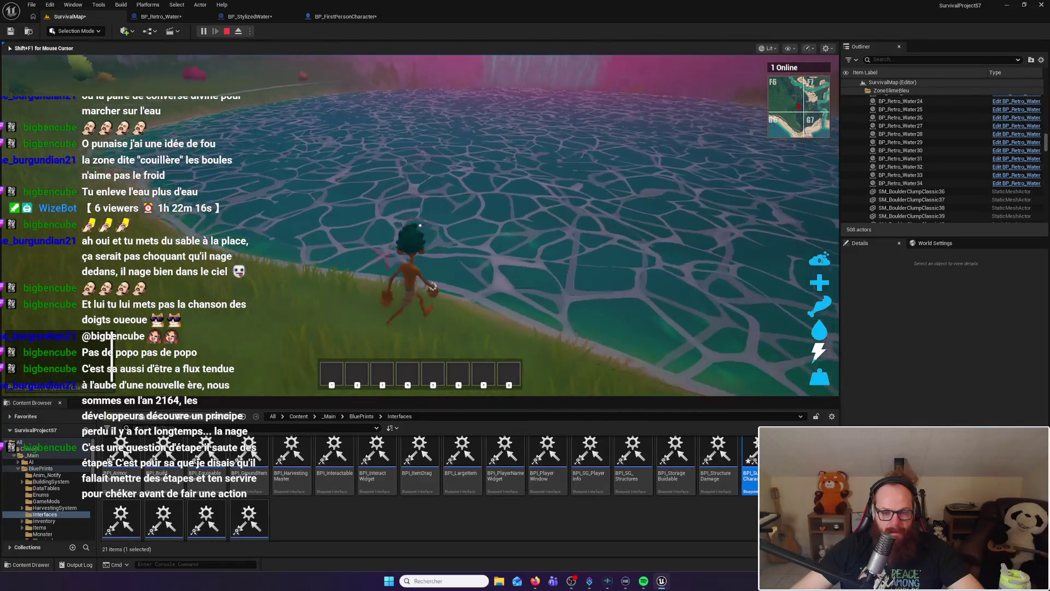
key("w")
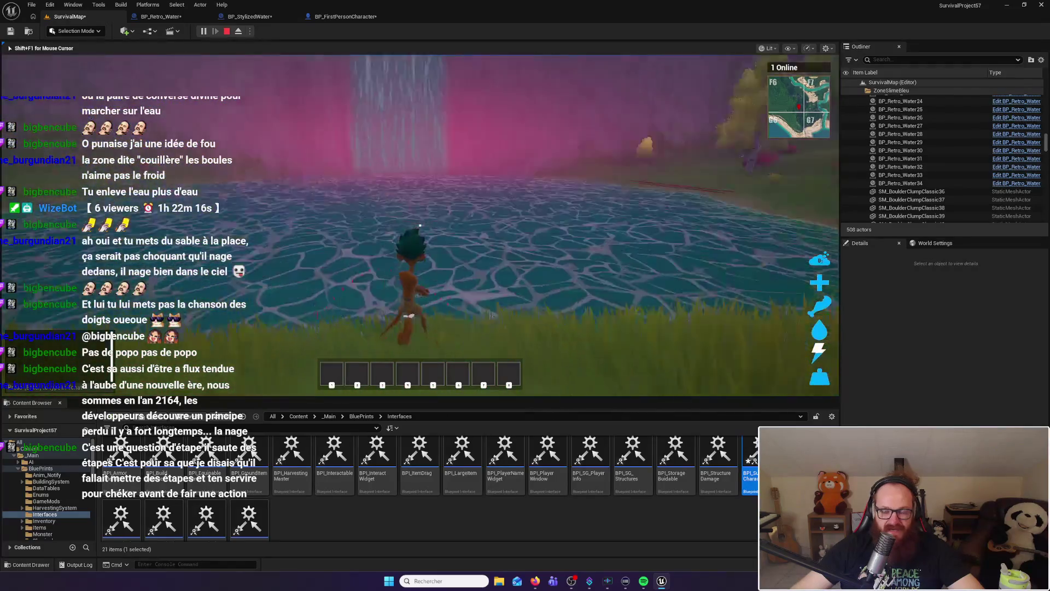
key("w")
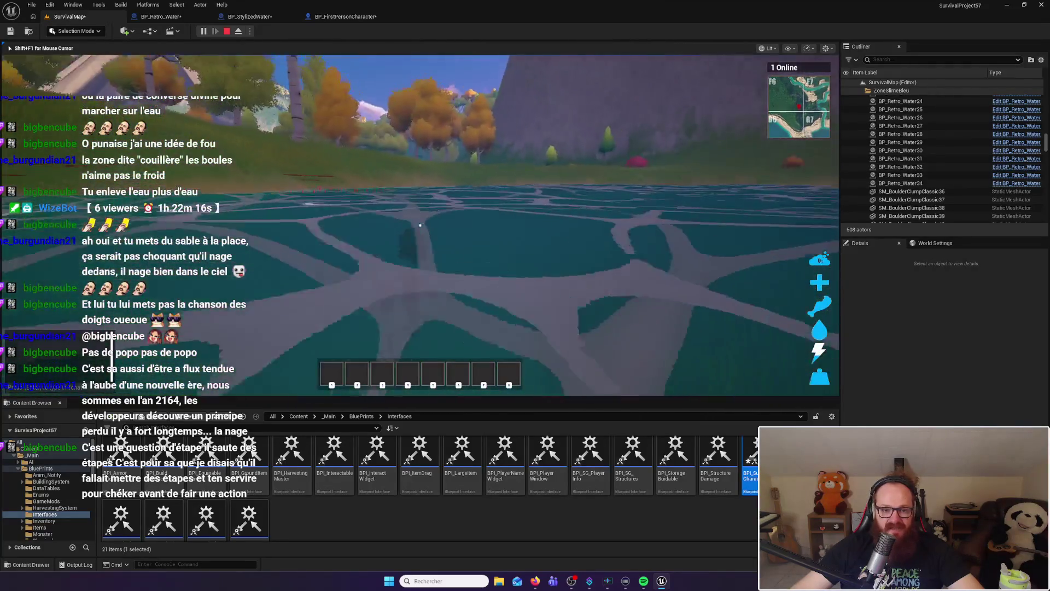
Swim the character out of the pond onto the grass, then stop the play session
key("w")
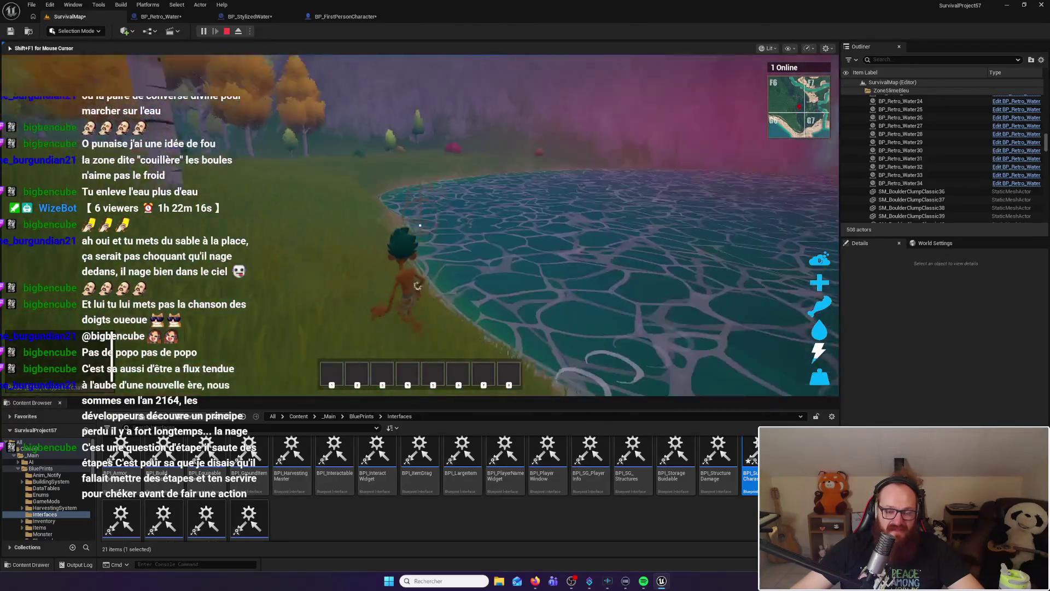
key("w")
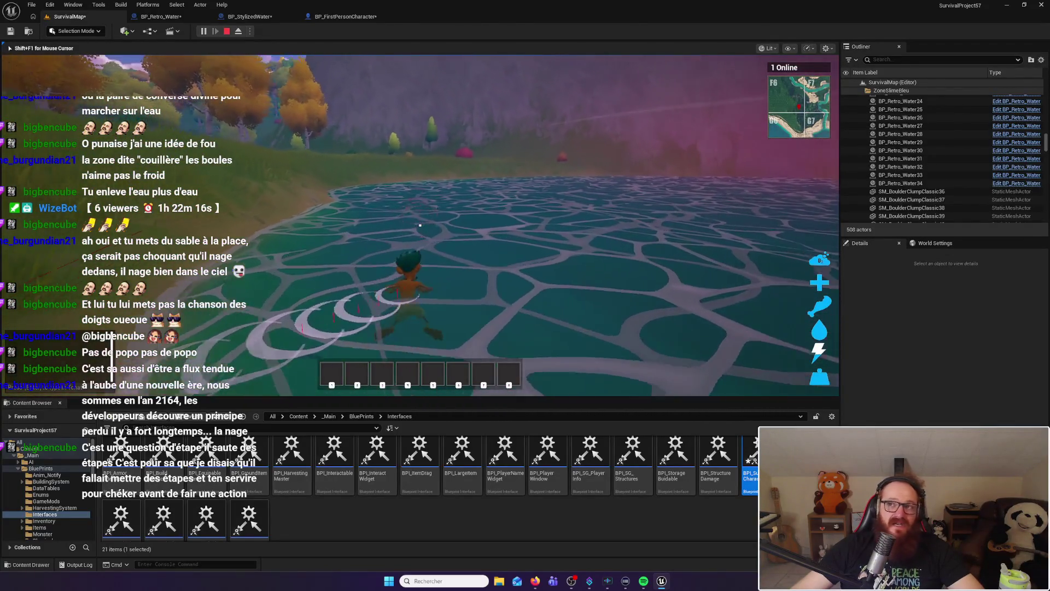
key("w")
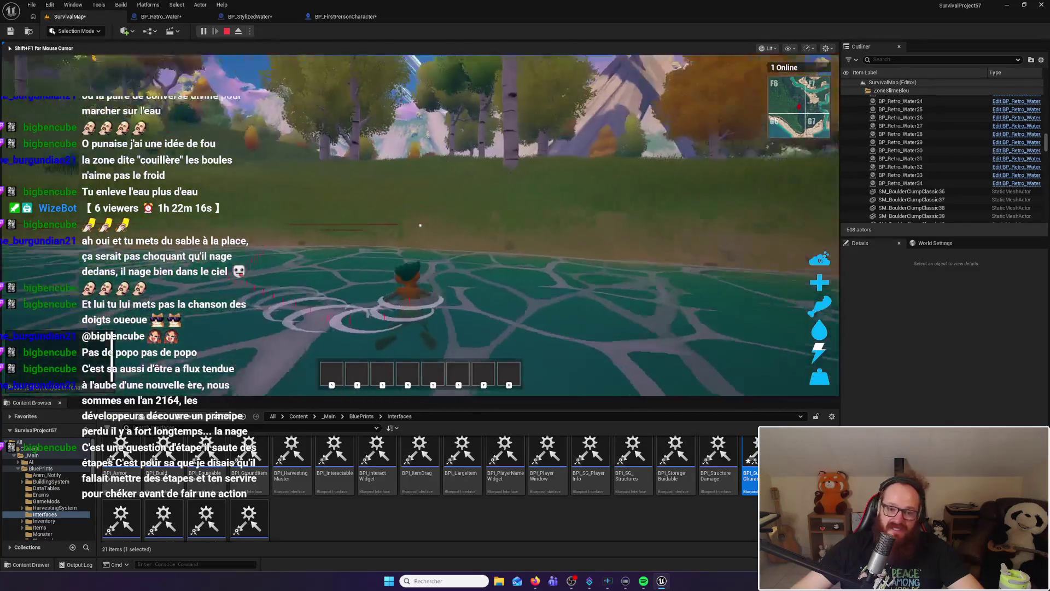
key("w")
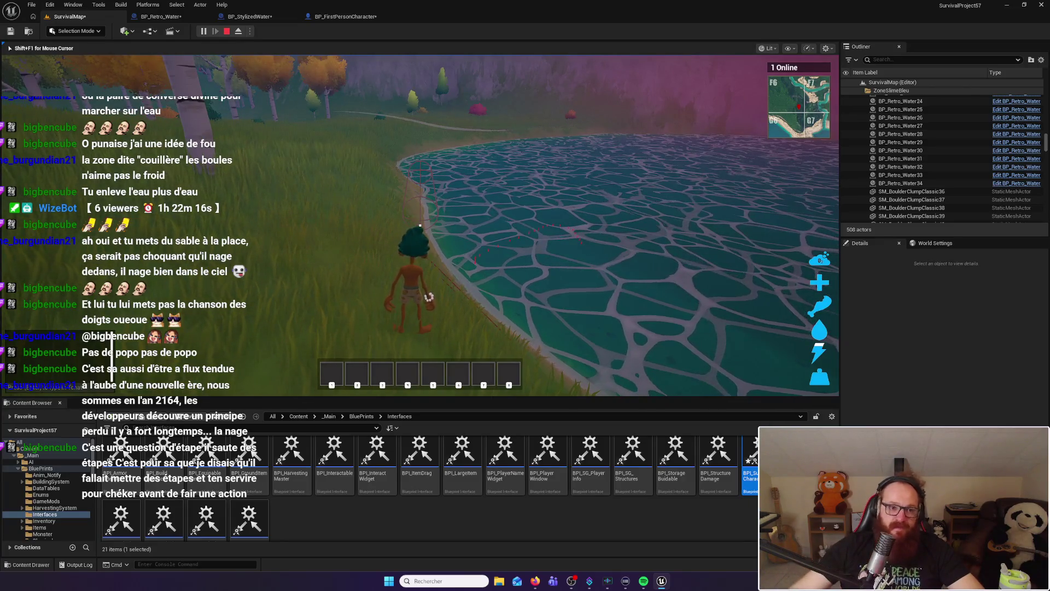
key("Escape")
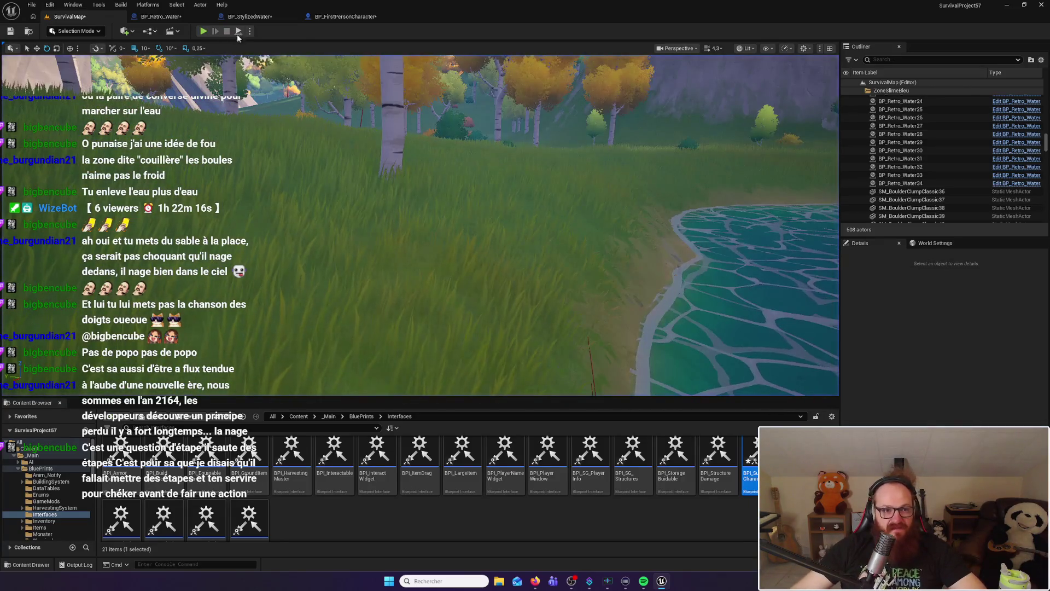
left_click(171, 20)
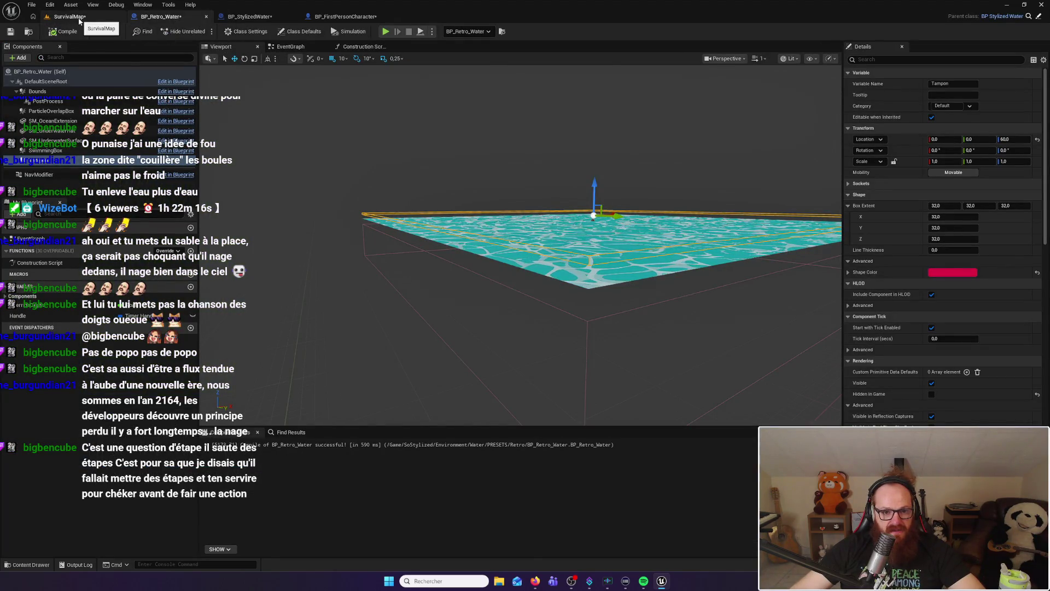
Lift the Tampon box to Z 80 above the water surface, compile, and inspect it from several angles
mouse_move(547, 328)
left_mouse_down()
mouse_move(465, 300)
mouse_move(610, 186)
left_mouse_up()
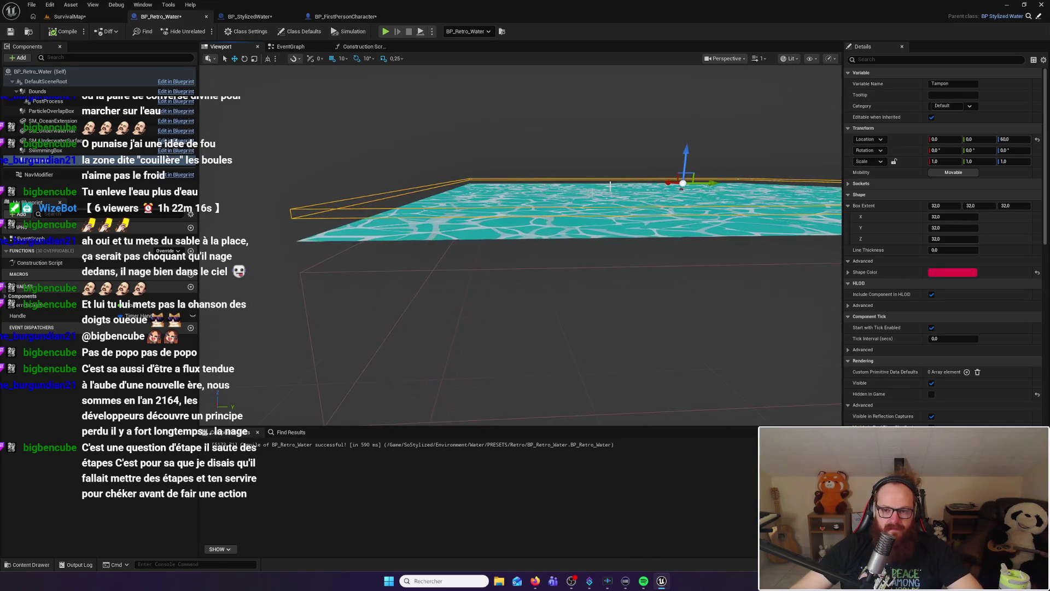
left_click_drag(683, 149, 686, 151)
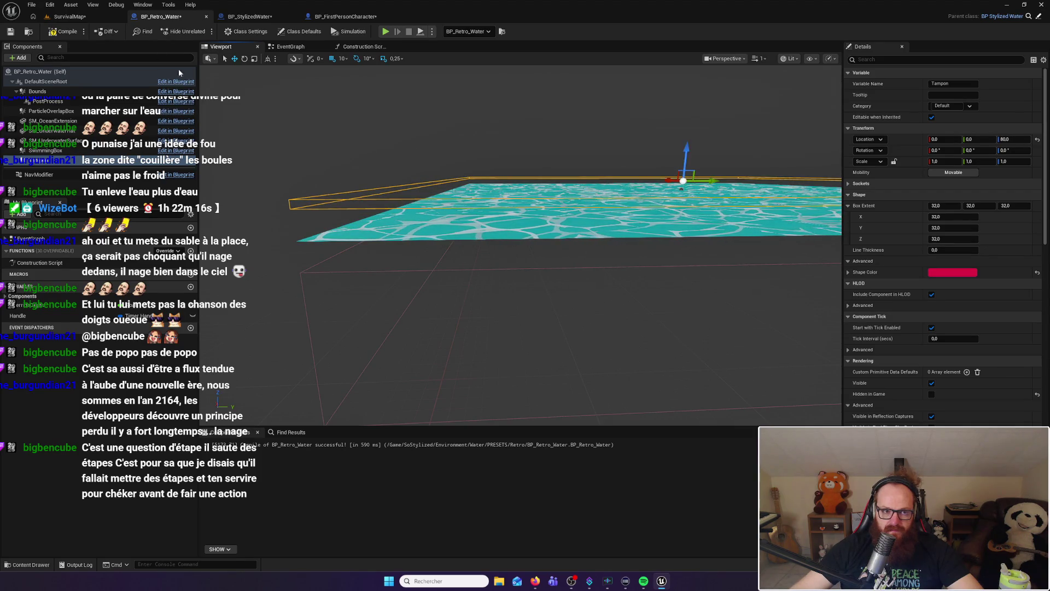
left_click(64, 31)
mouse_move(438, 274)
left_mouse_down()
mouse_move(339, 273)
mouse_move(340, 295)
mouse_move(337, 277)
left_mouse_up()
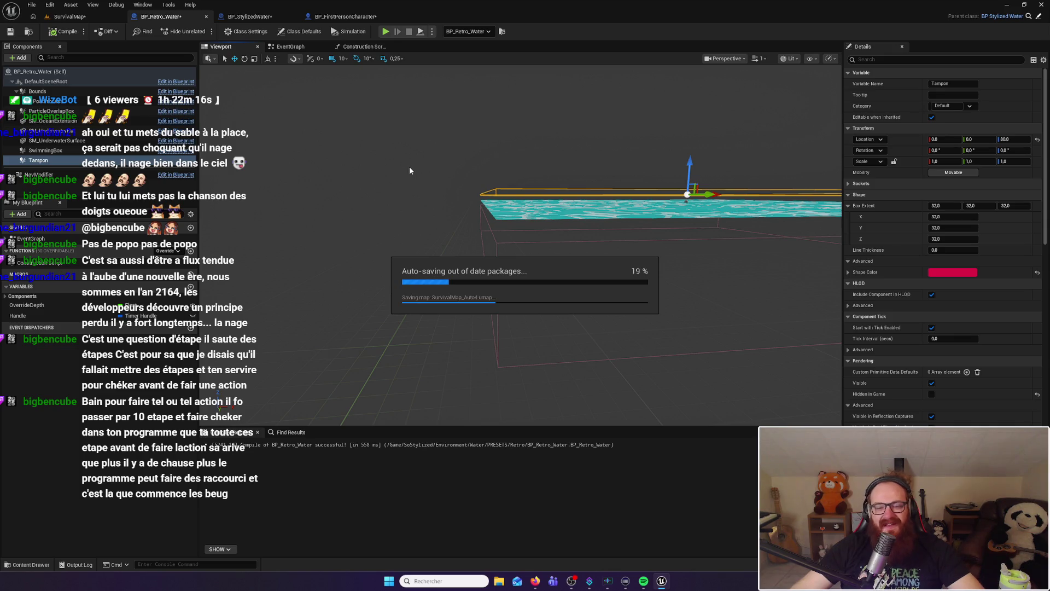
mouse_move(409, 166)
left_mouse_down()
mouse_move(520, 170)
mouse_move(498, 213)
mouse_move(545, 189)
mouse_move(572, 208)
mouse_move(584, 184)
mouse_move(569, 184)
mouse_move(583, 162)
left_mouse_up()
mouse_move(520, 247)
left_mouse_down()
mouse_move(509, 248)
mouse_move(528, 241)
mouse_move(512, 243)
mouse_move(511, 262)
mouse_move(373, 183)
left_mouse_up()
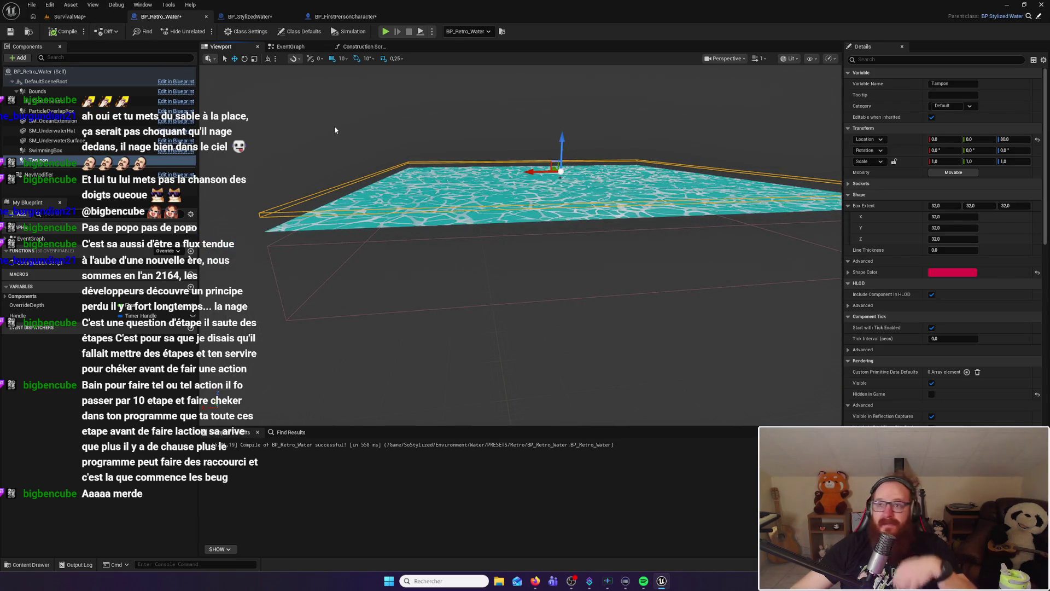
Review BP_StylizedWater's line-trace nodes, then show BP_Retro_Water's EventGraph
left_click(259, 15)
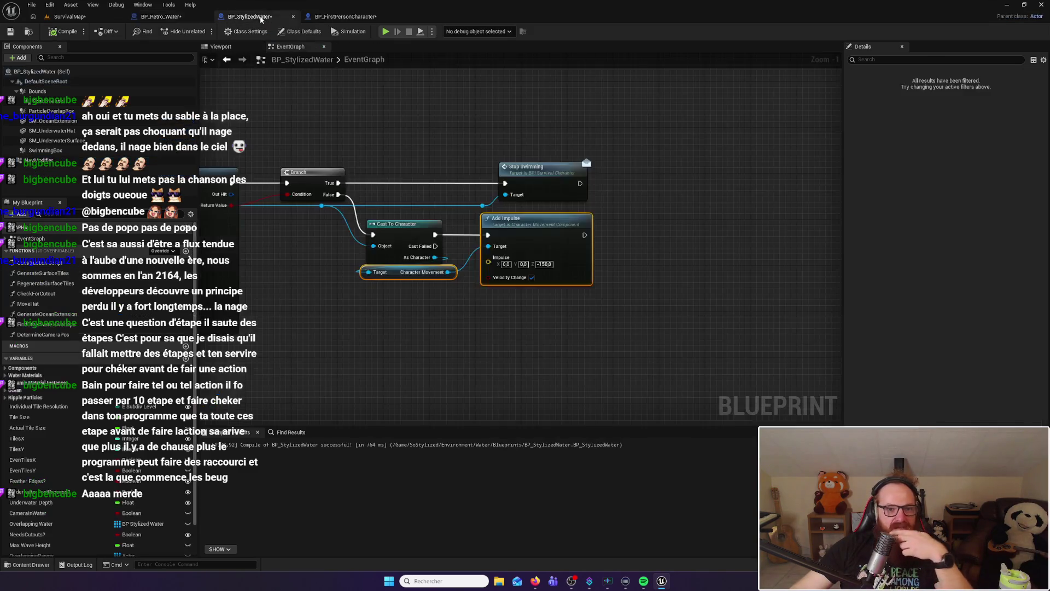
mouse_move(334, 112)
left_mouse_down()
mouse_move(482, 129)
mouse_move(443, 119)
mouse_move(459, 202)
mouse_move(588, 139)
left_mouse_up()
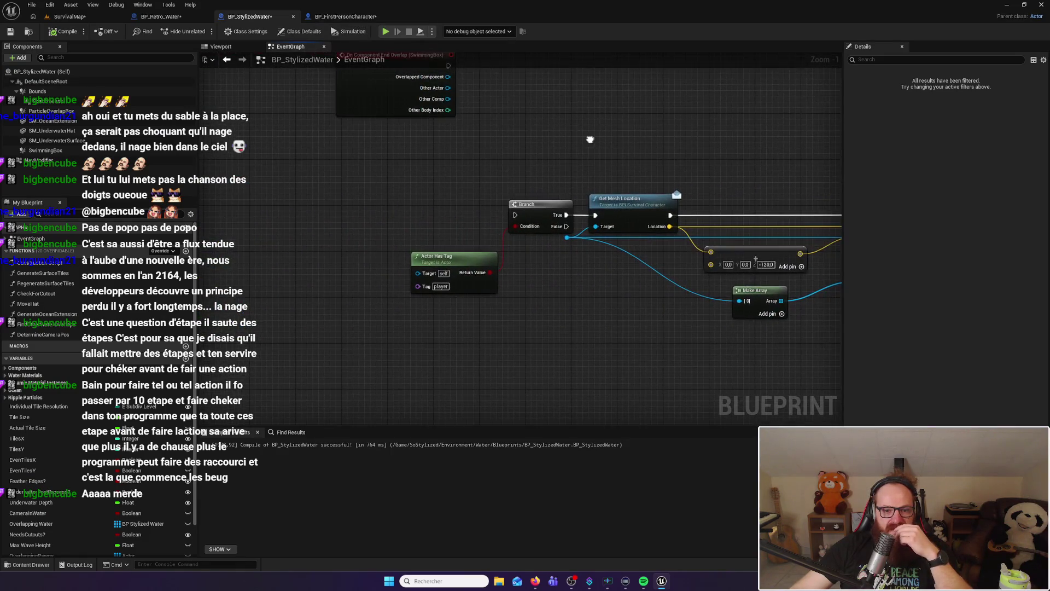
left_click(161, 16)
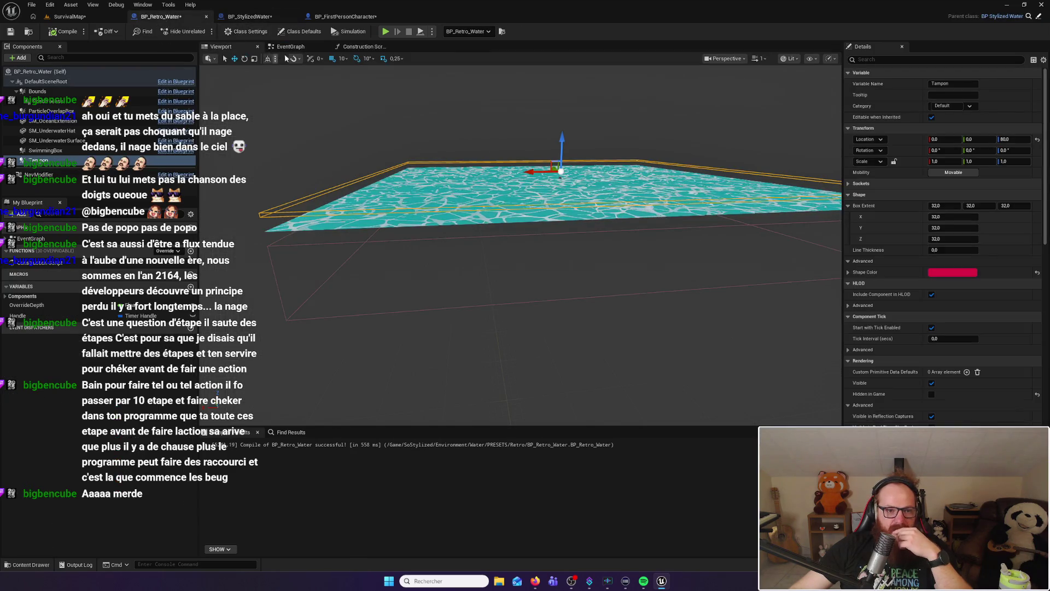
left_click(291, 47)
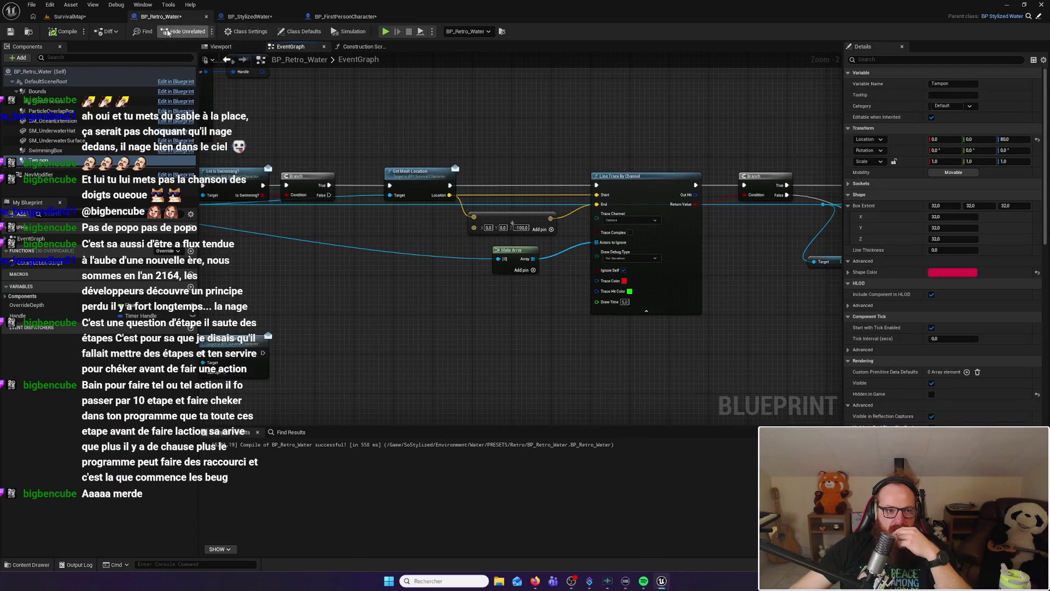
Lower the SurvivalMap camera speed, select the BP_Retro_Water32 pond, then return to BP_Retro_Water
left_click(101, 17)
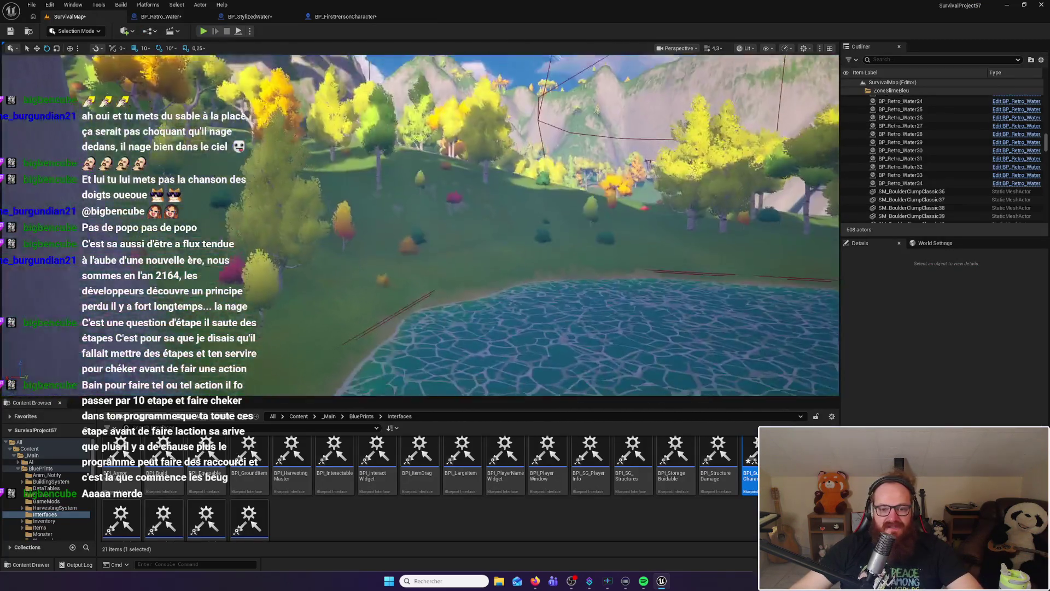
left_click(714, 49)
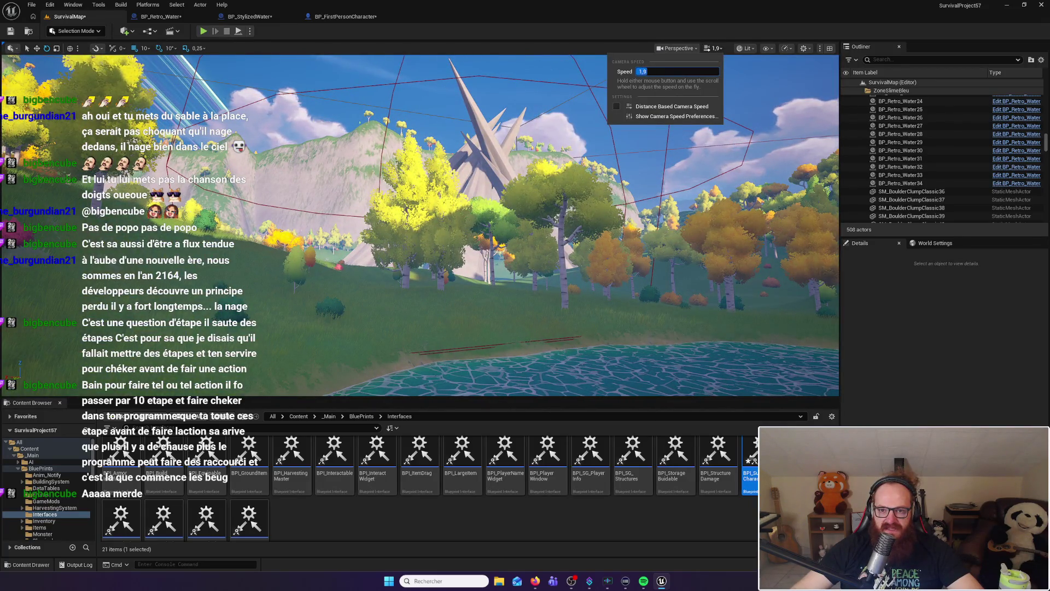
left_click(476, 126)
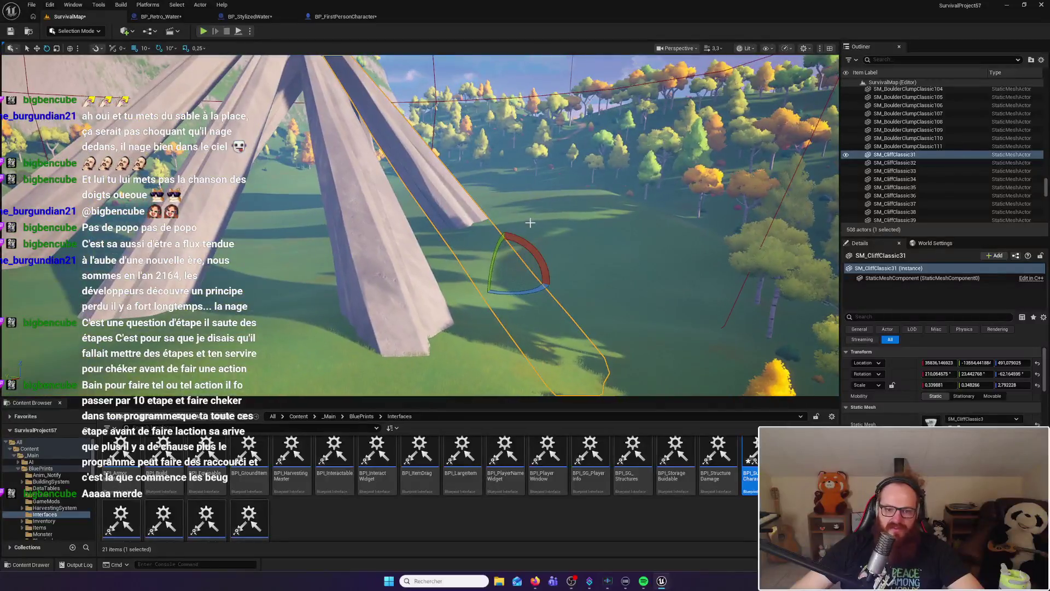
left_click(416, 219)
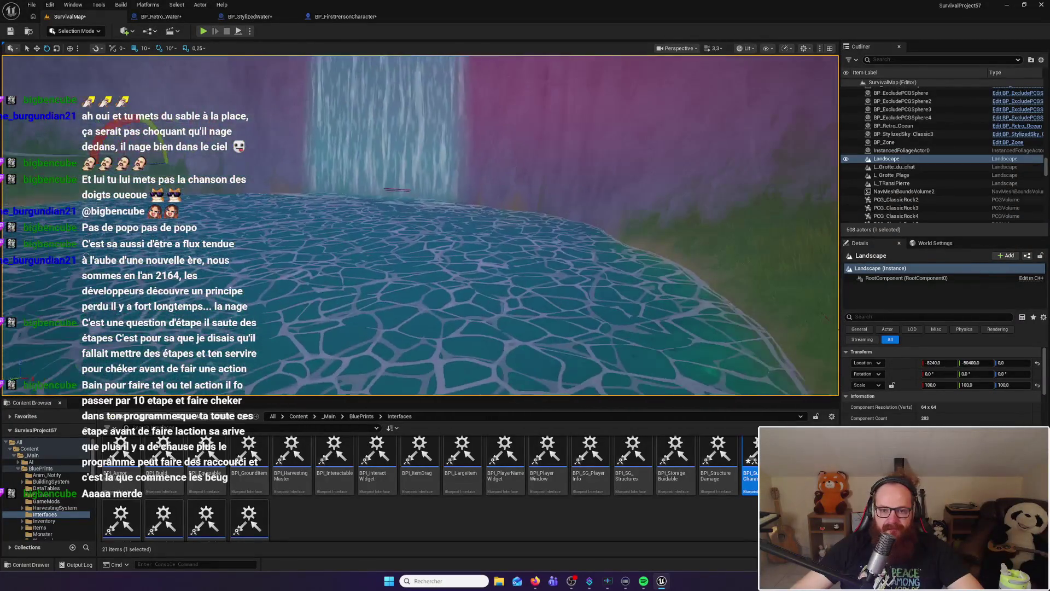
left_click(383, 247)
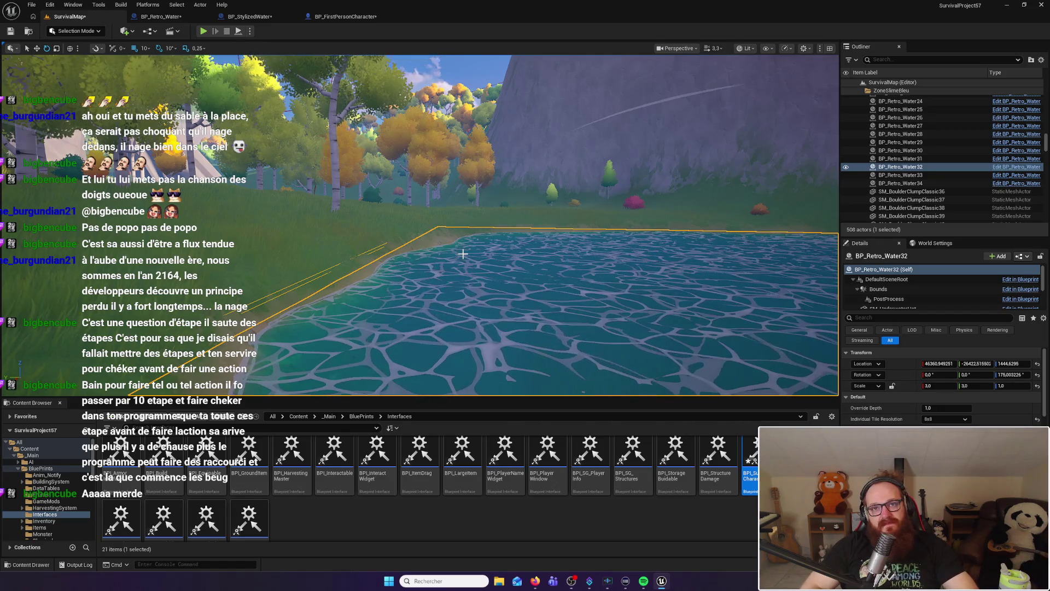
left_click(164, 17)
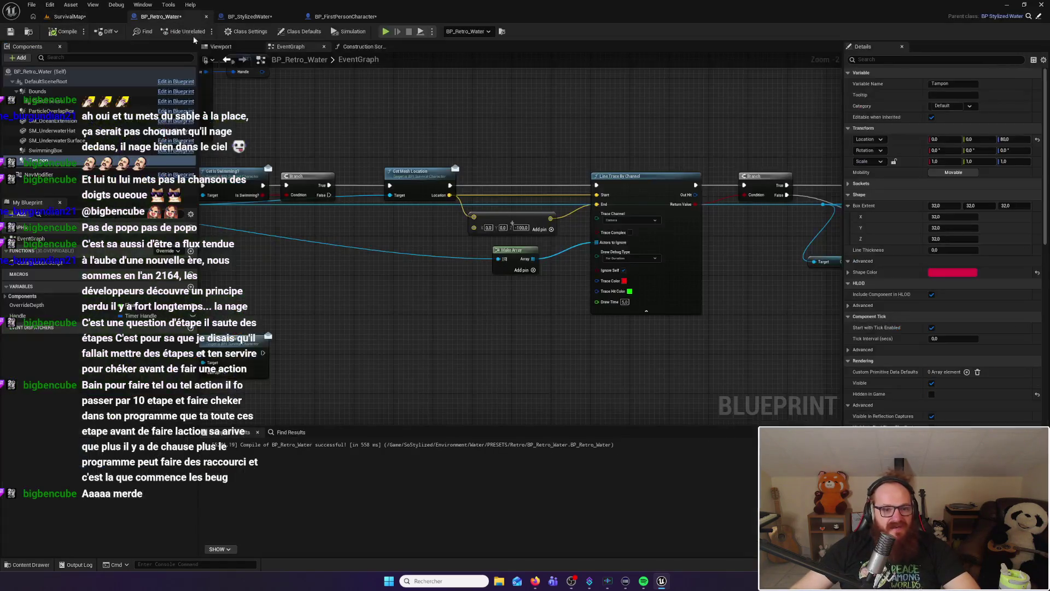
scroll(496, 255, "down", 3)
scroll(497, 221, "up", 2)
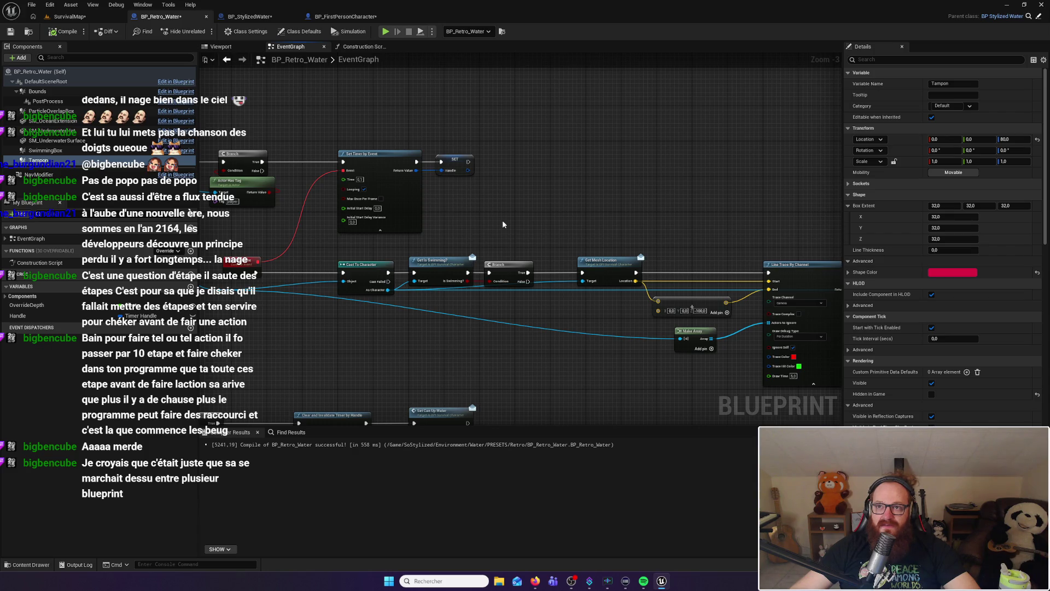
left_click_drag(502, 224, 677, 234)
left_click_drag(477, 235, 502, 238)
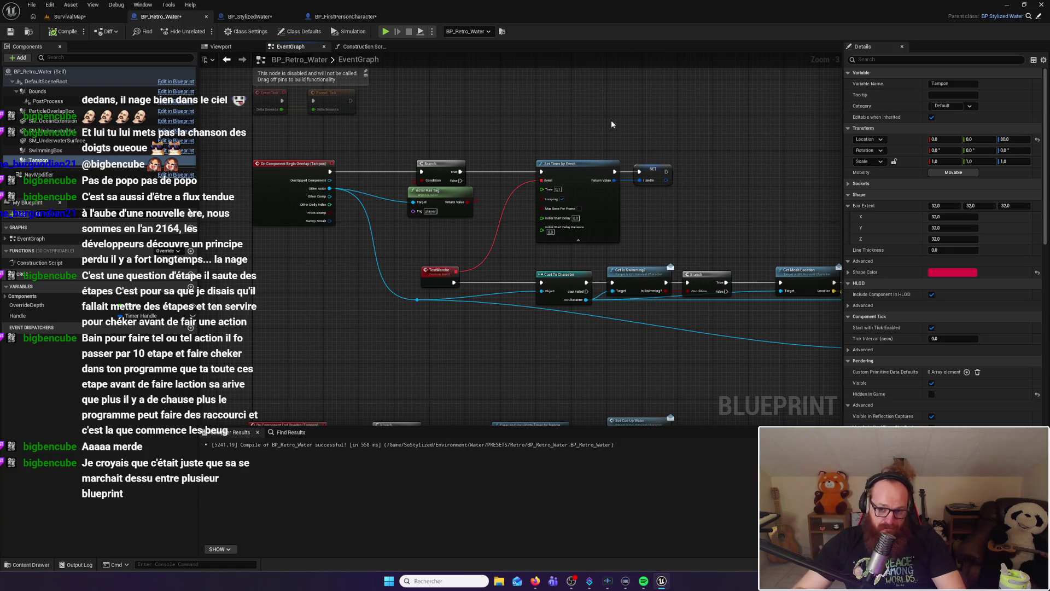
left_click(70, 16)
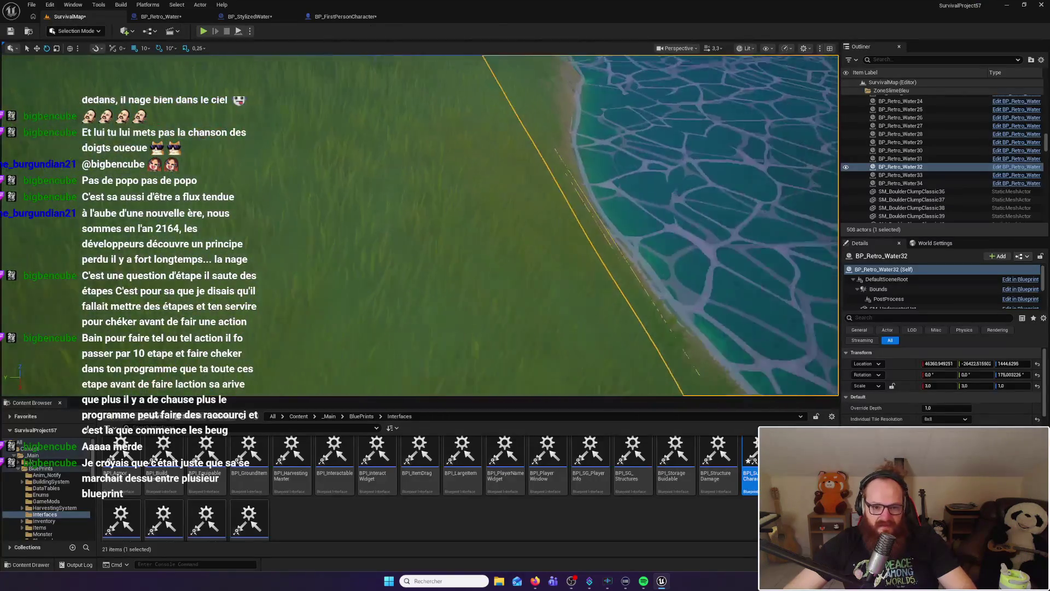
Start a Play-In-Editor test and swim the character from the shallows to deep underwater
left_click(203, 31)
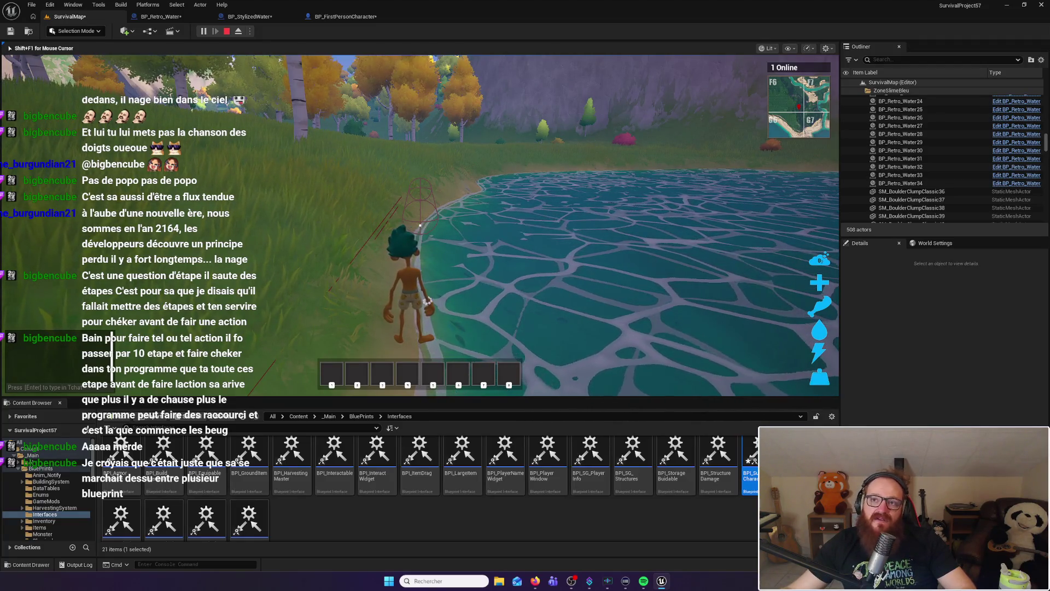
key("w")
key("w")
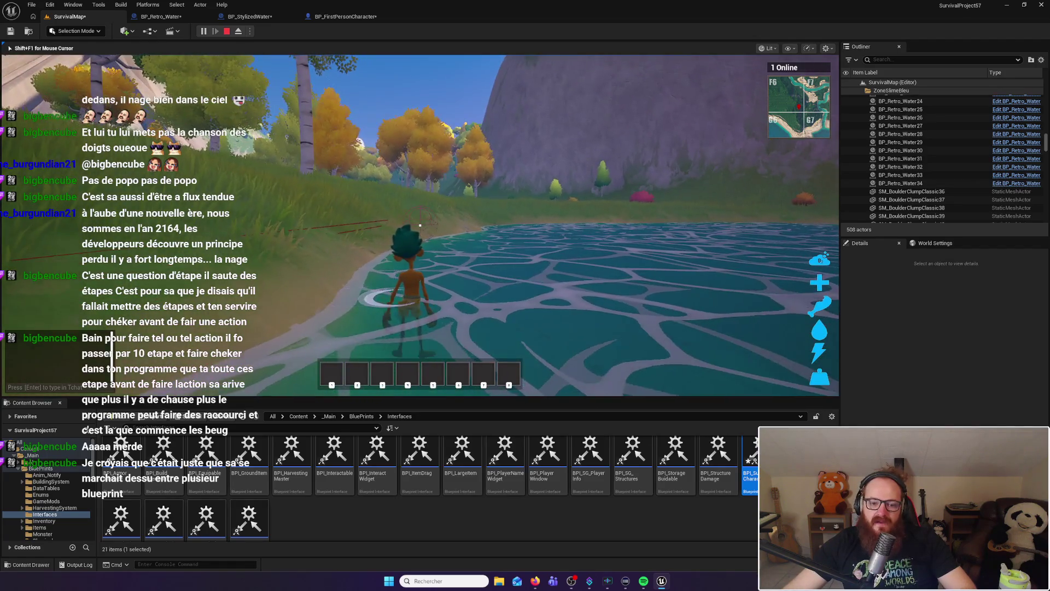
key("w")
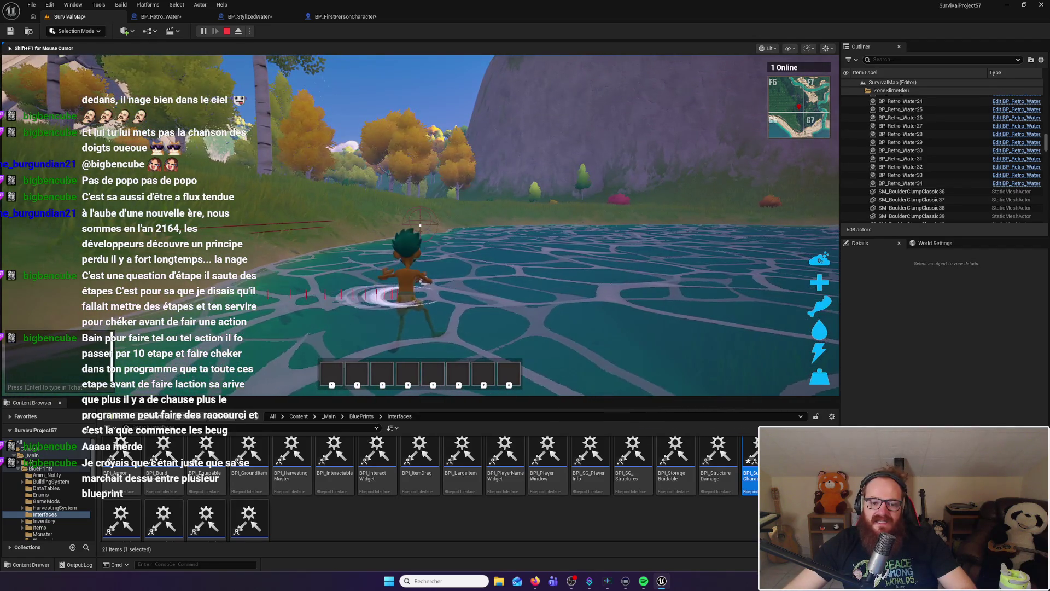
key("w")
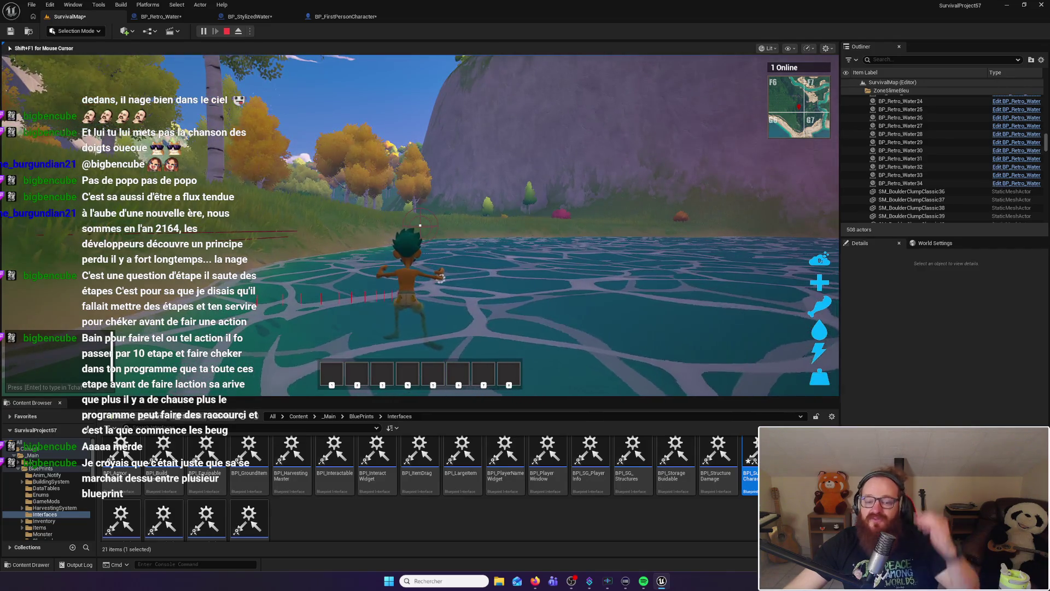
key("w")
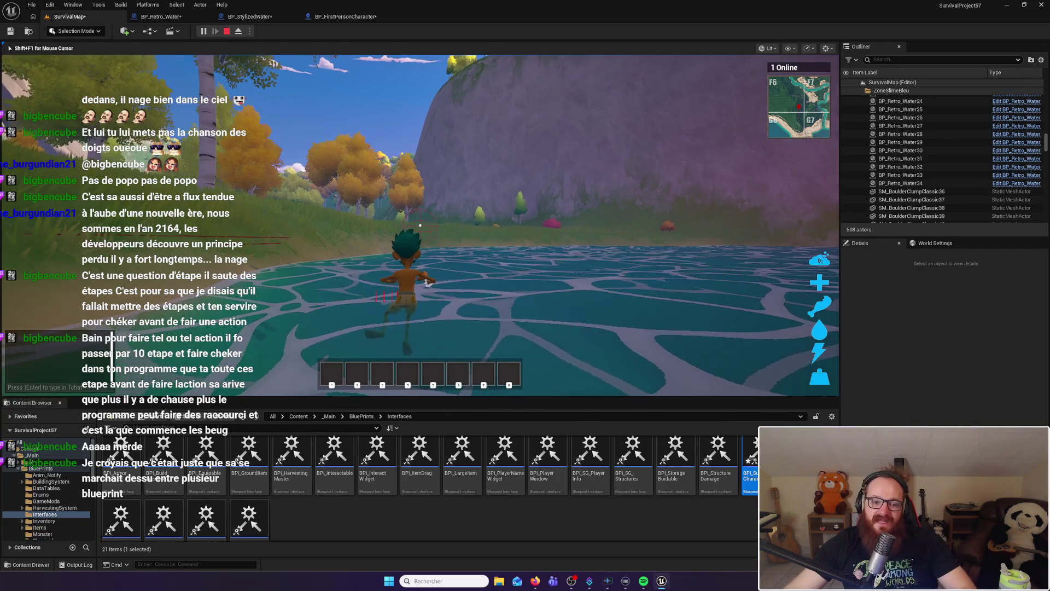
key("w")
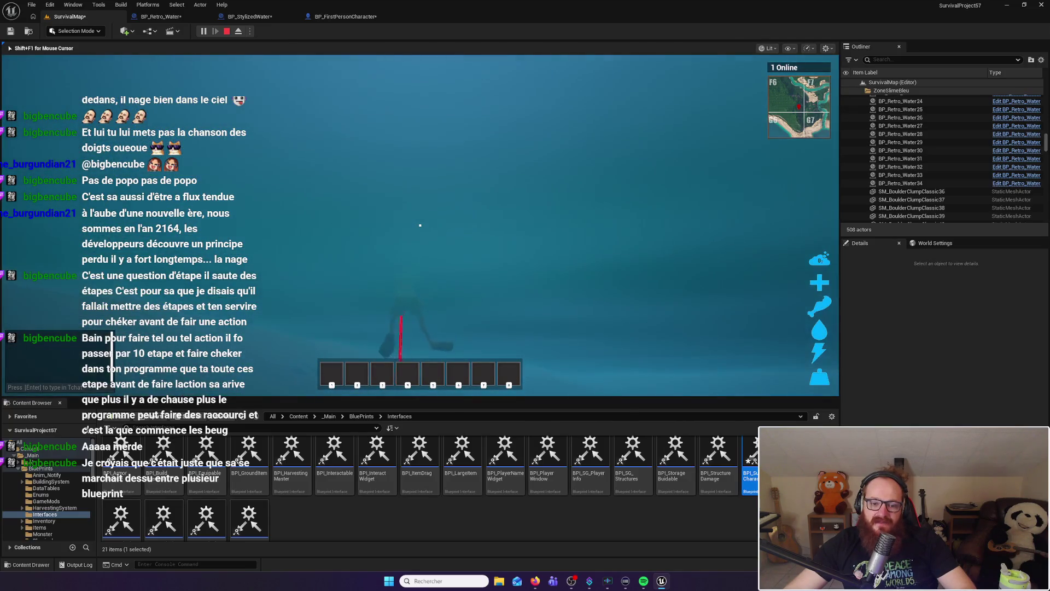
key("w")
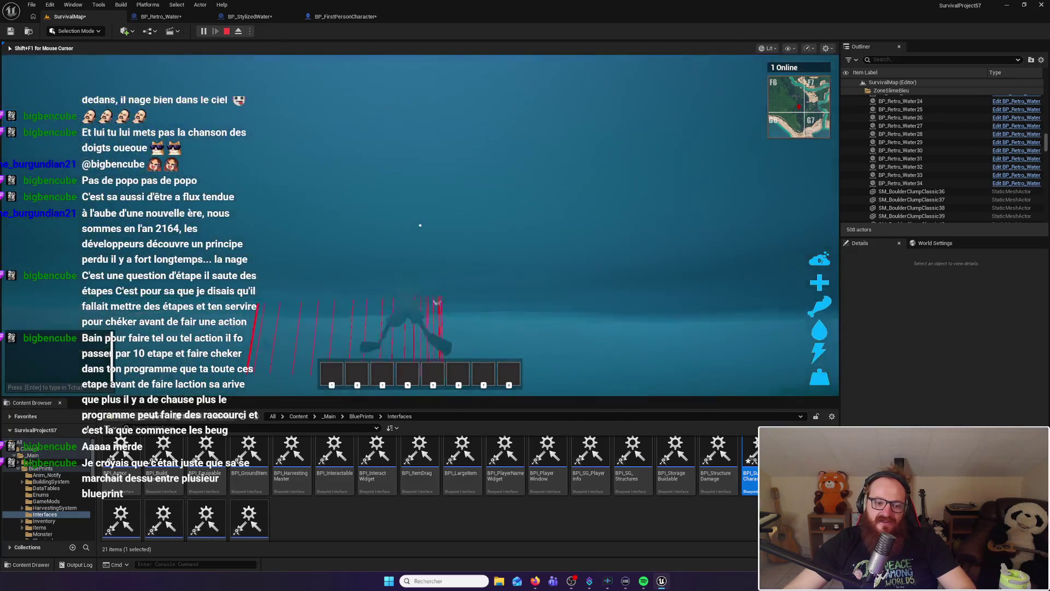
key("w")
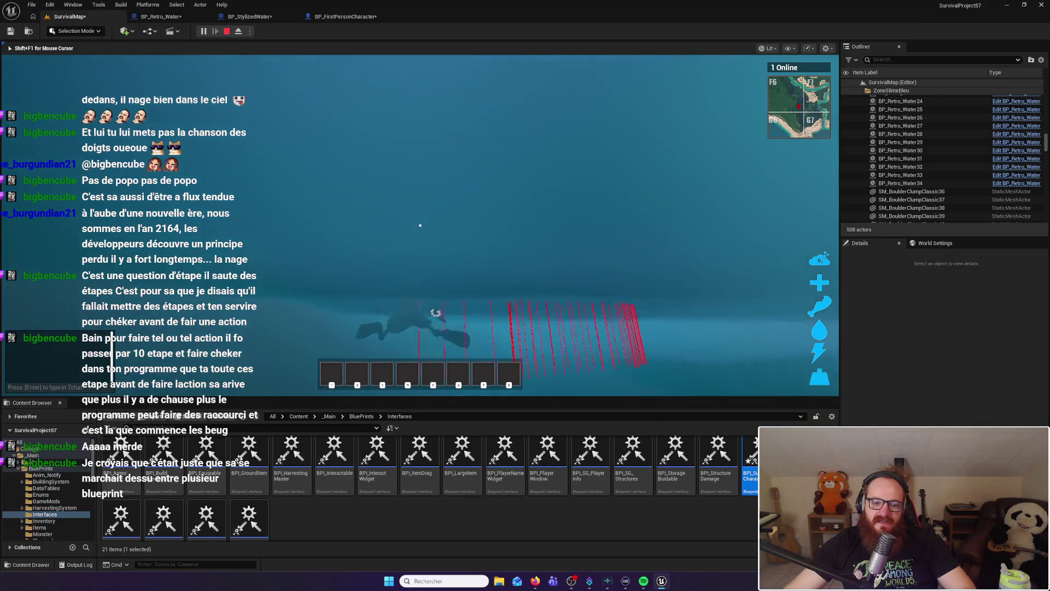
key("w")
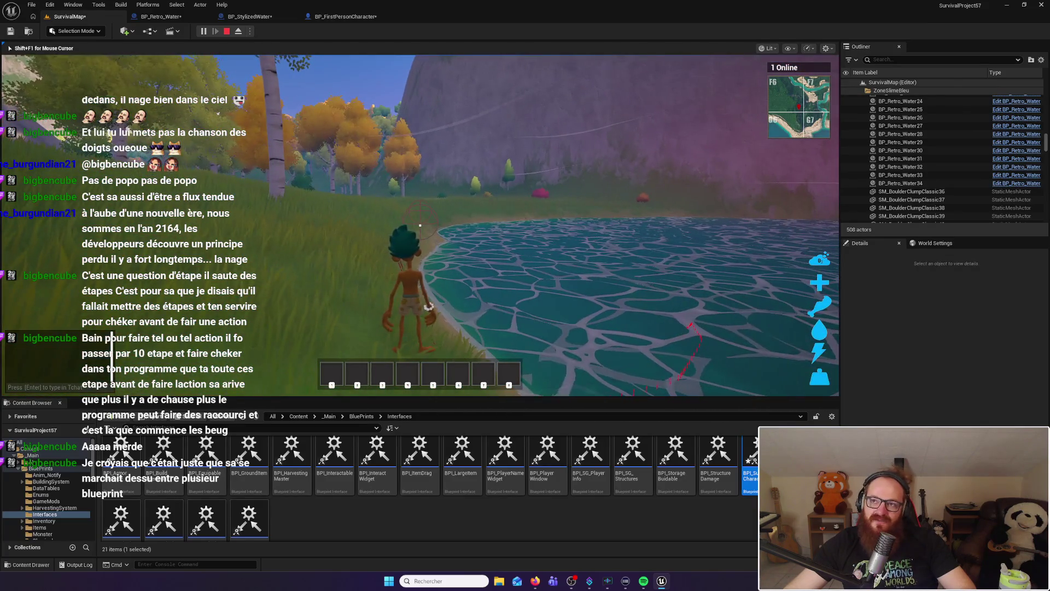
Repeatedly walk the character off the shore into the lake and climb back onto the grass
key("w")
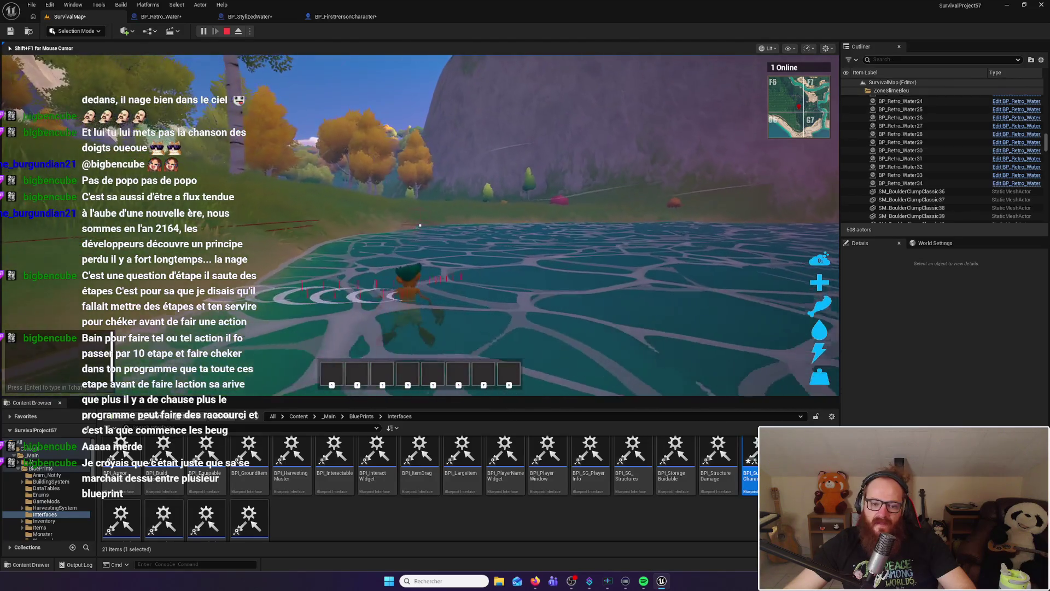
key("w")
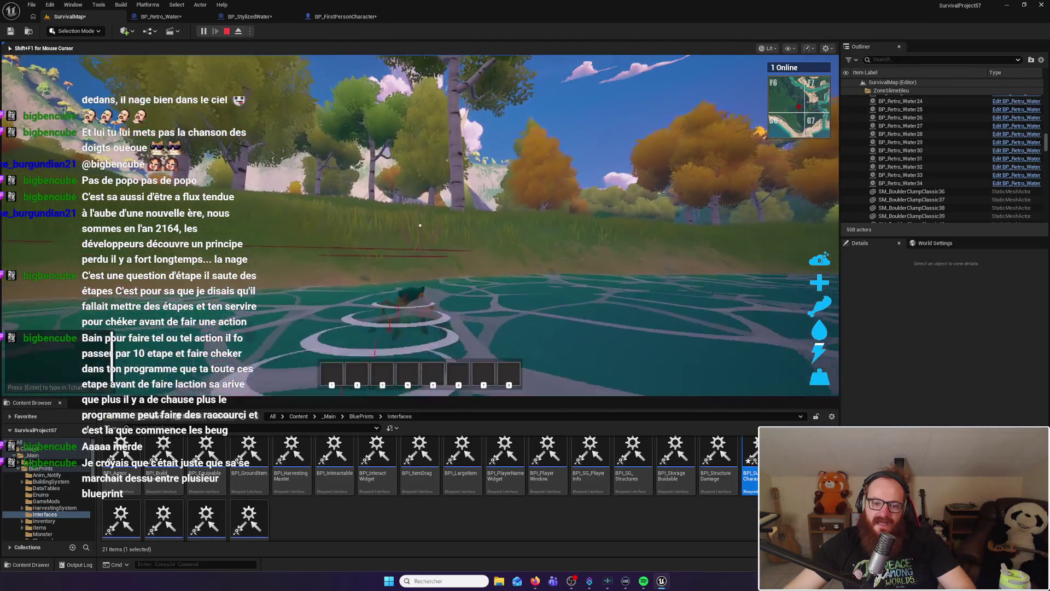
key("w")
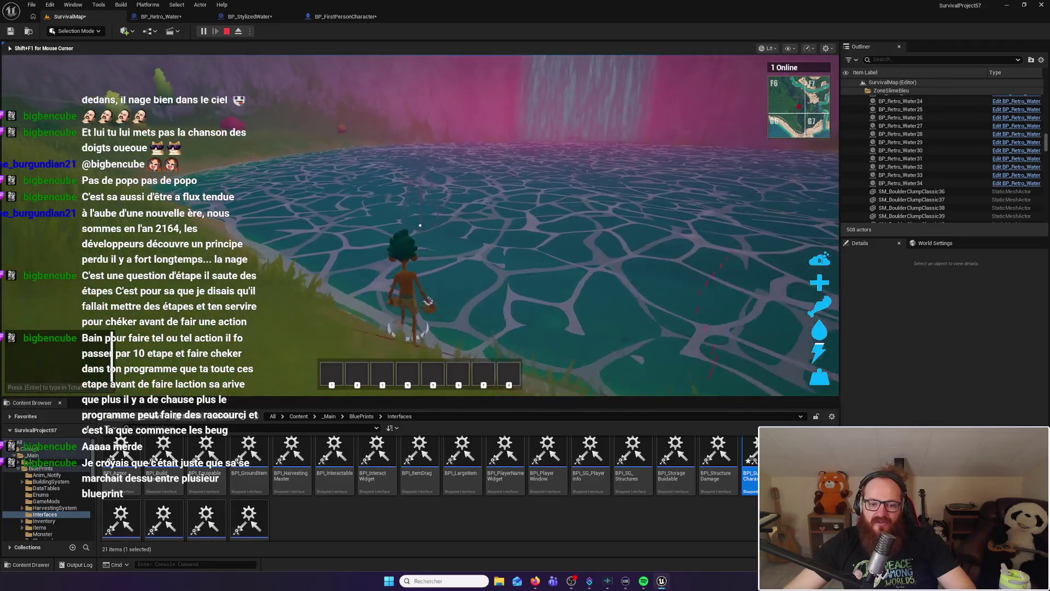
key("w")
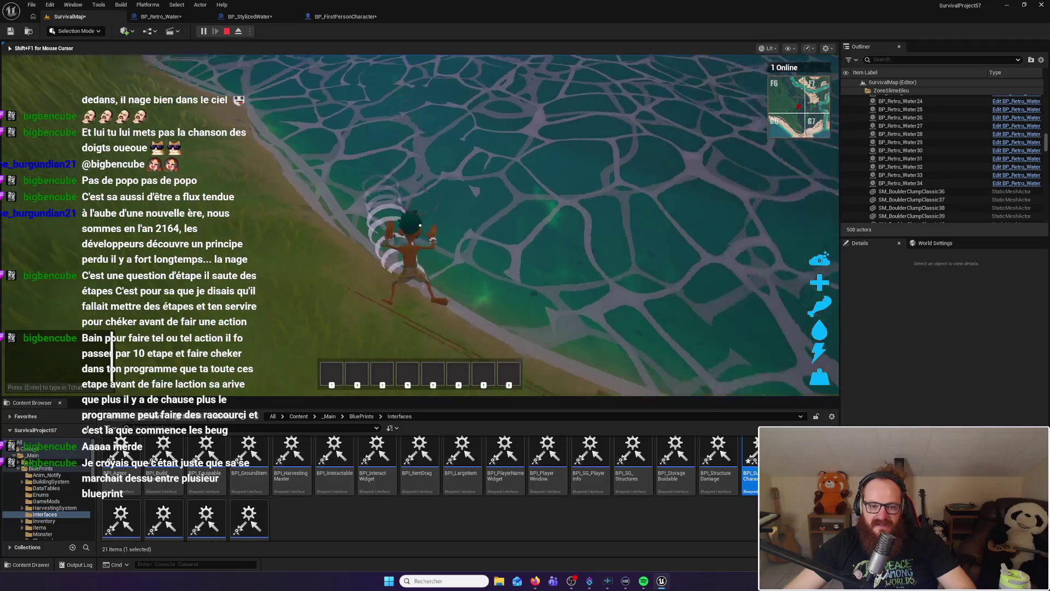
key("w")
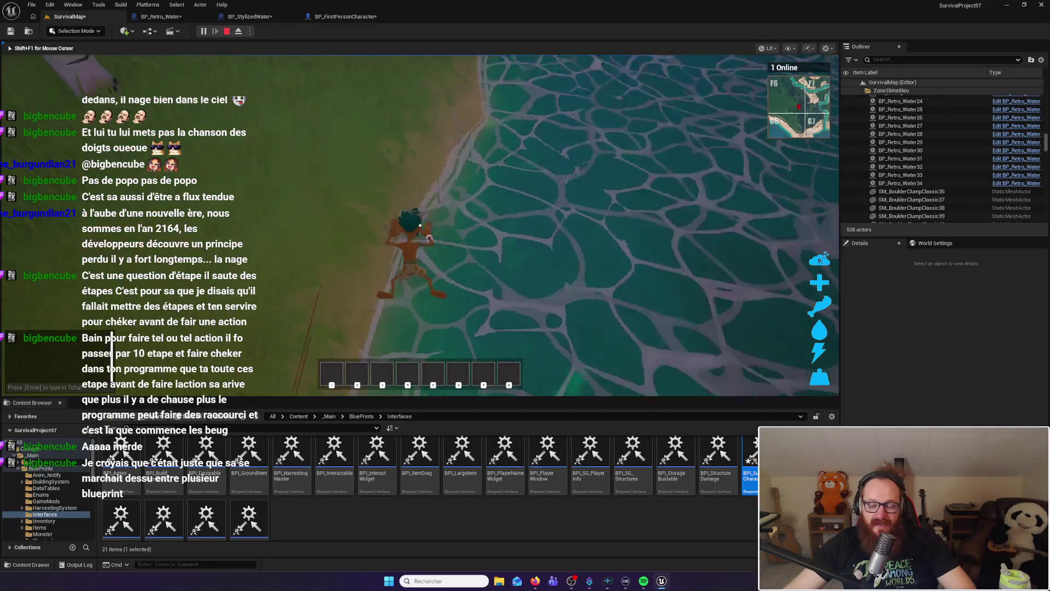
key("w")
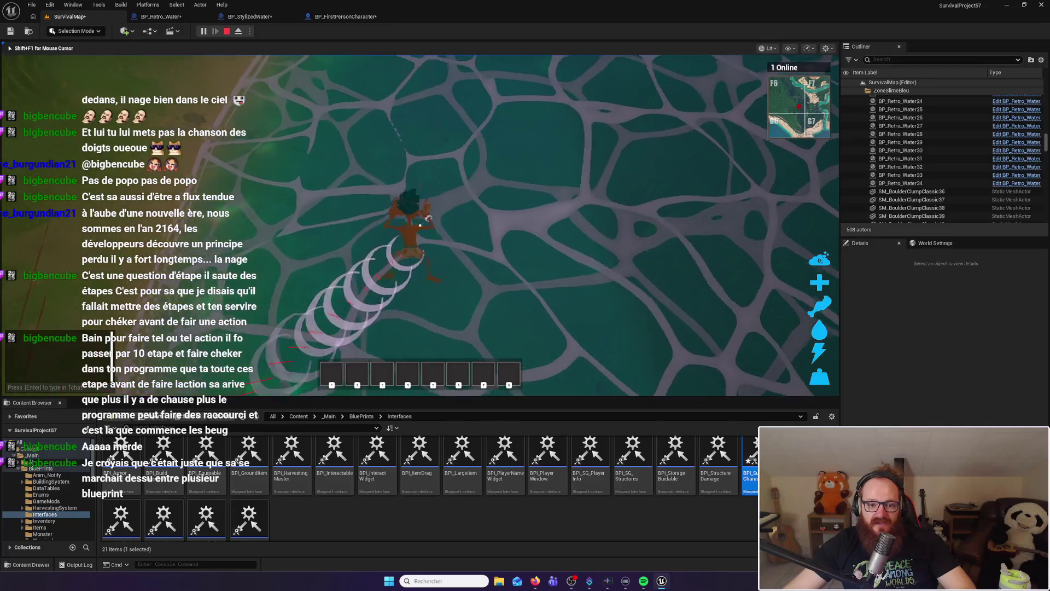
key("w")
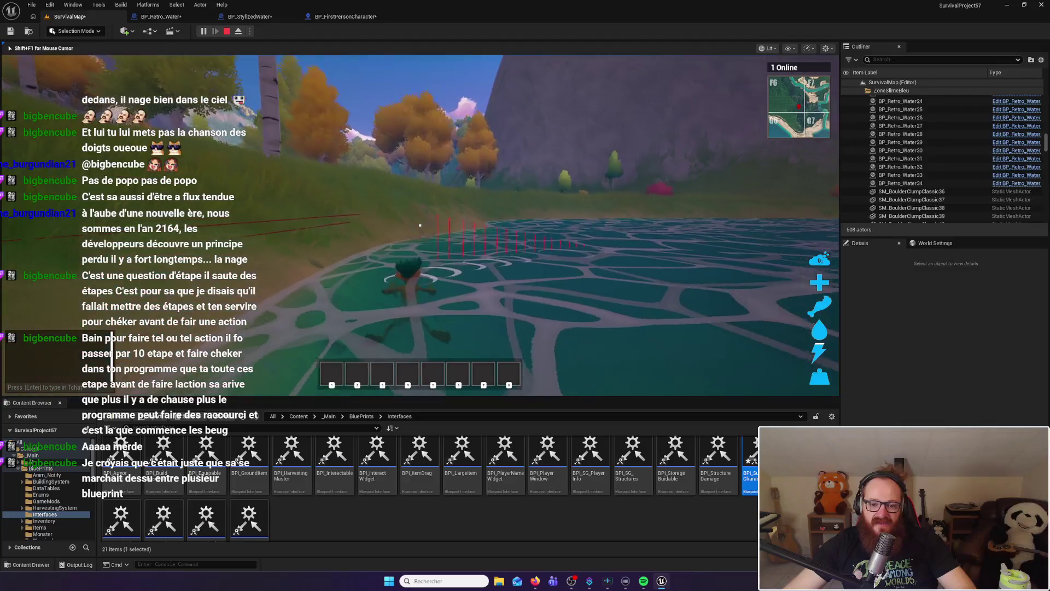
key("a")
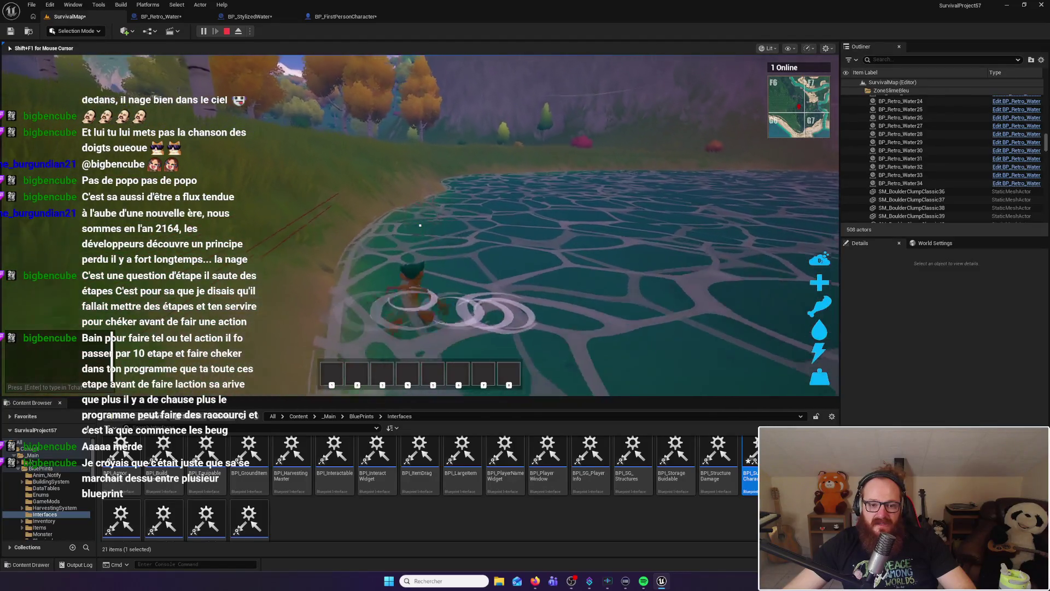
key("w")
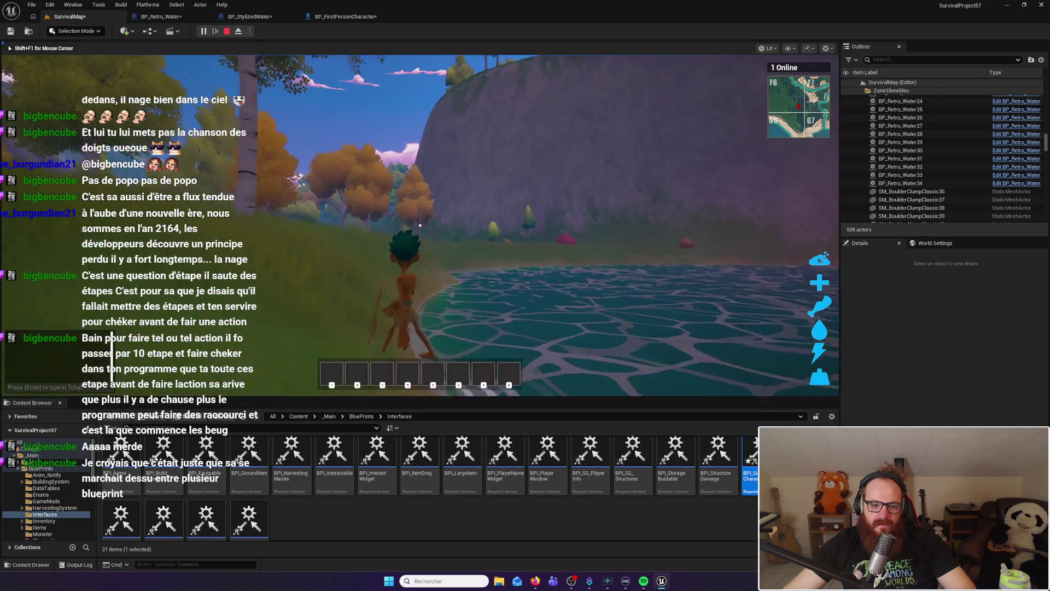
Dive the character underwater, exit onto the shore, and re-enter the pond to dive again
key("w")
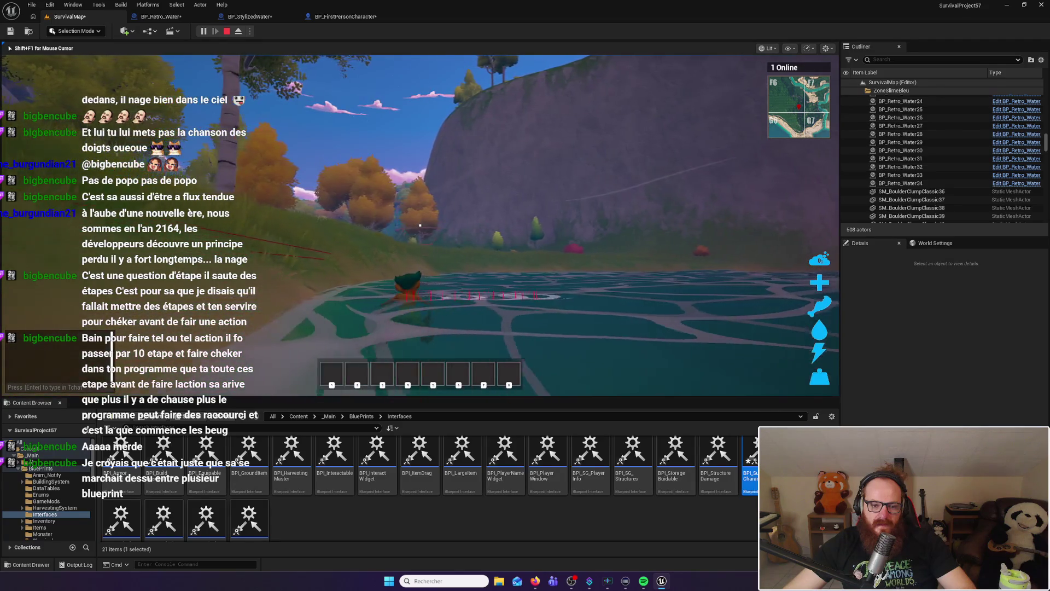
key("w")
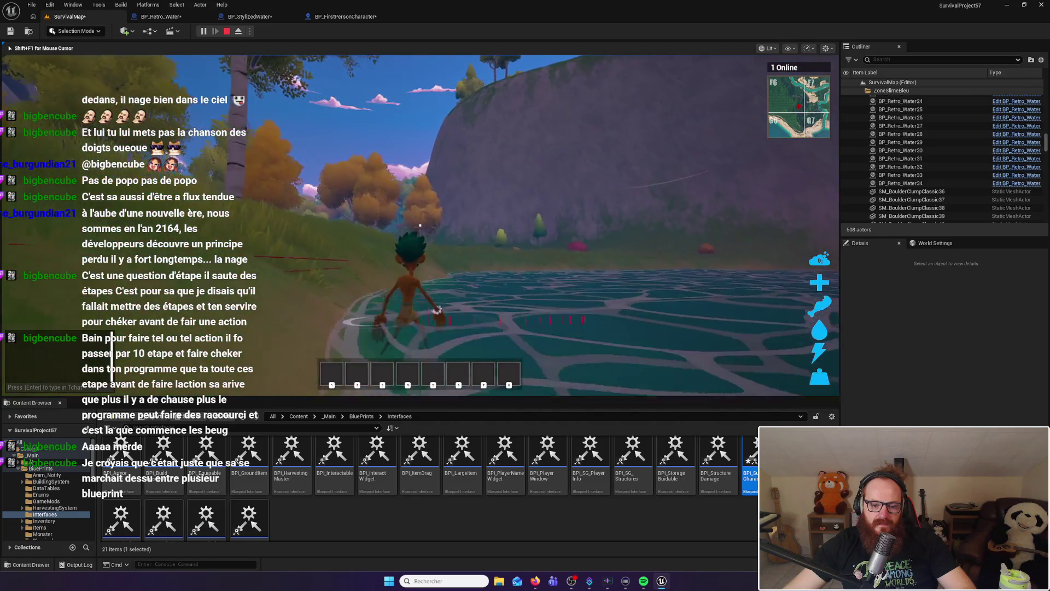
key("w")
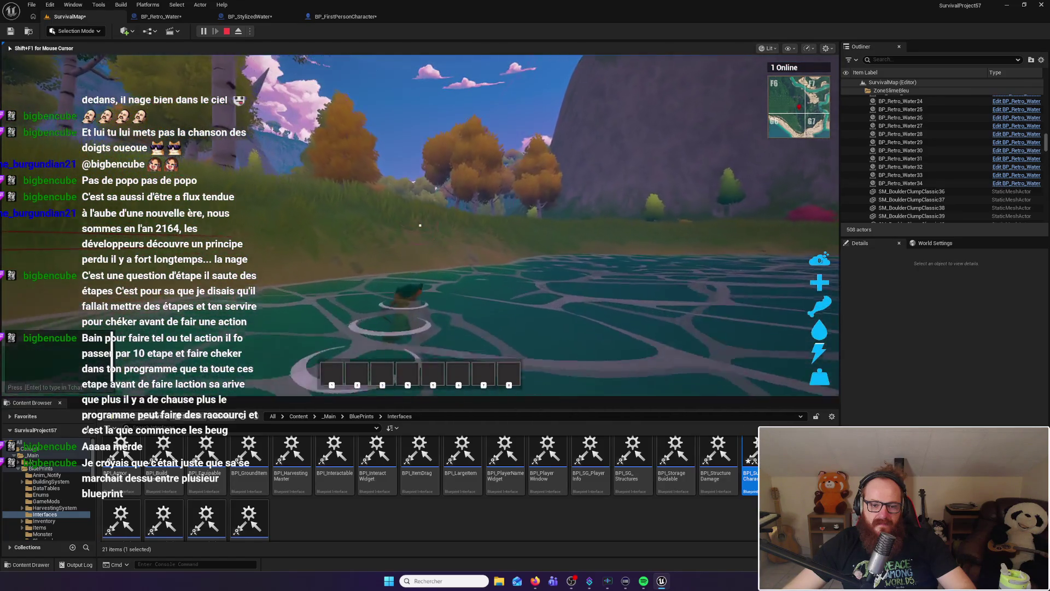
key("w")
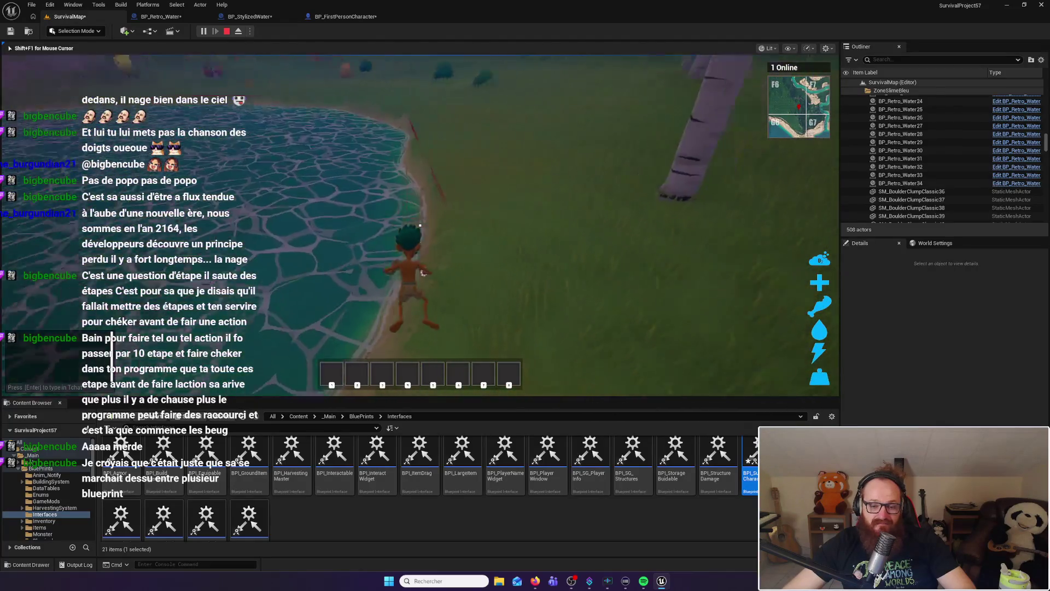
key("a")
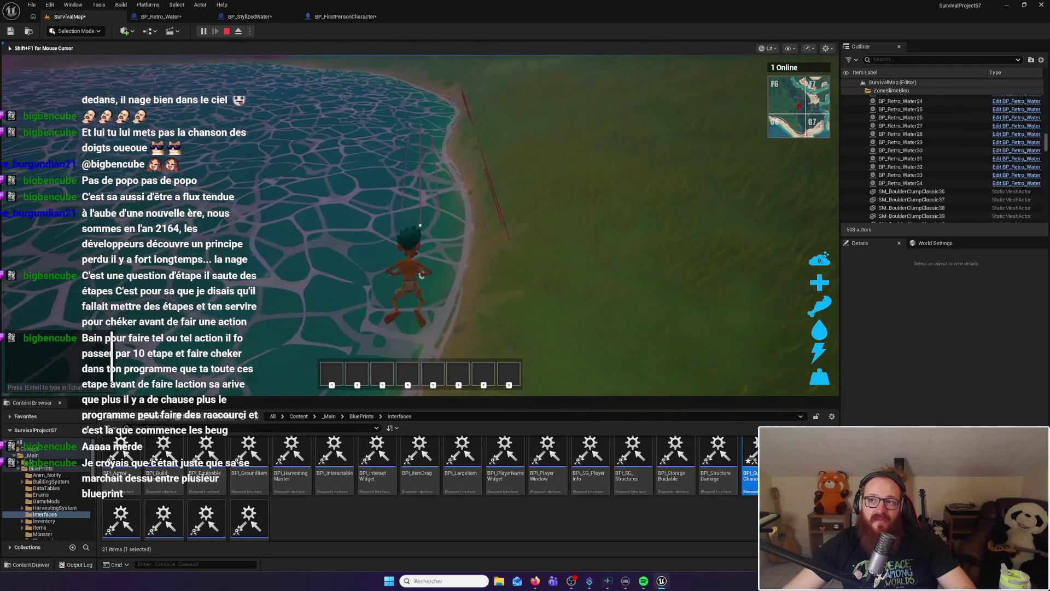
key("w")
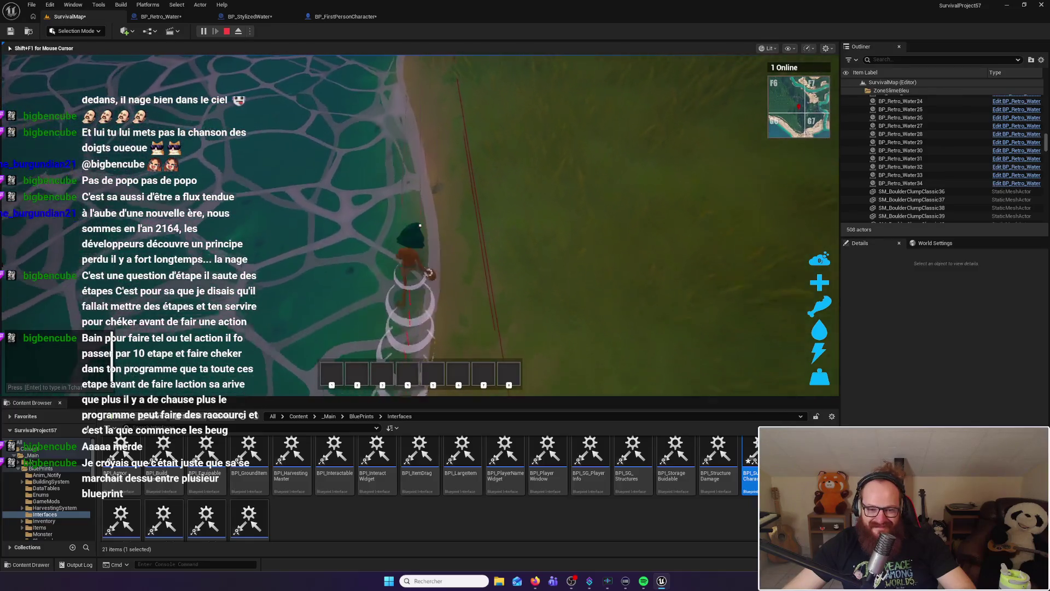
key("w")
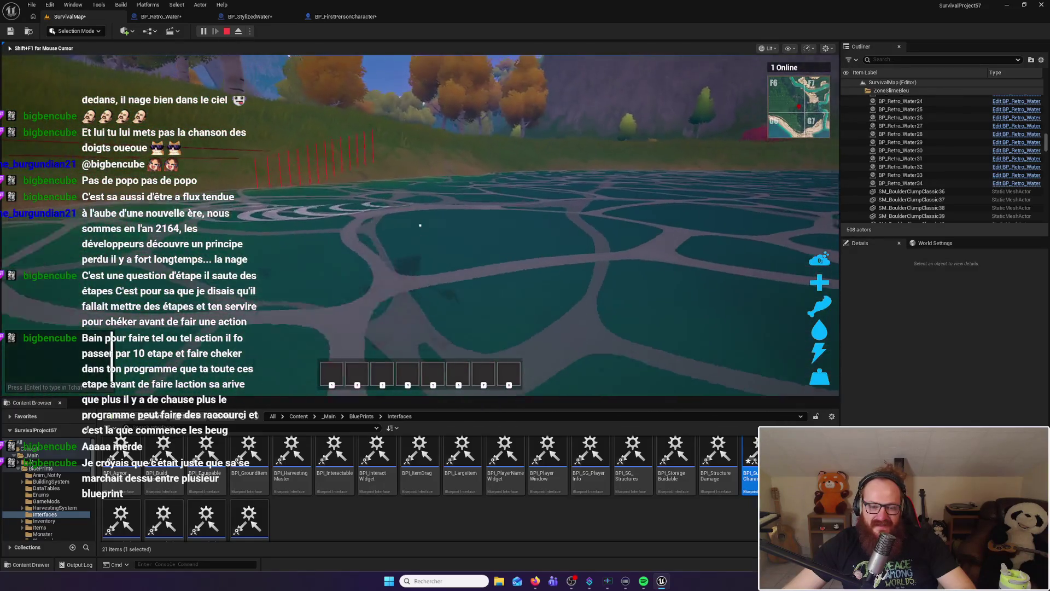
key("w")
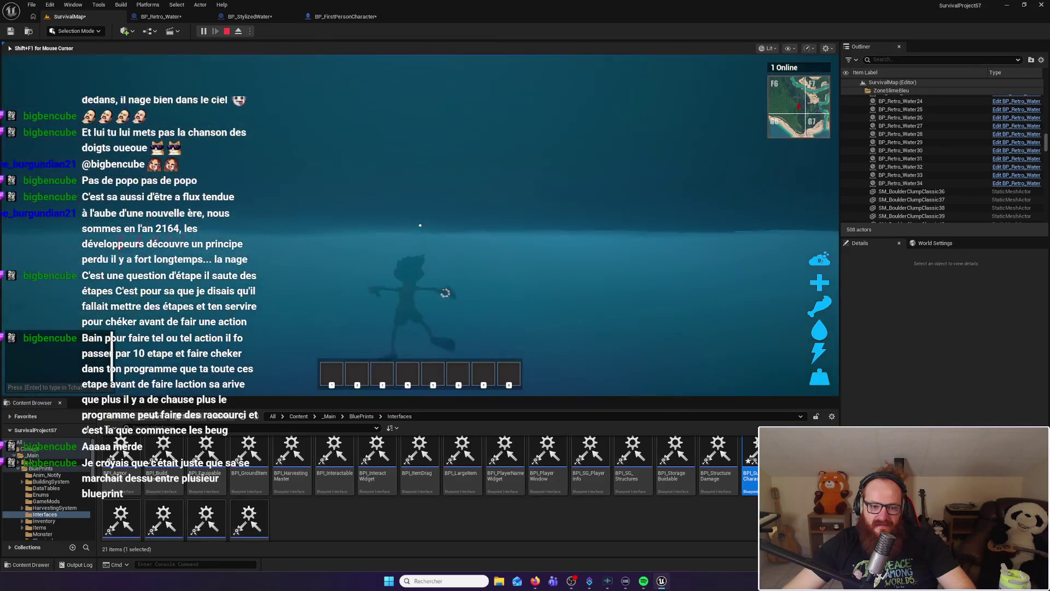
key("w")
key("w")
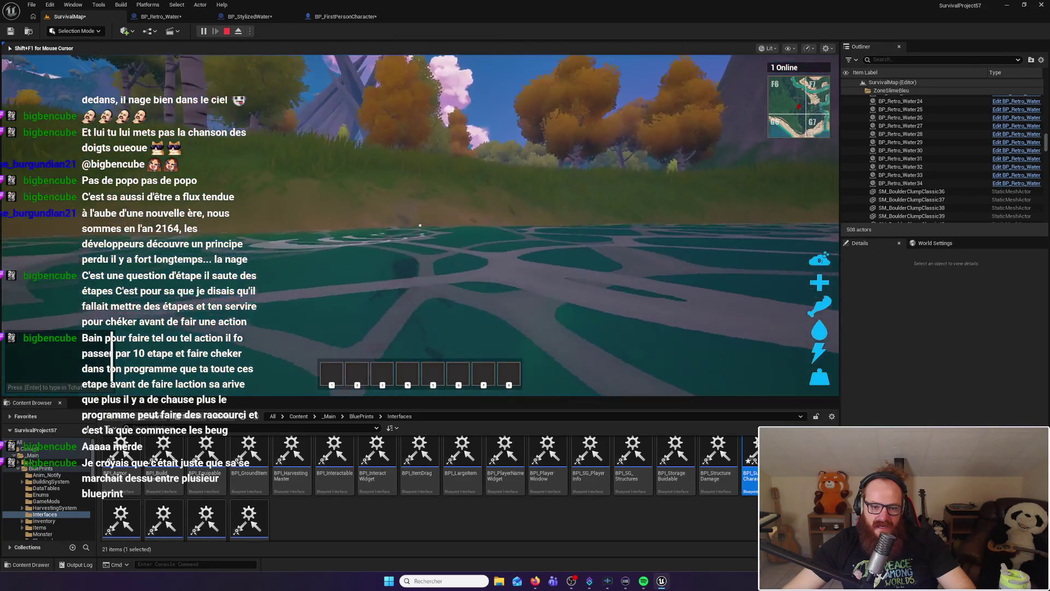
key("w")
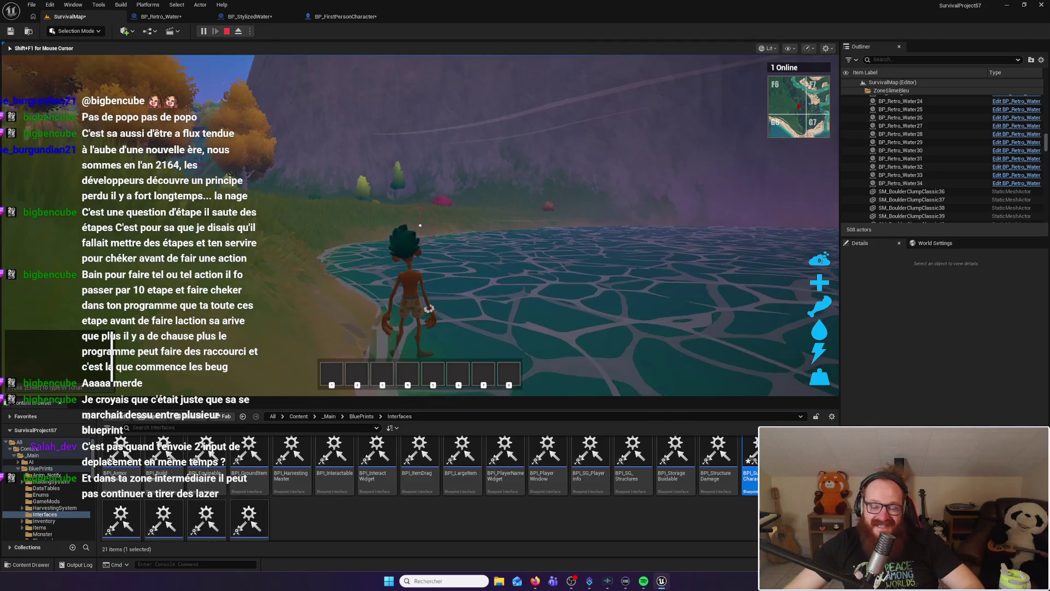
Fire lasers while swimming, then swim toward the purple waterfall
key("w")
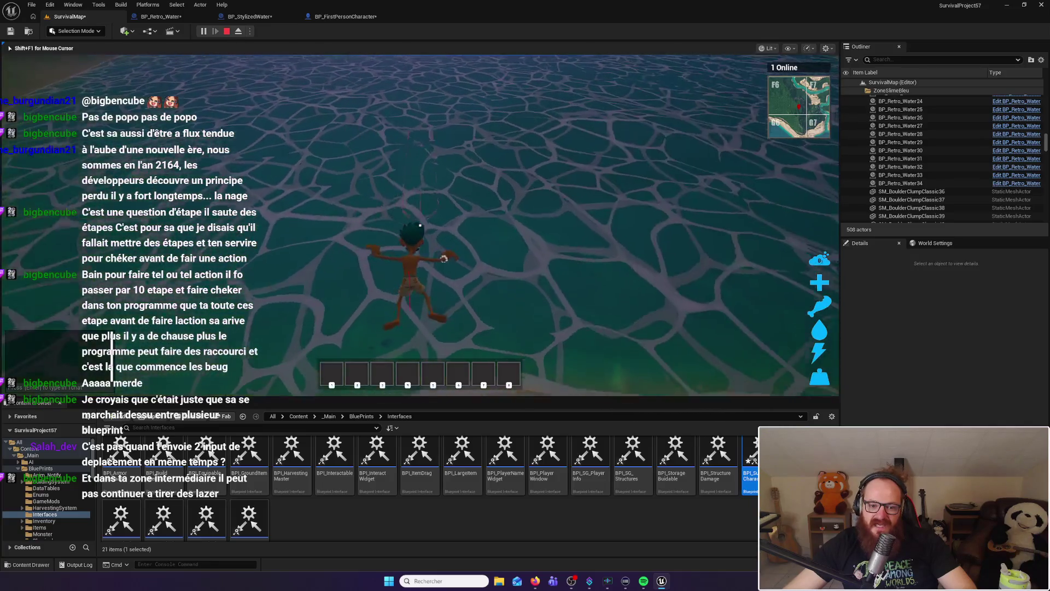
left_click(420, 225)
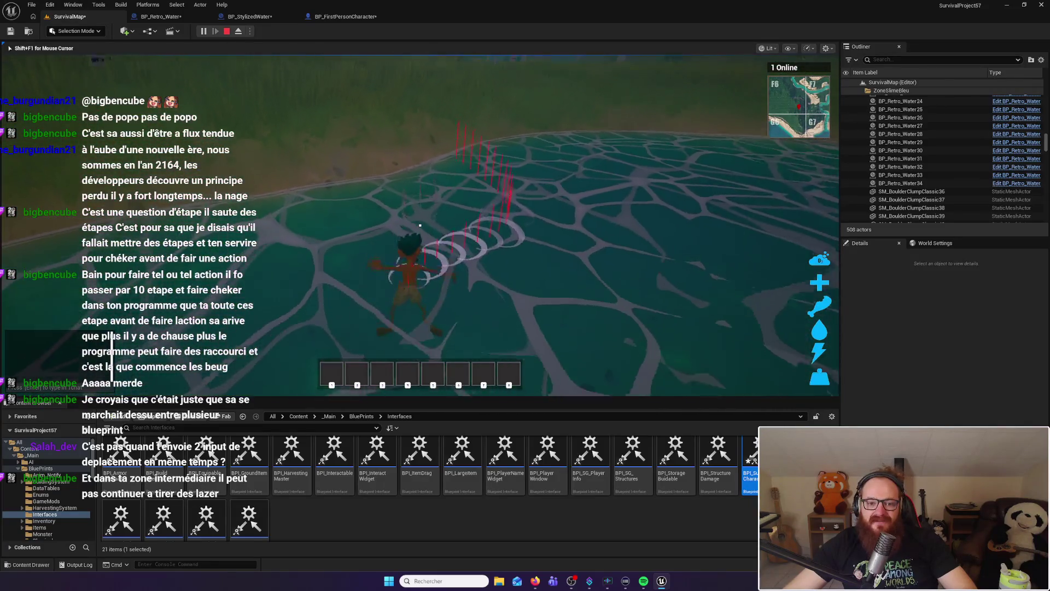
key("w")
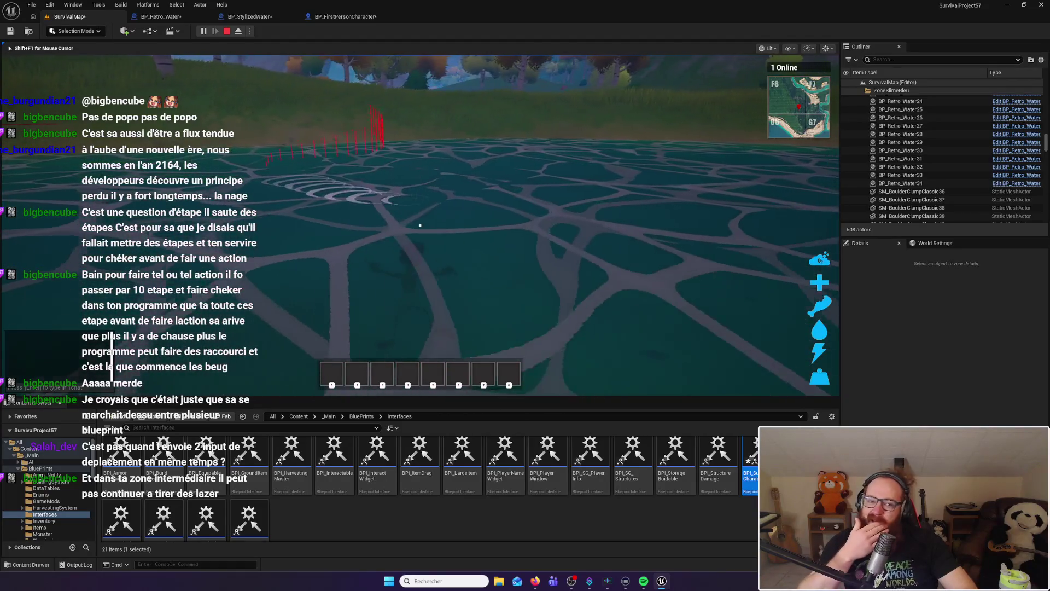
key("w")
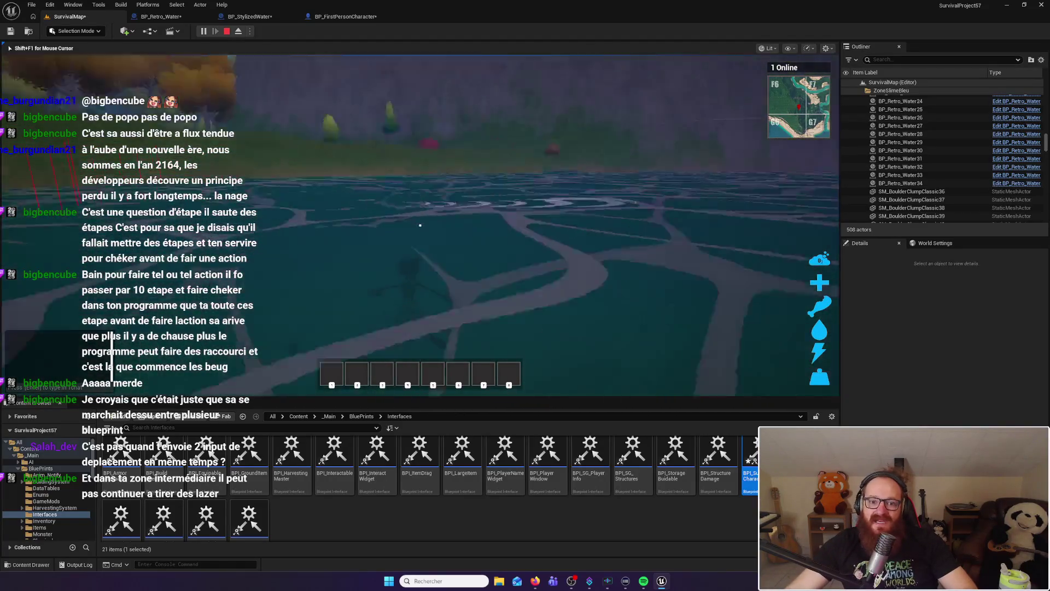
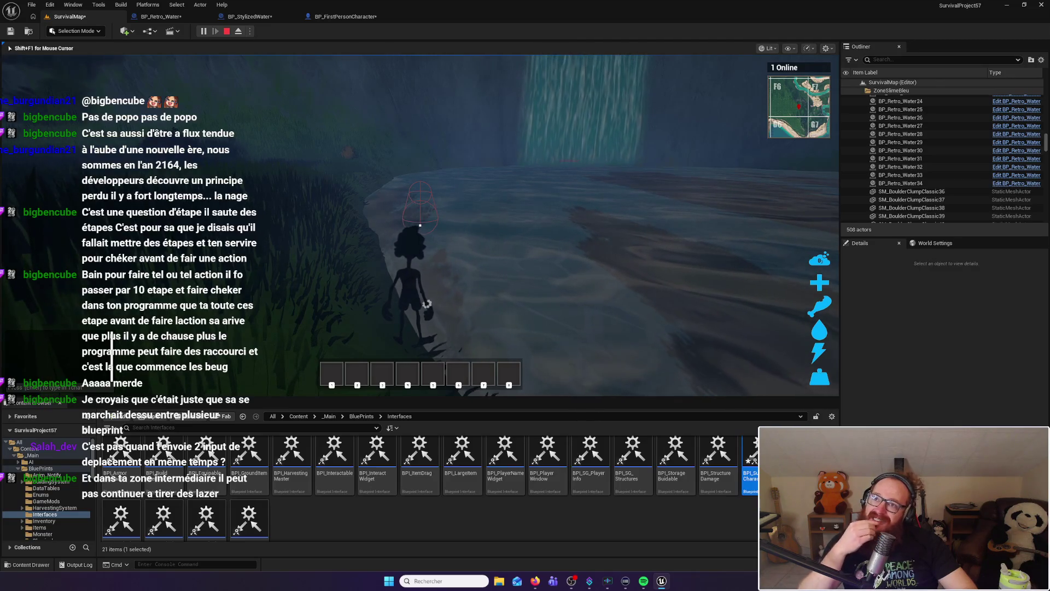
Walk the character into the pond, wade toward the waterfall, go under, then return to shore
key("w")
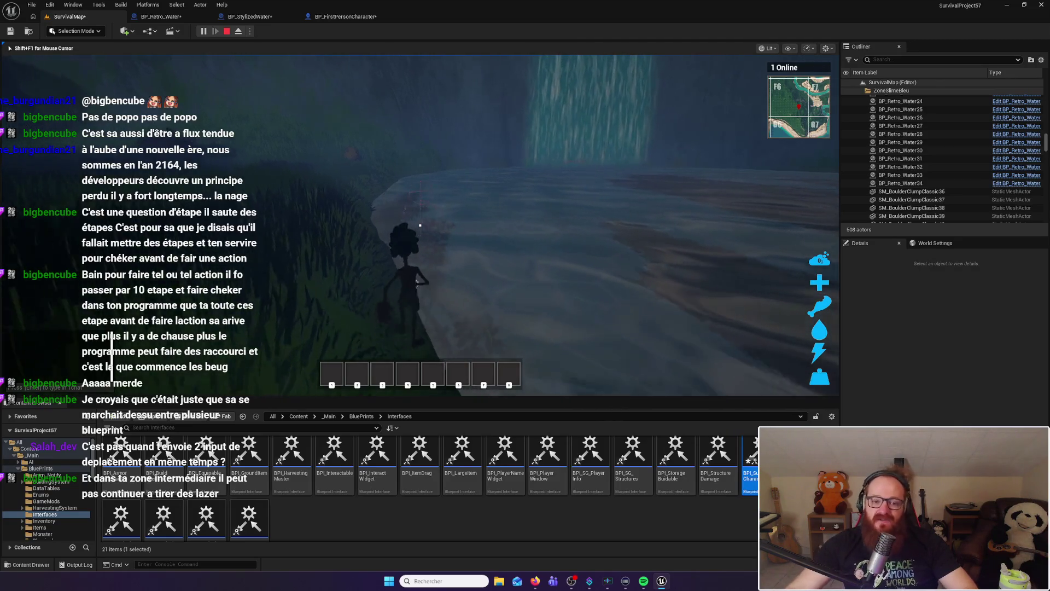
key("w")
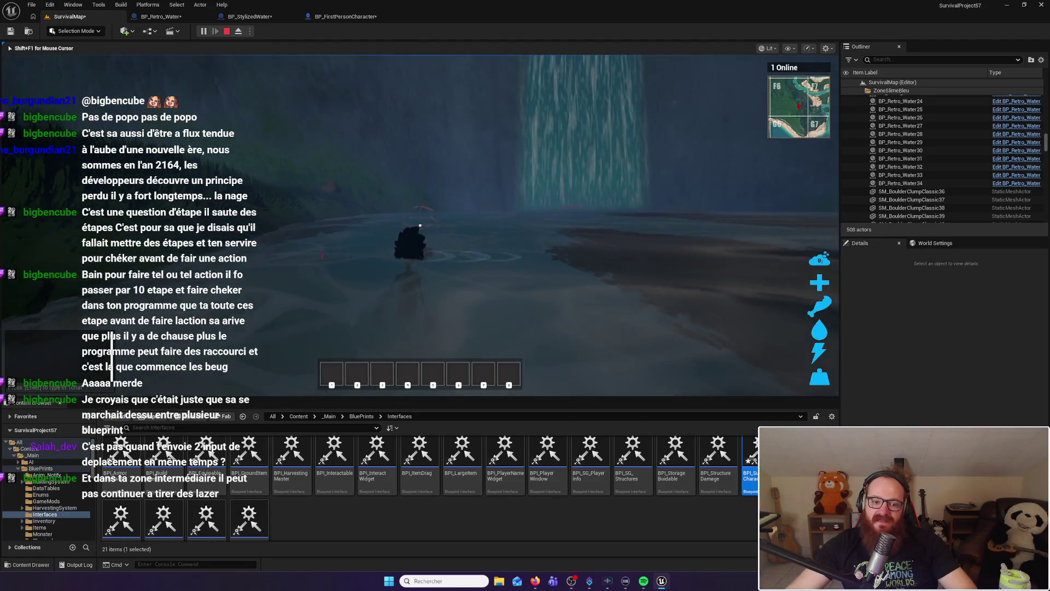
key("w")
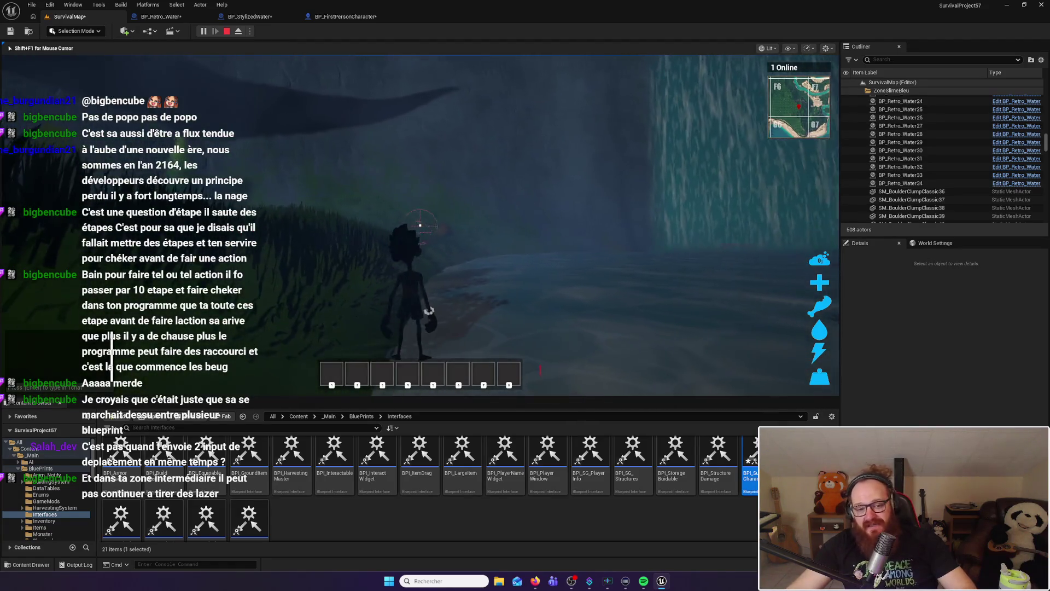
key("w")
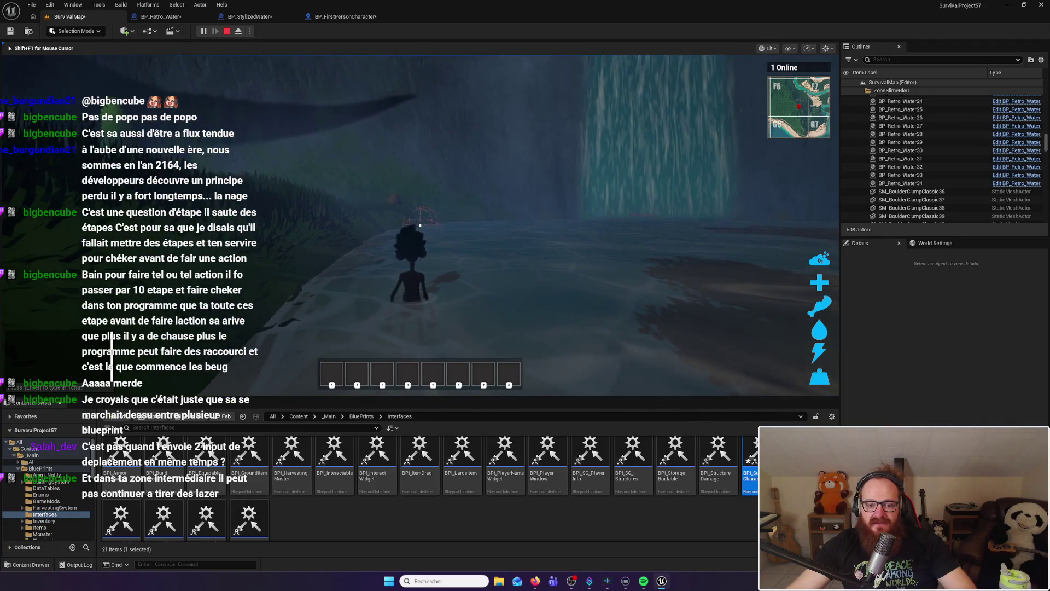
key("w")
key("w")
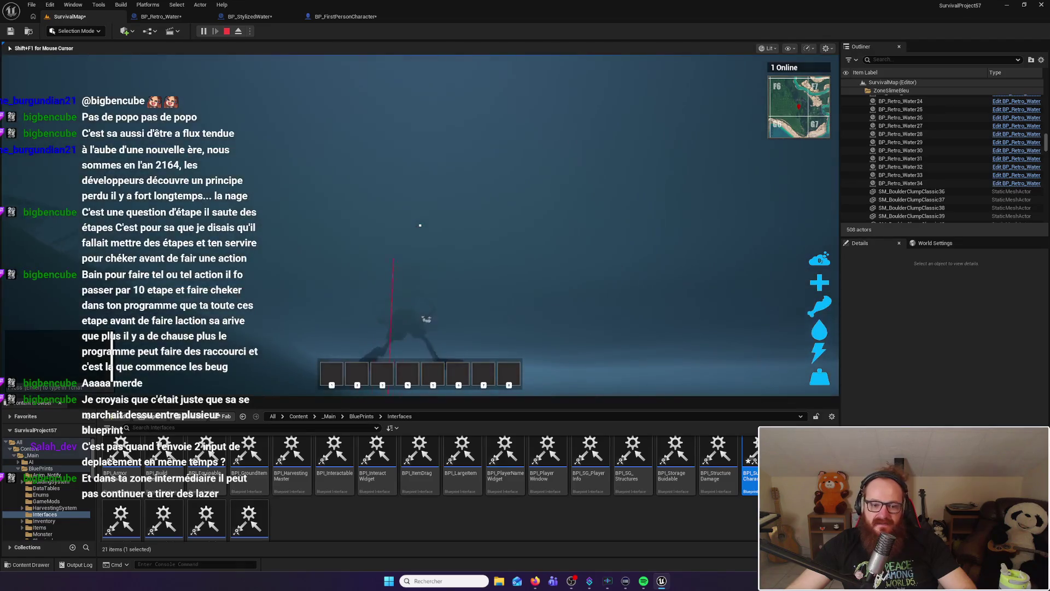
key("w")
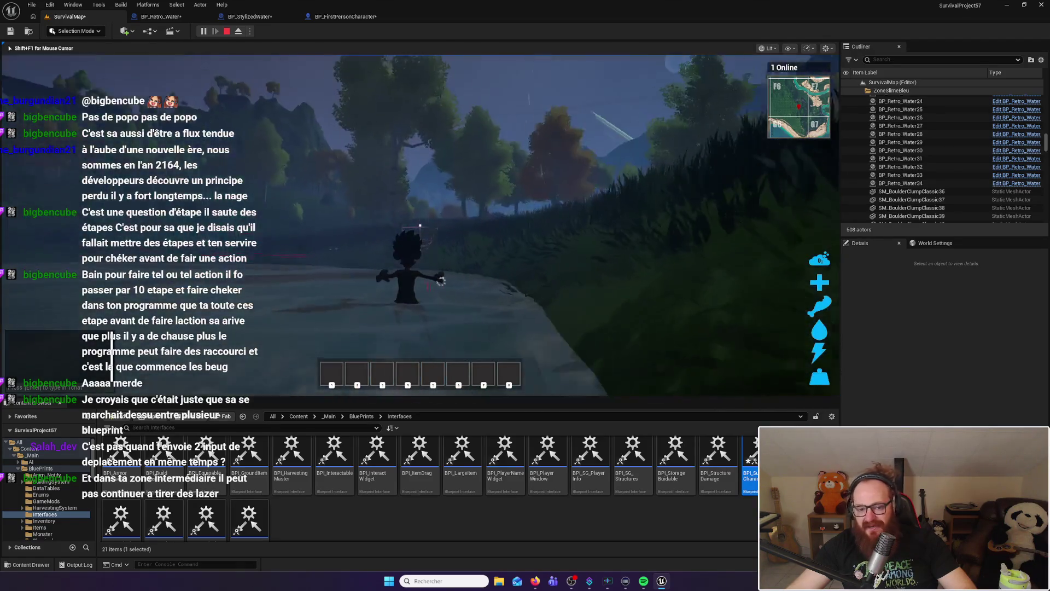
key("w")
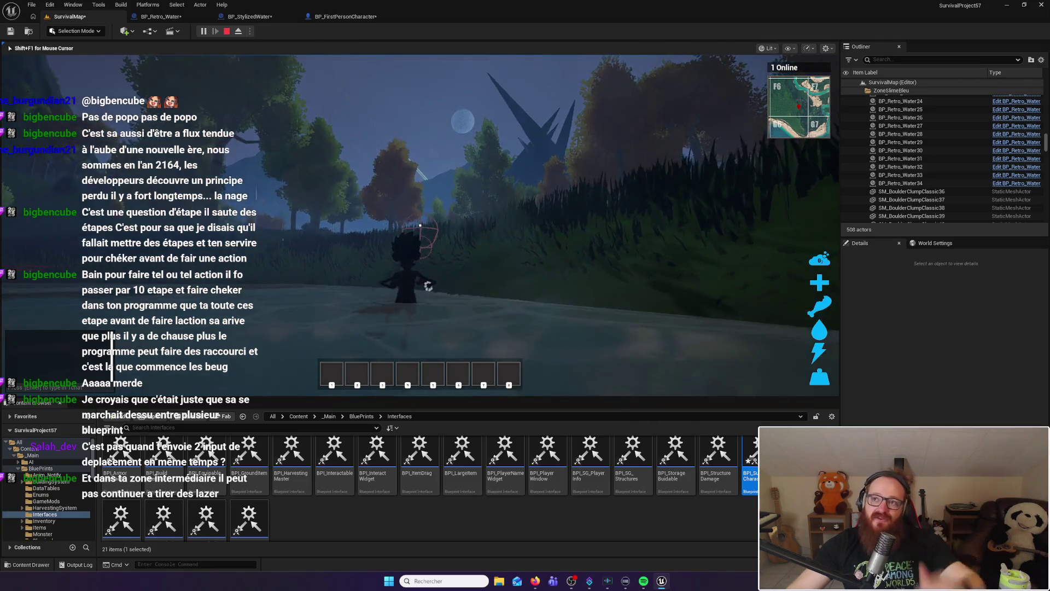
Swim out across the water, climb onto the grassy shore, wade back in and exit again
key("w")
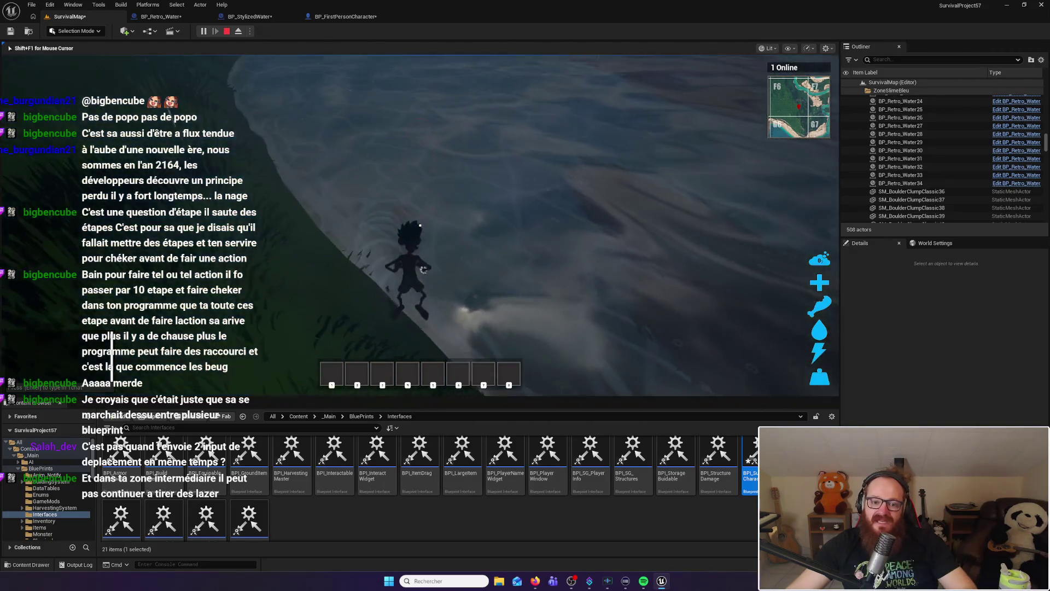
key("w")
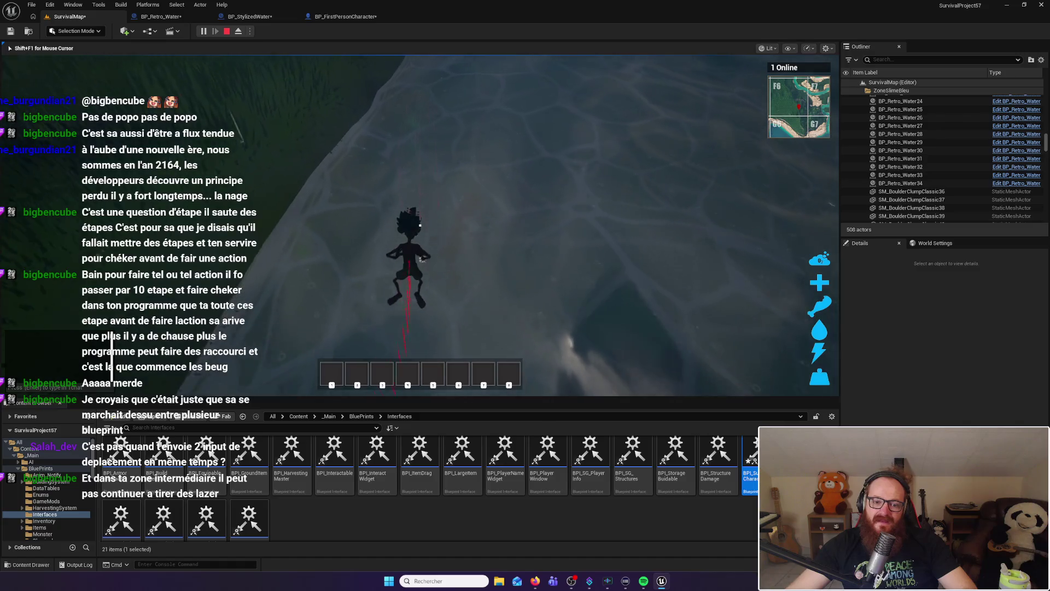
key("w")
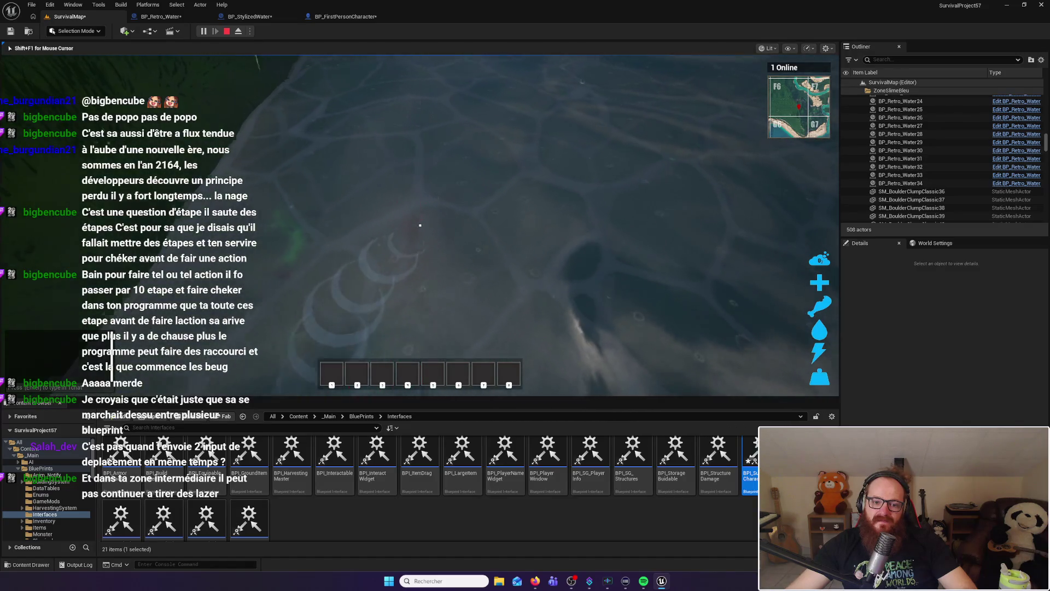
key("w")
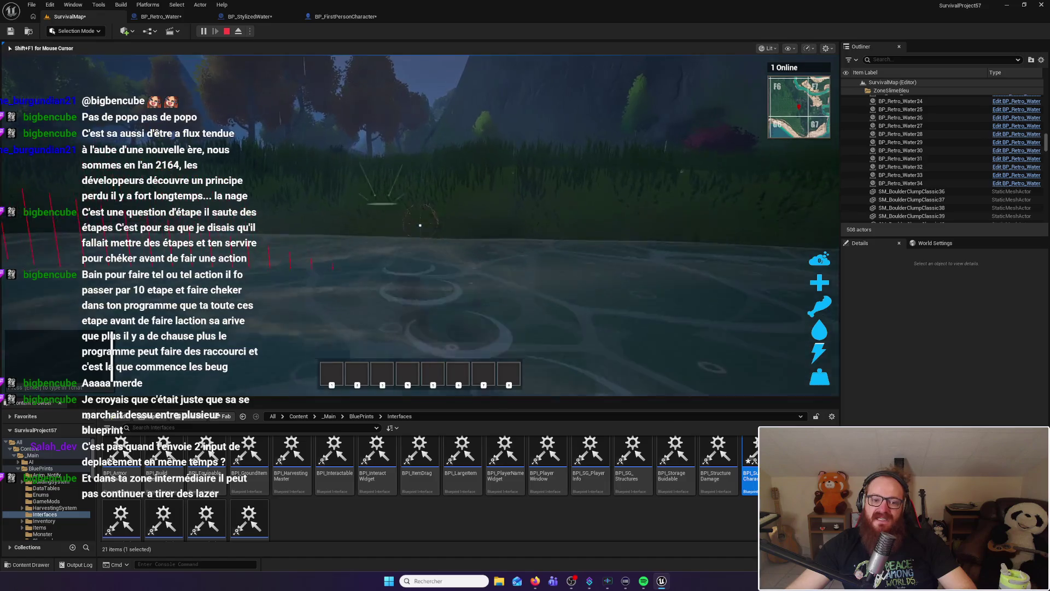
key("w")
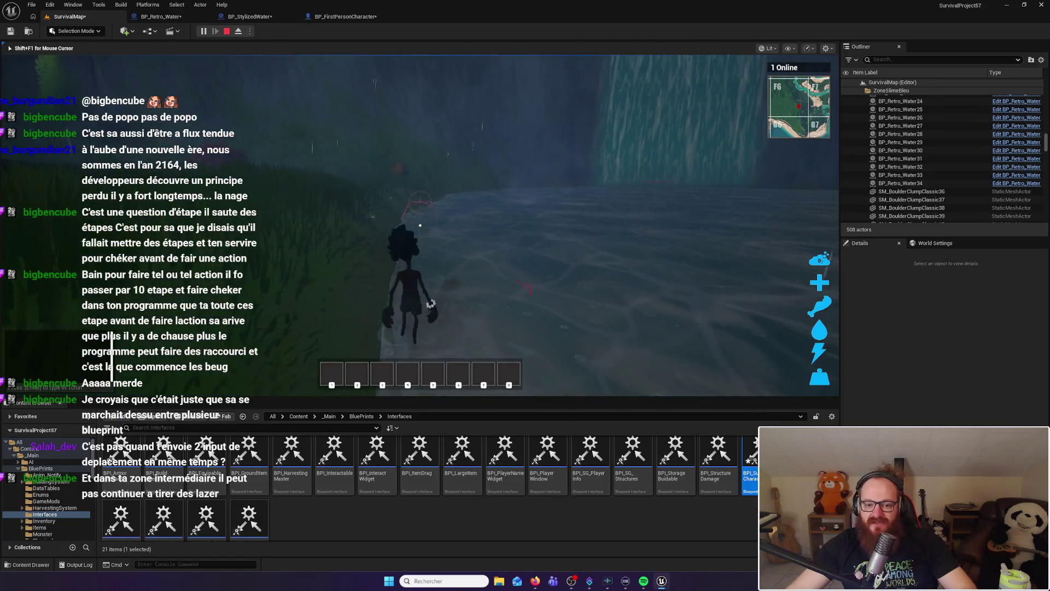
key("w")
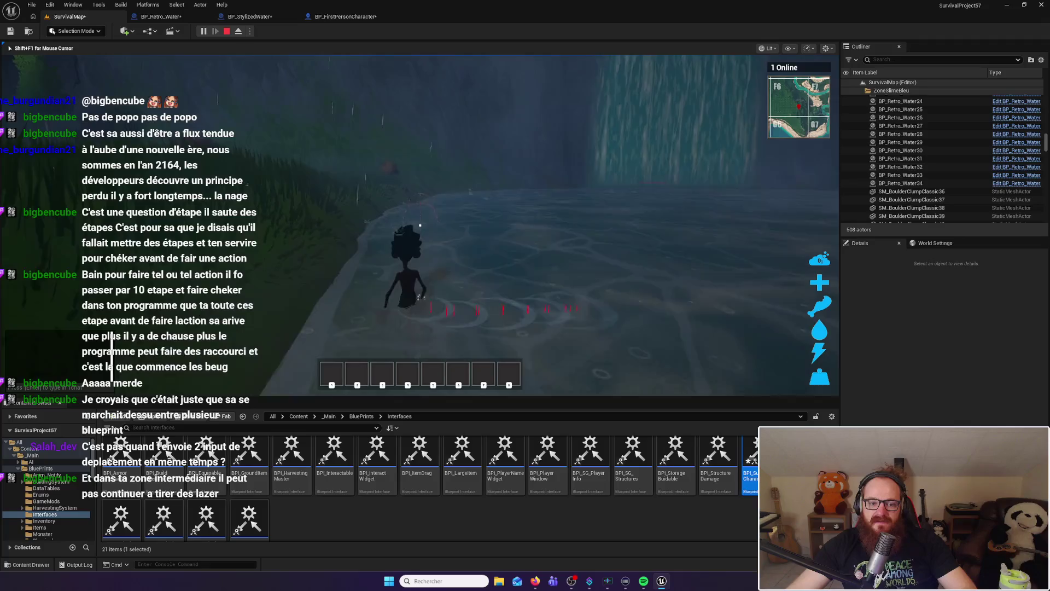
Re-enter the water, dive underwater and resurface, then stop the play session
key("w")
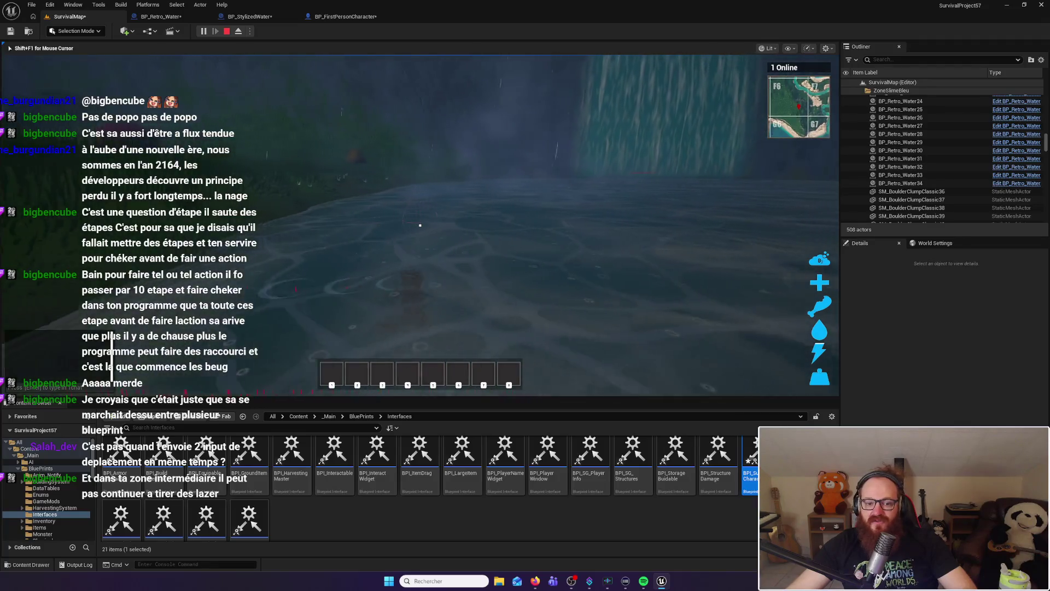
key("w")
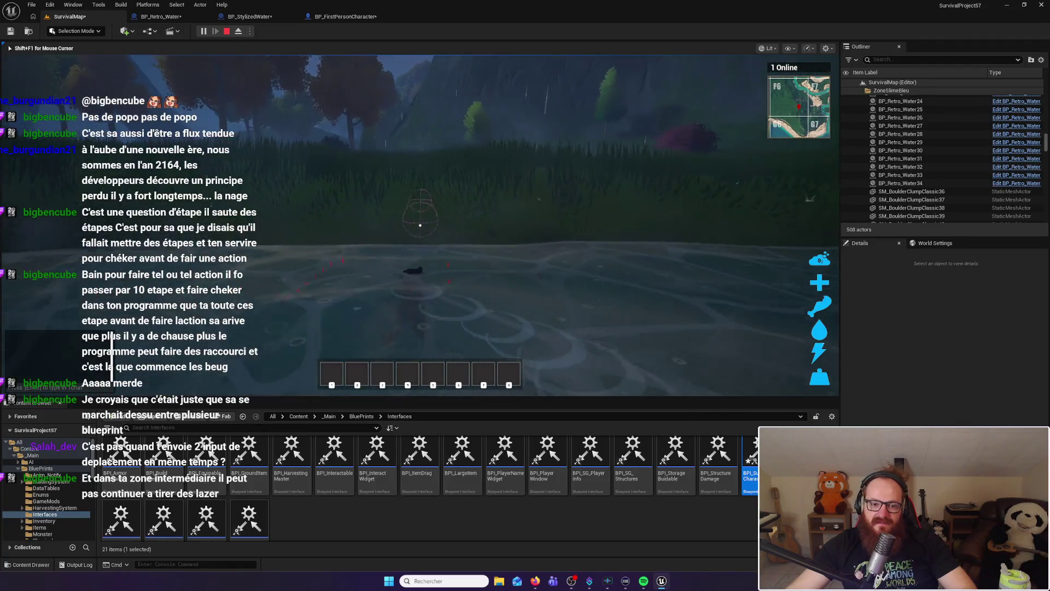
key("w")
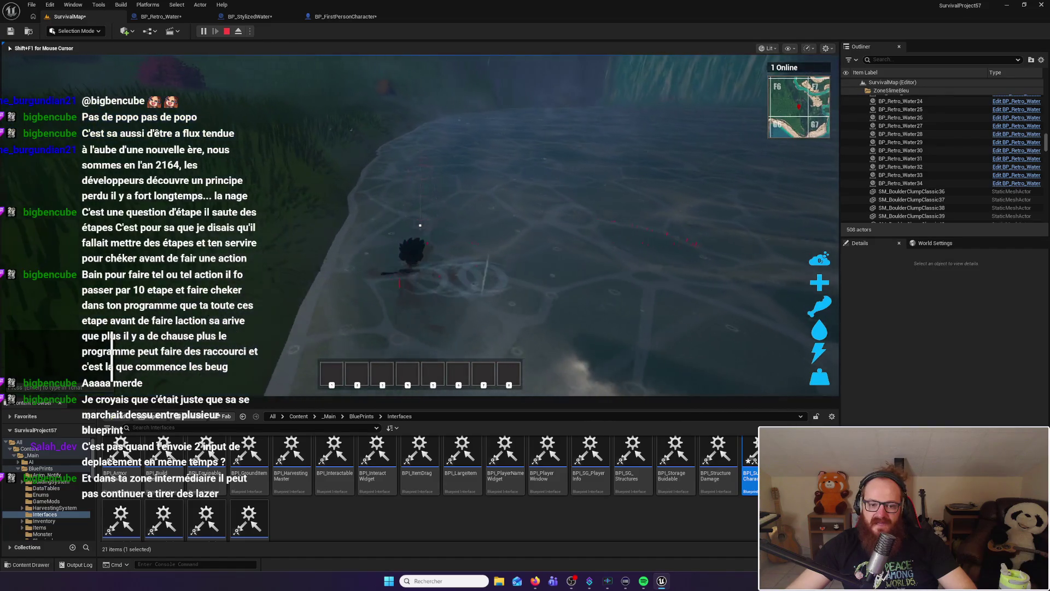
key("w")
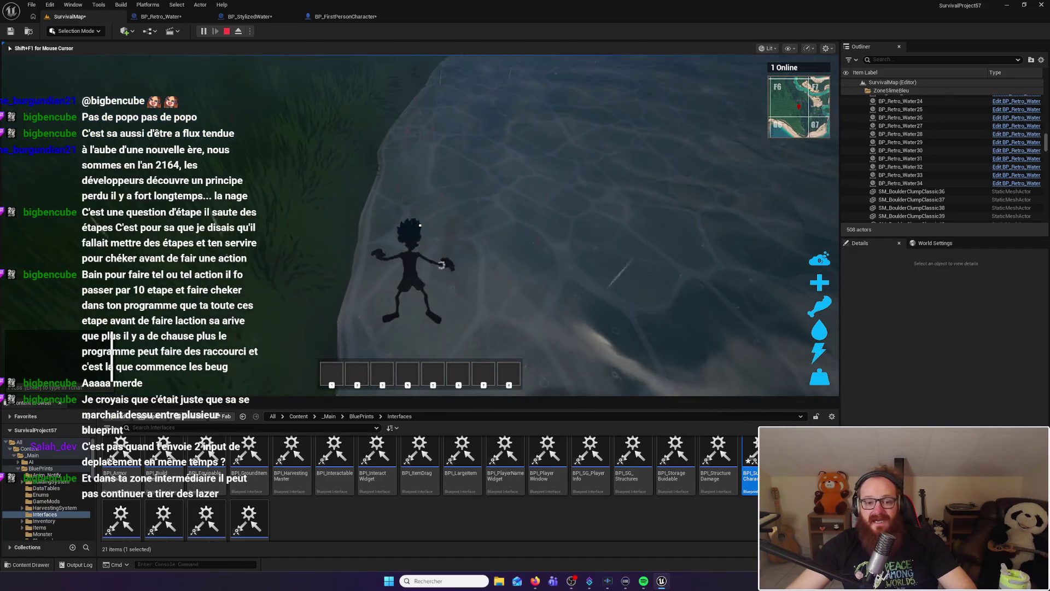
key("w")
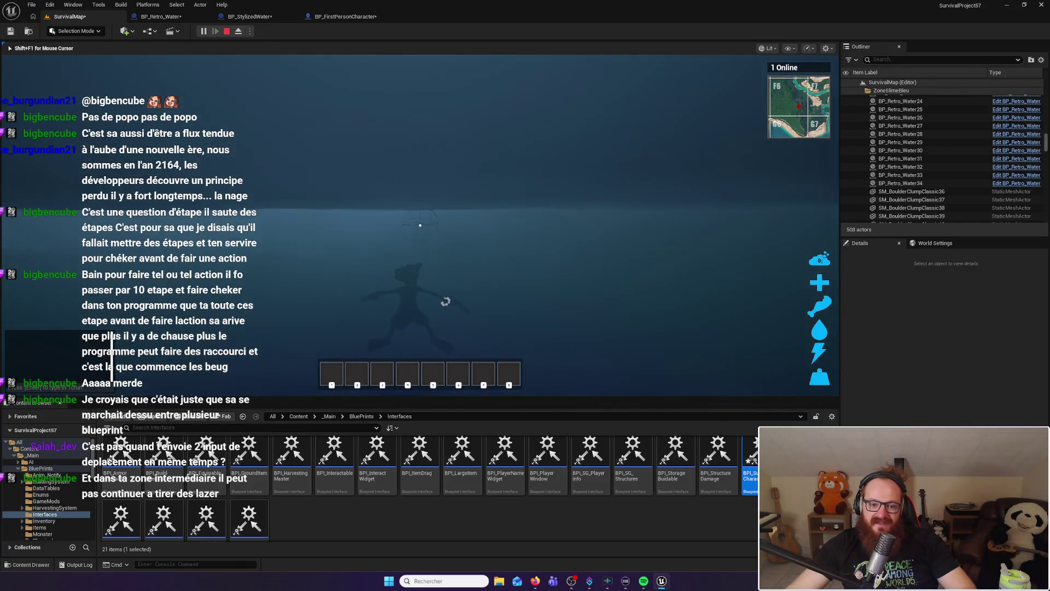
key("w")
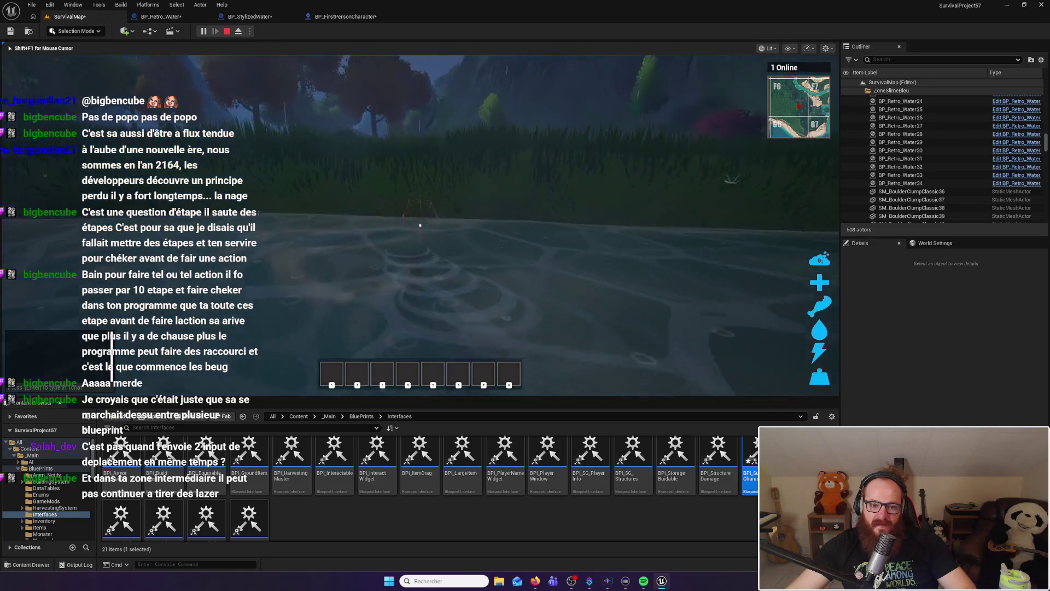
key("Escape")
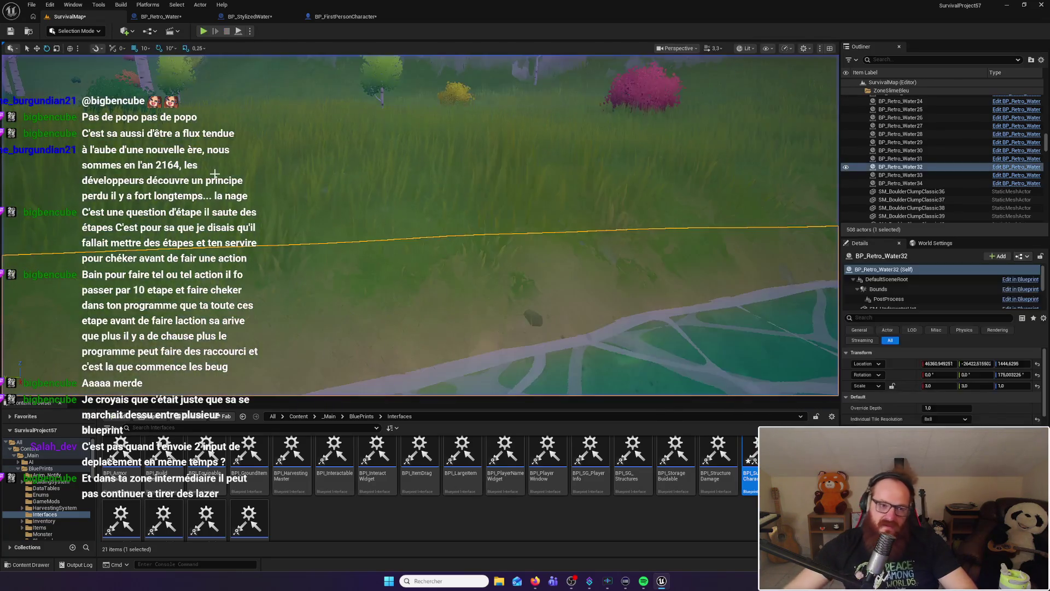
Show the BP_Retro_Water EventGraph panned to the Stop Swimming and Set Can Up Water nodes
left_click(161, 17)
mouse_move(734, 219)
left_mouse_down()
mouse_move(602, 273)
mouse_move(520, 230)
mouse_move(502, 188)
left_mouse_up()
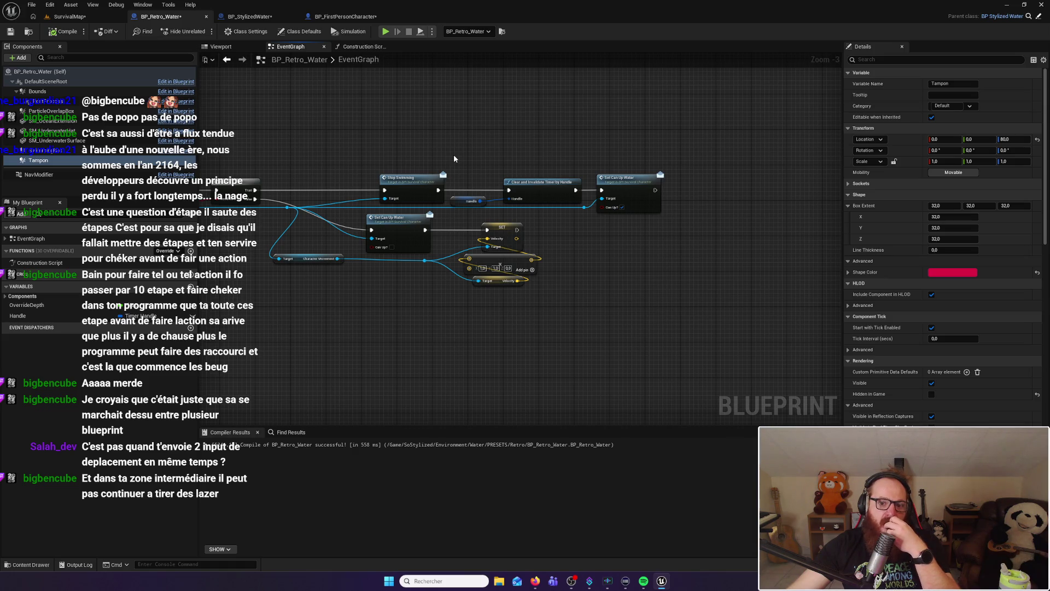
Pan through the Line Trace, Cast To Character and End Overlap nodes, then return to SurvivalMap
left_click_drag(334, 145, 623, 133)
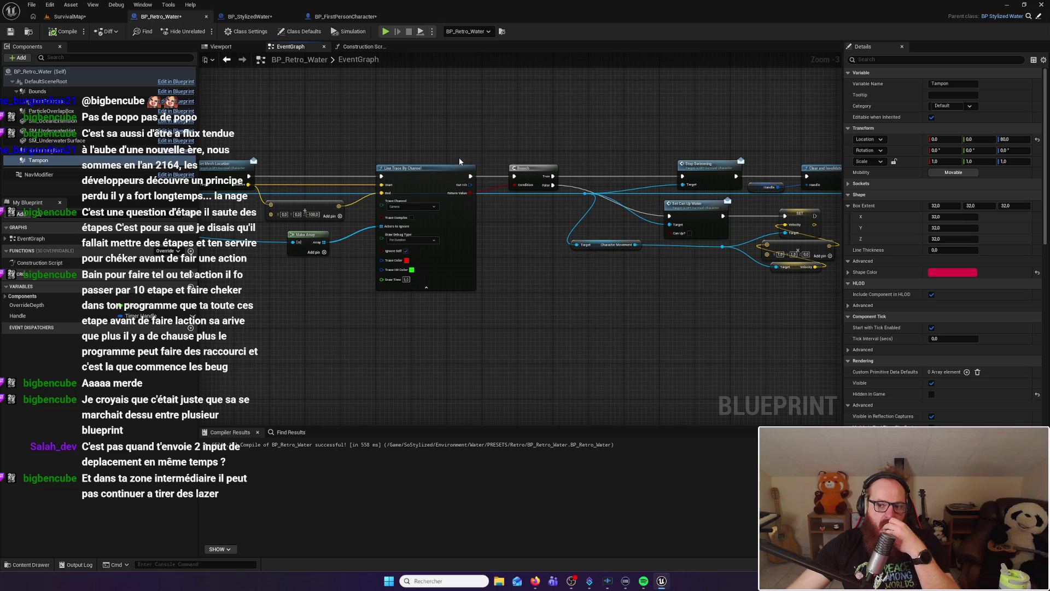
left_click_drag(438, 148, 745, 120)
left_click_drag(411, 230, 748, 167)
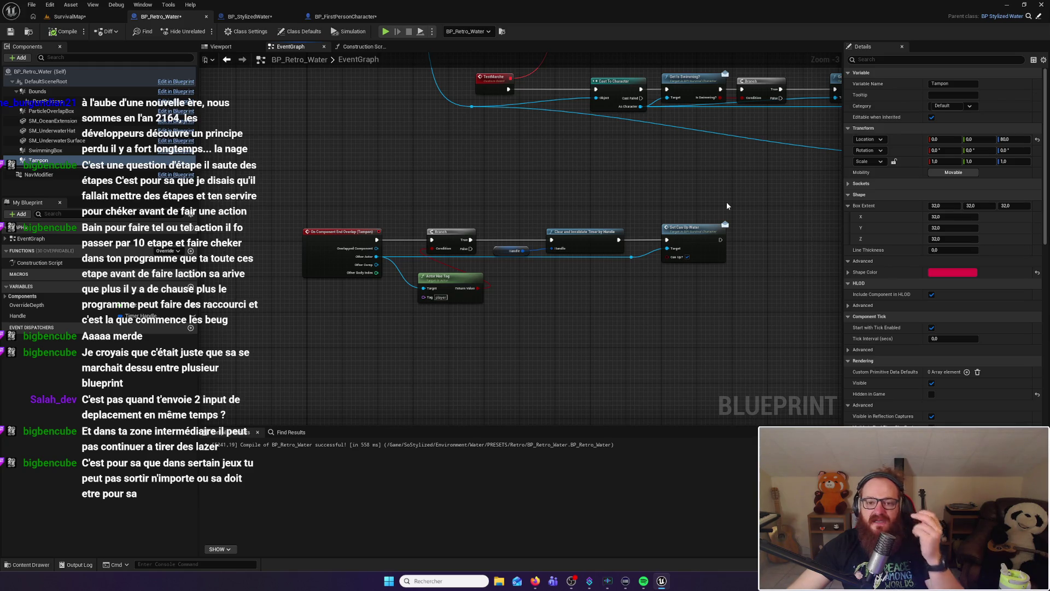
left_click(70, 16)
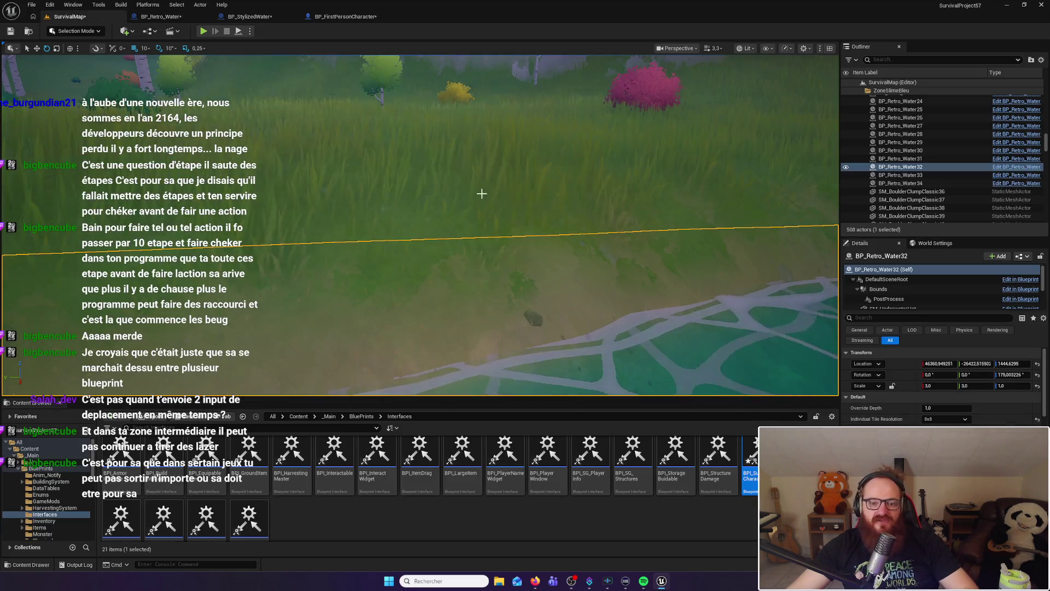
key("w")
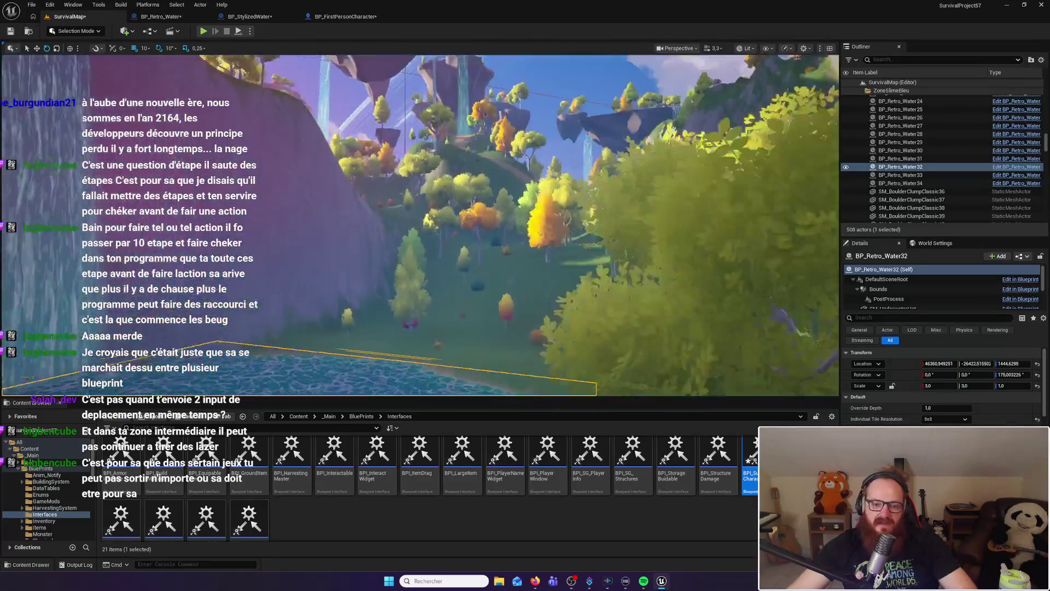
key("a")
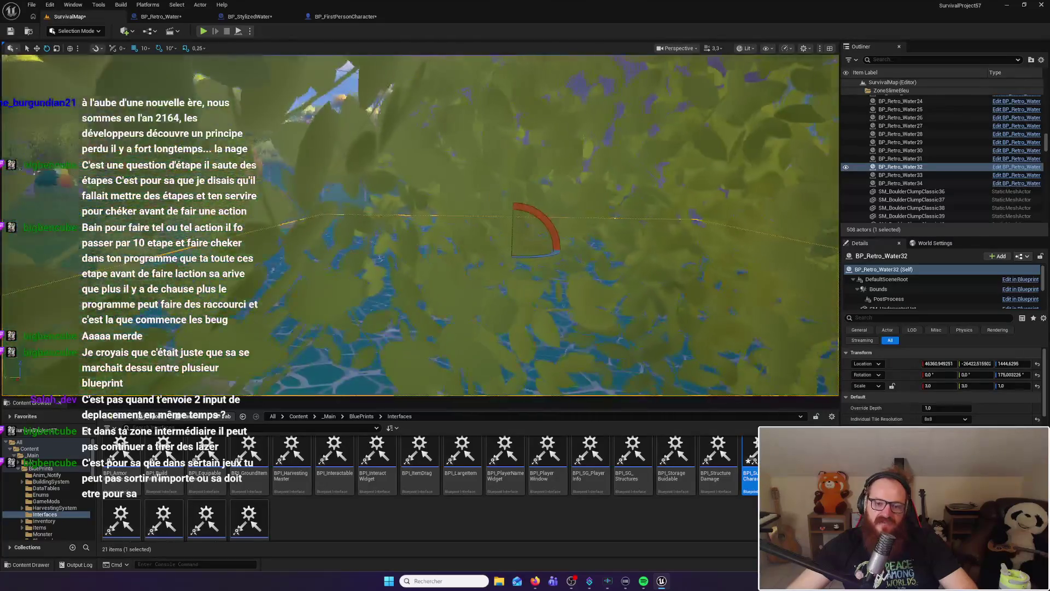
key("d")
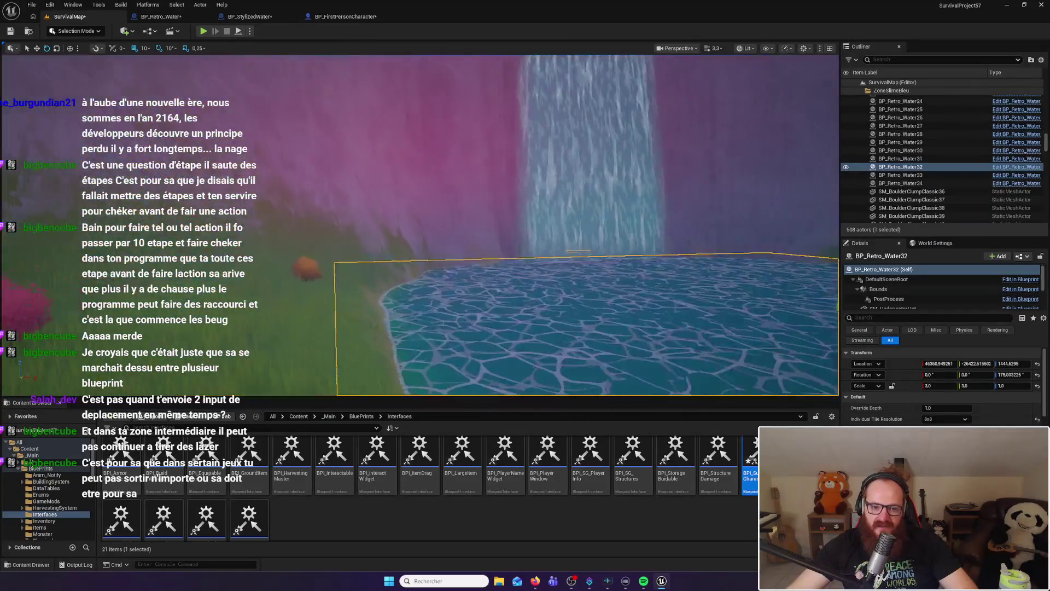
key("a")
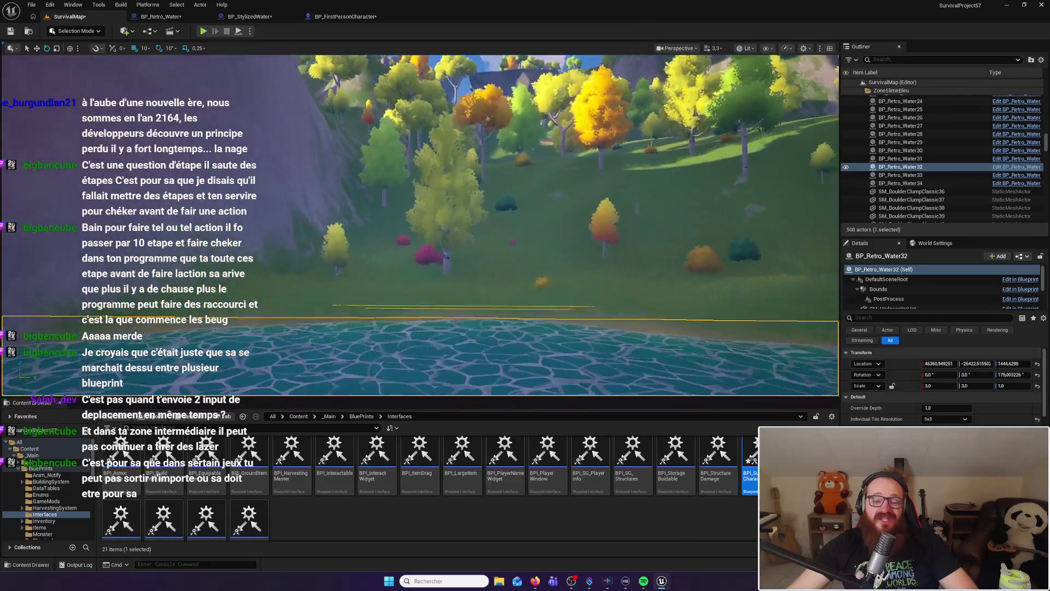
key("w")
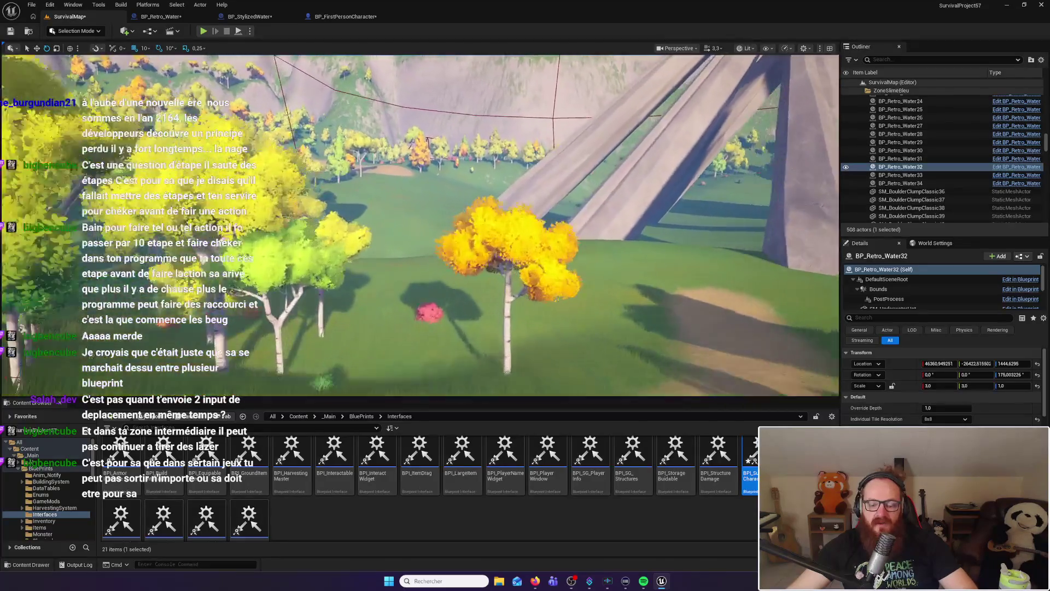
key("f")
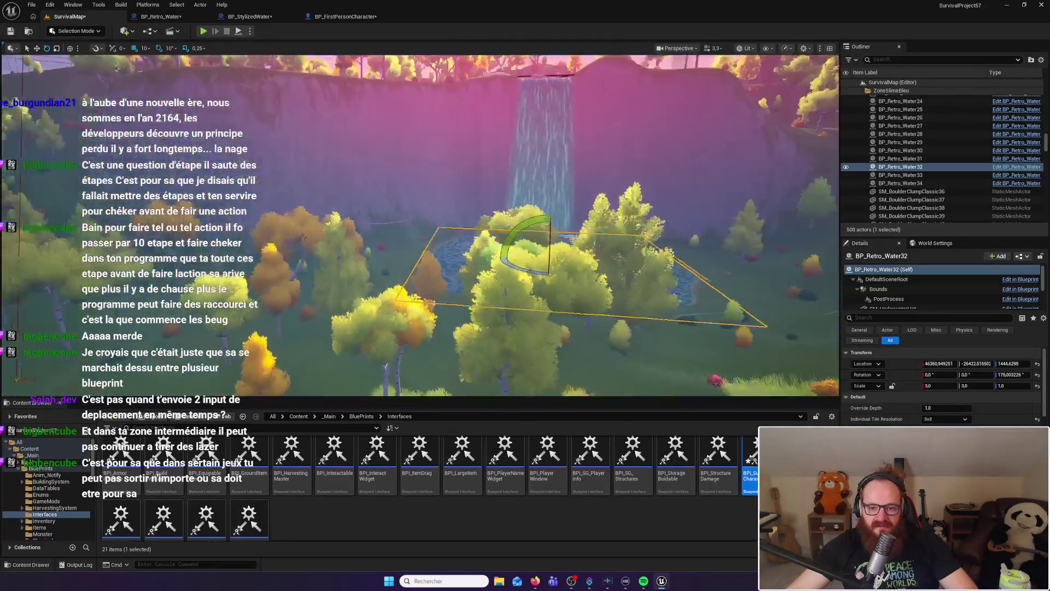
key("w")
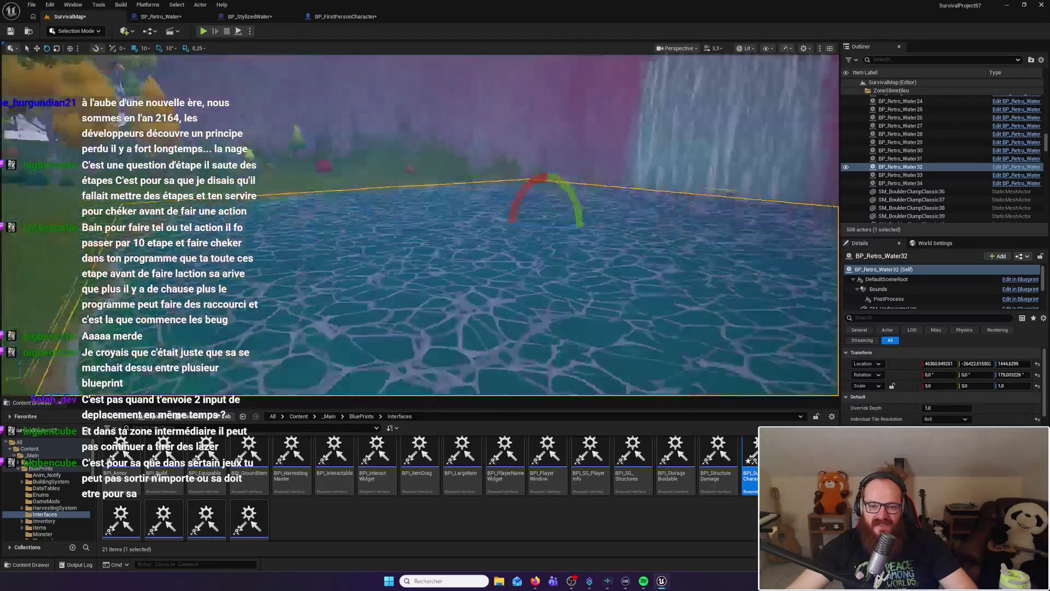
key("w")
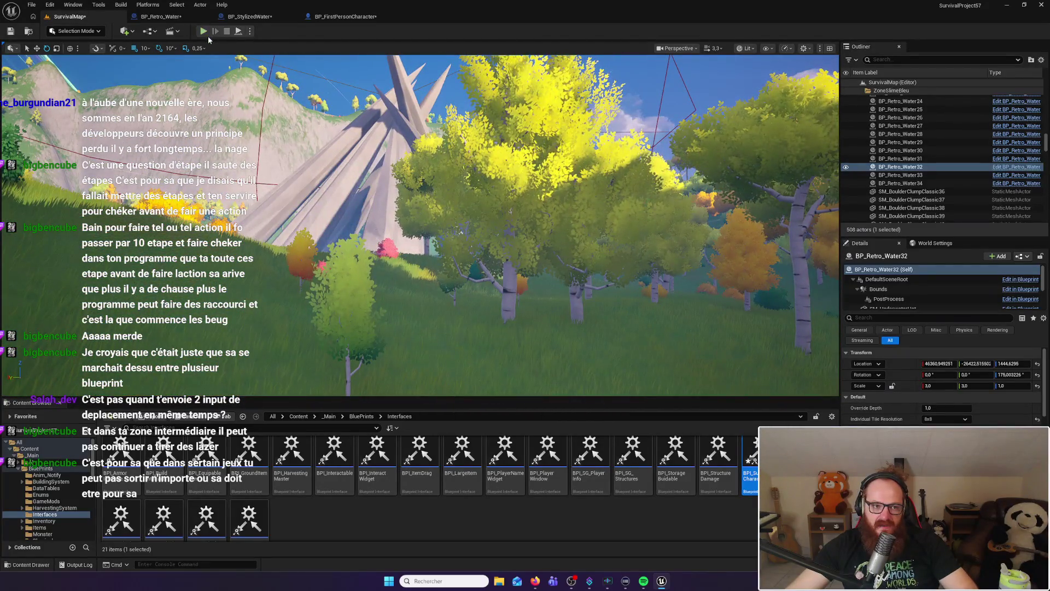
left_click(204, 32)
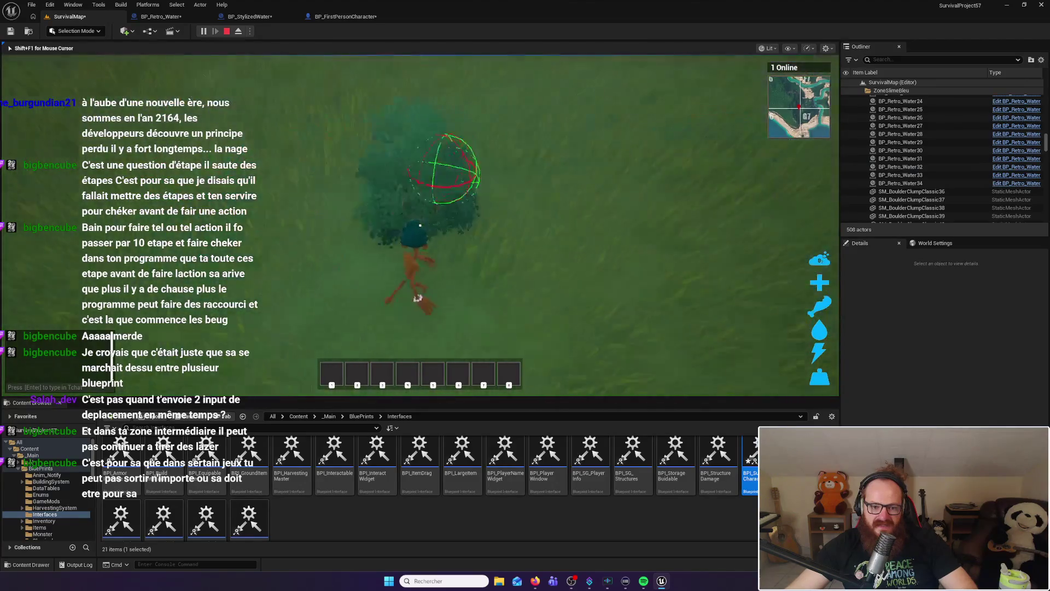
Walk the character through the grass toward the tree slope and gather a beech leaf
key("w")
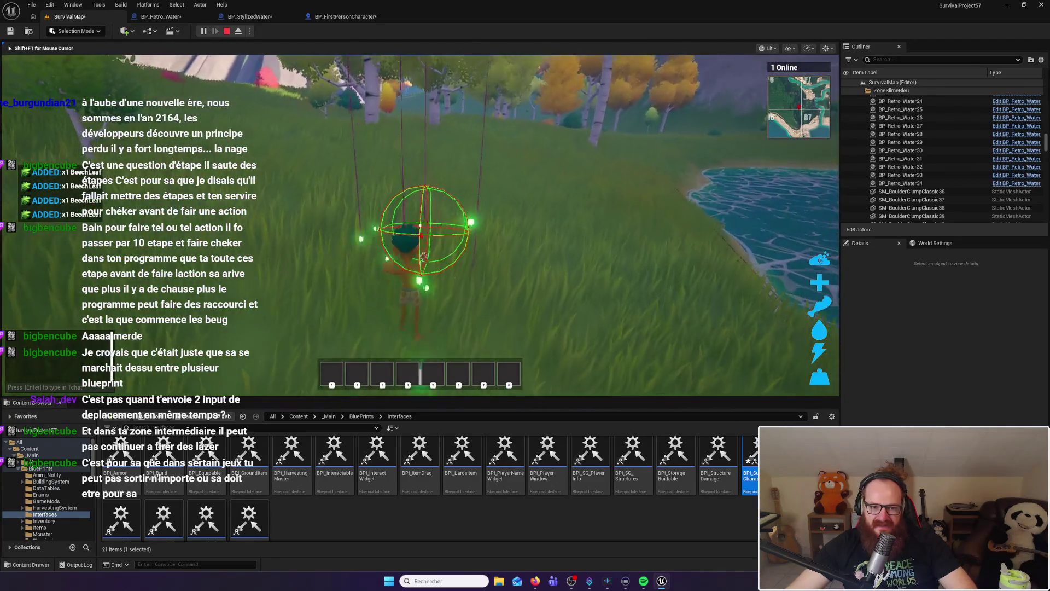
key("w")
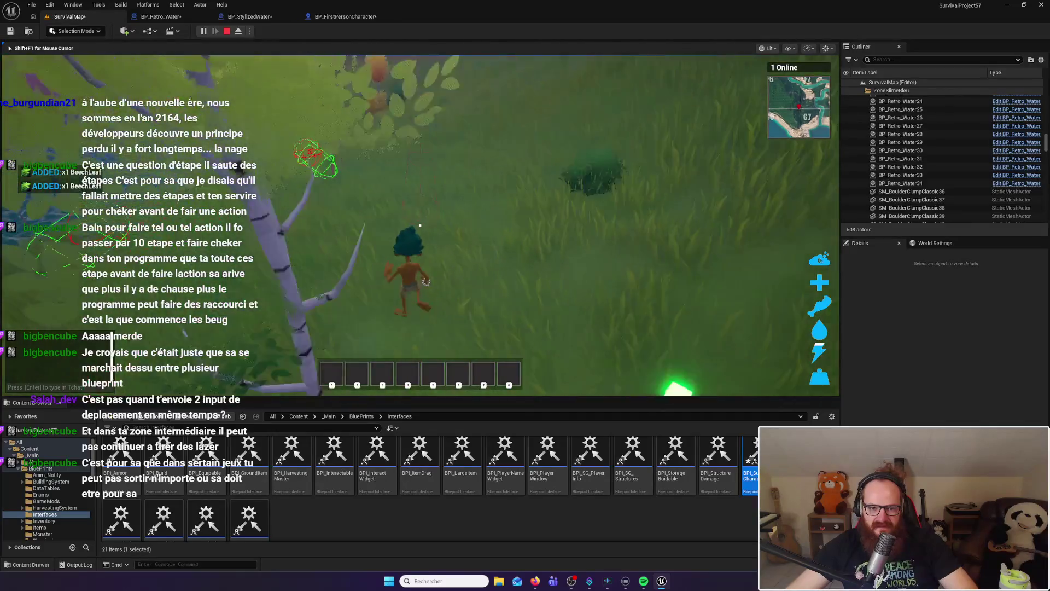
left_click(421, 225)
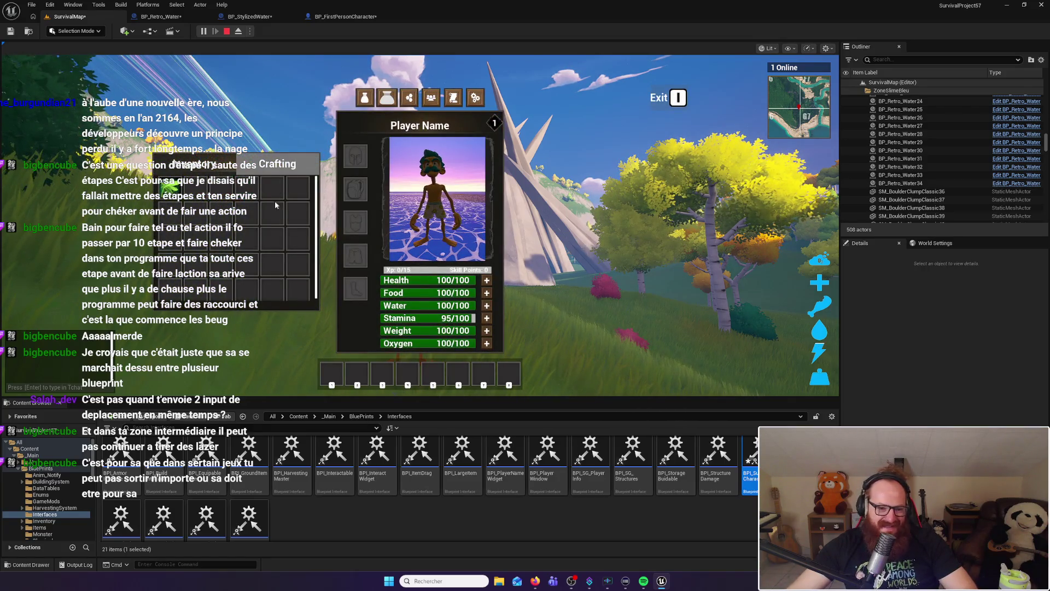
Scroll the inventory, close it and equip the axe from hotbar slot 1
scroll(253, 268, "down", 2)
scroll(254, 268, "down", 1)
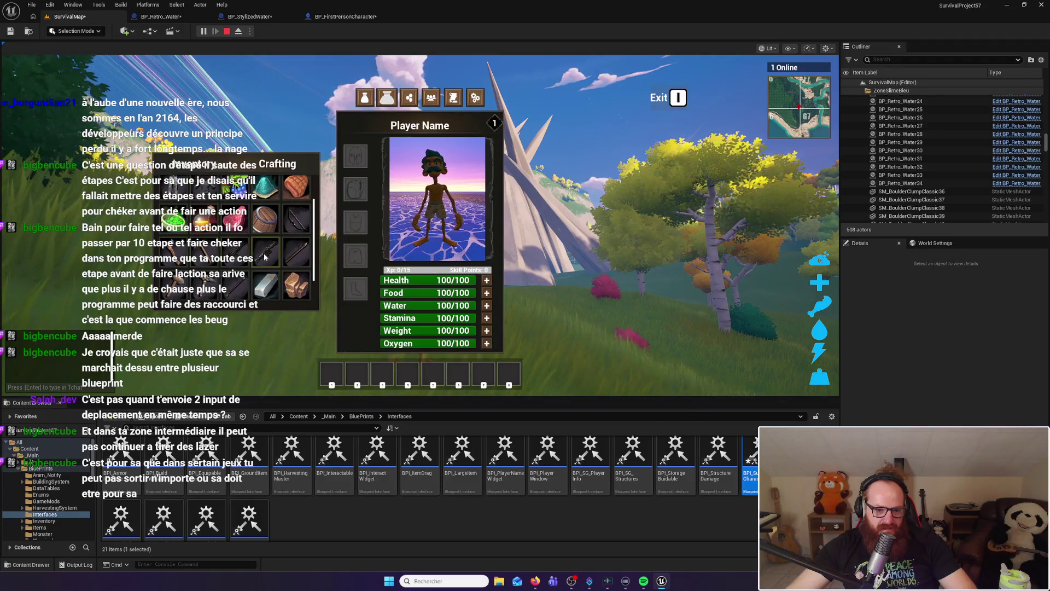
scroll(233, 259, "down", 2)
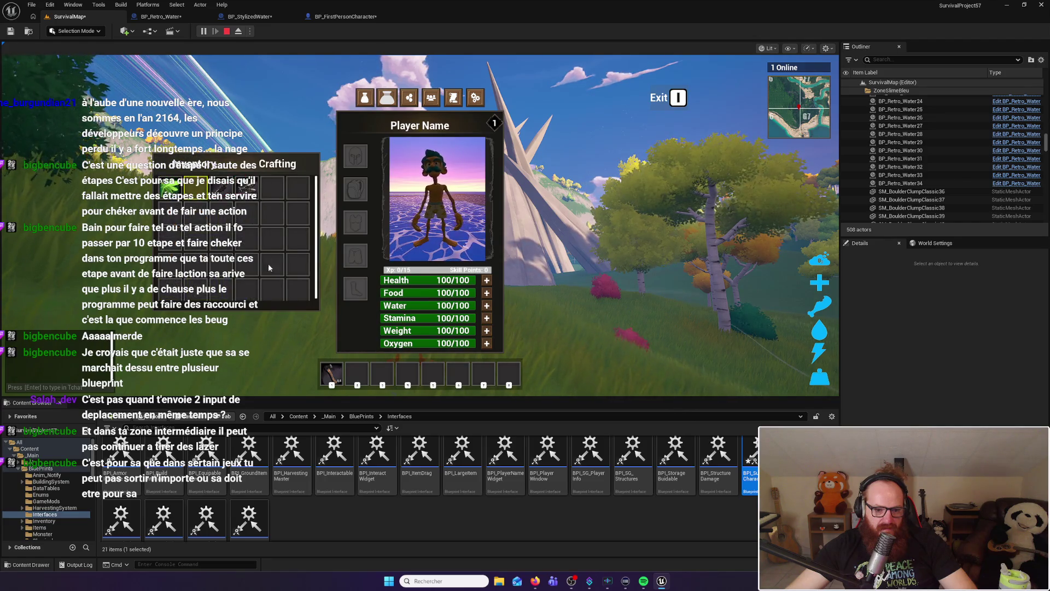
key("i")
key("1")
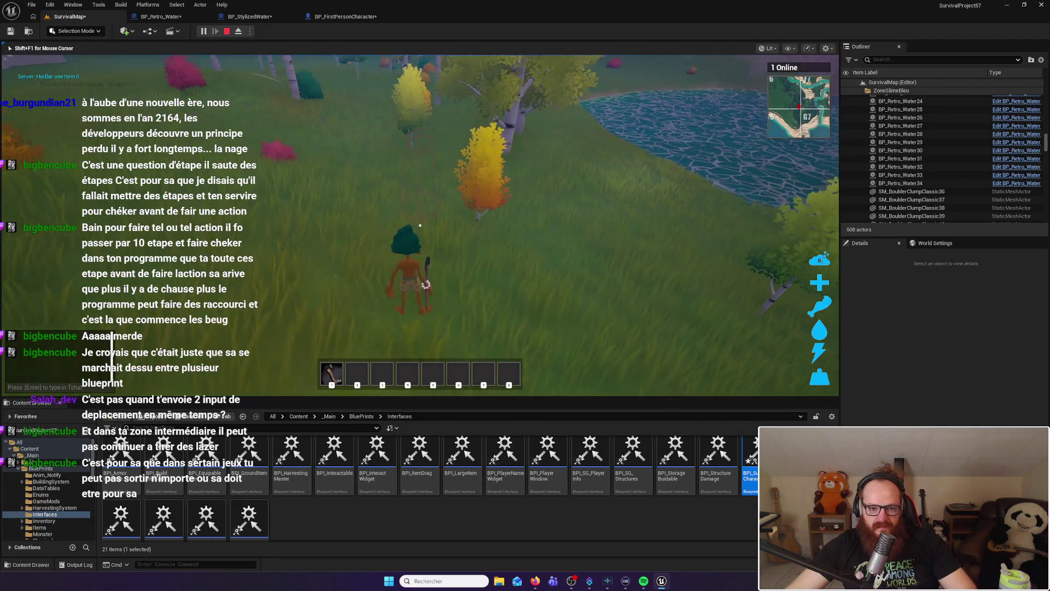
Chop down a birch tree with the axe to collect 20 Wood
key("w")
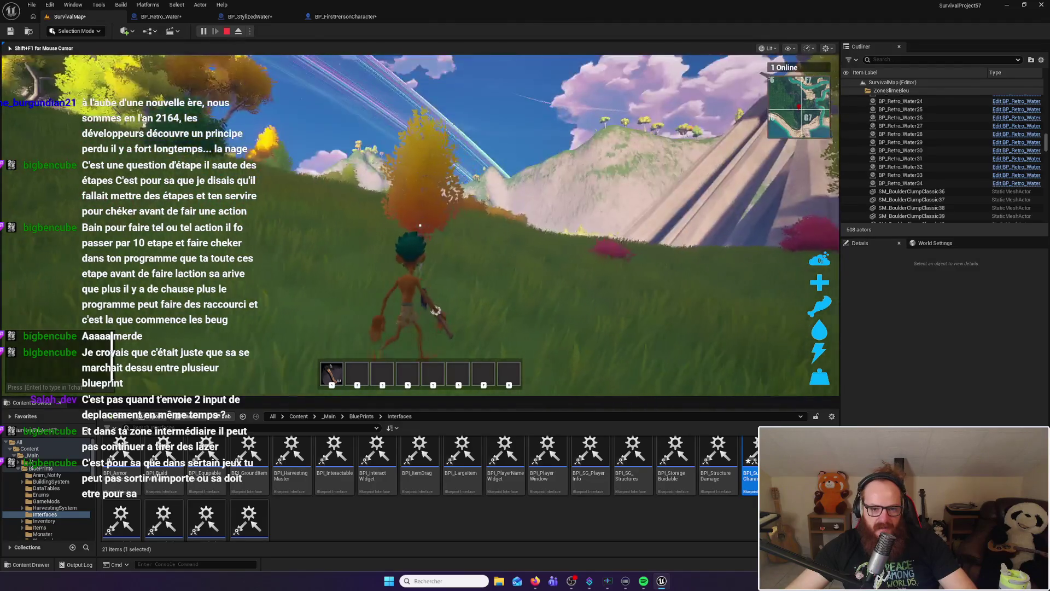
key("w")
key("w")
left_click(420, 225)
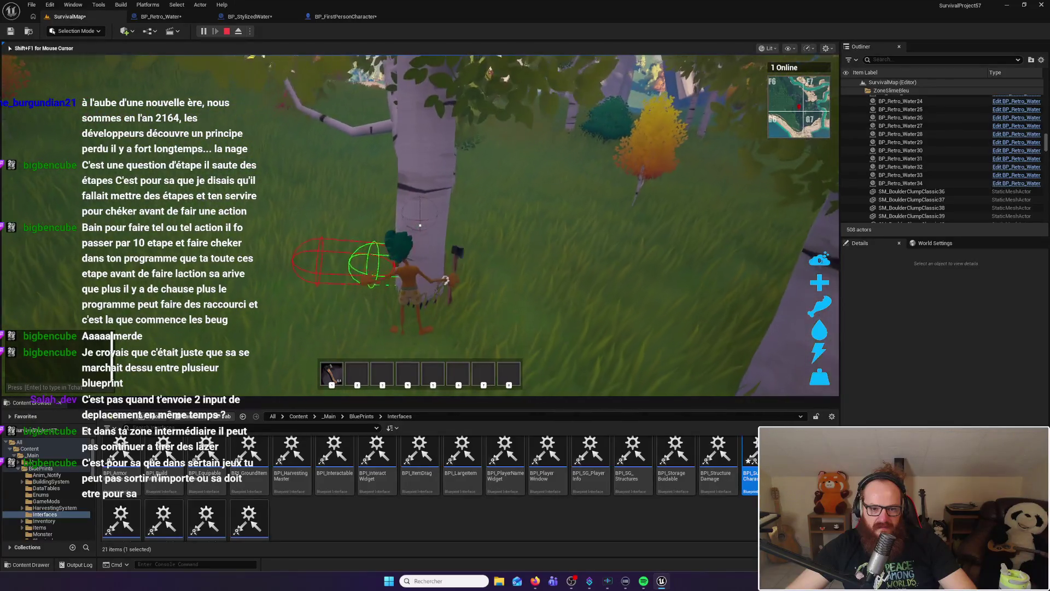
left_click(420, 225)
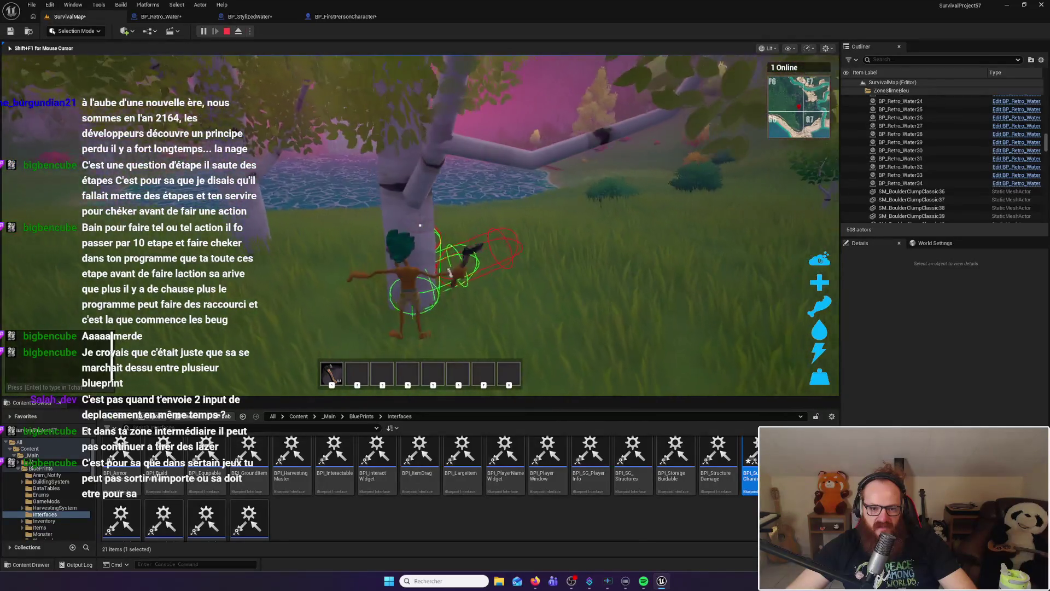
left_click(421, 225)
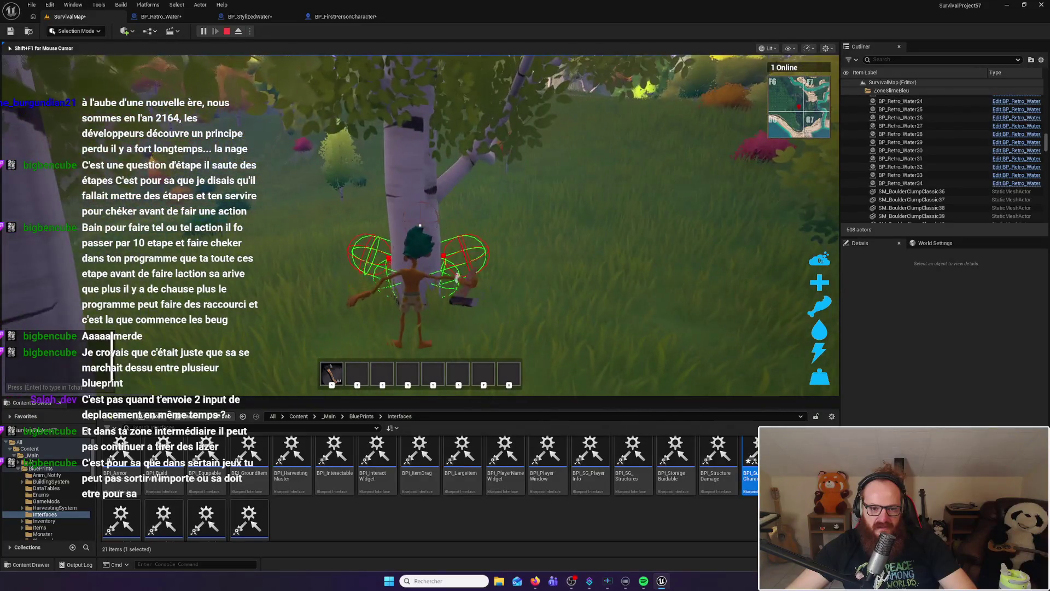
left_click(420, 225)
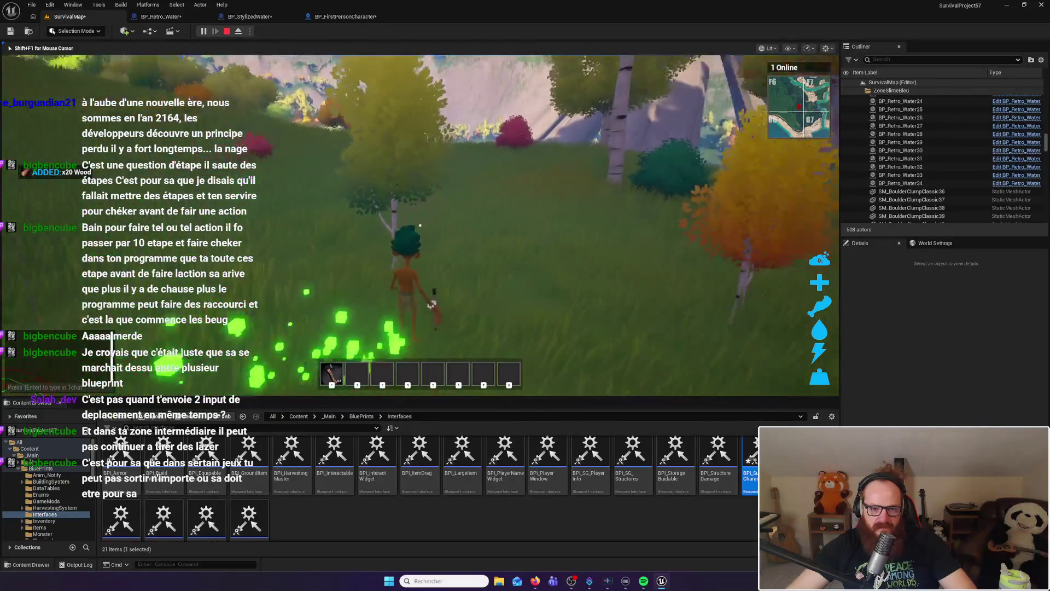
Run toward the red bush and check the inventory and character stats panel
key("w")
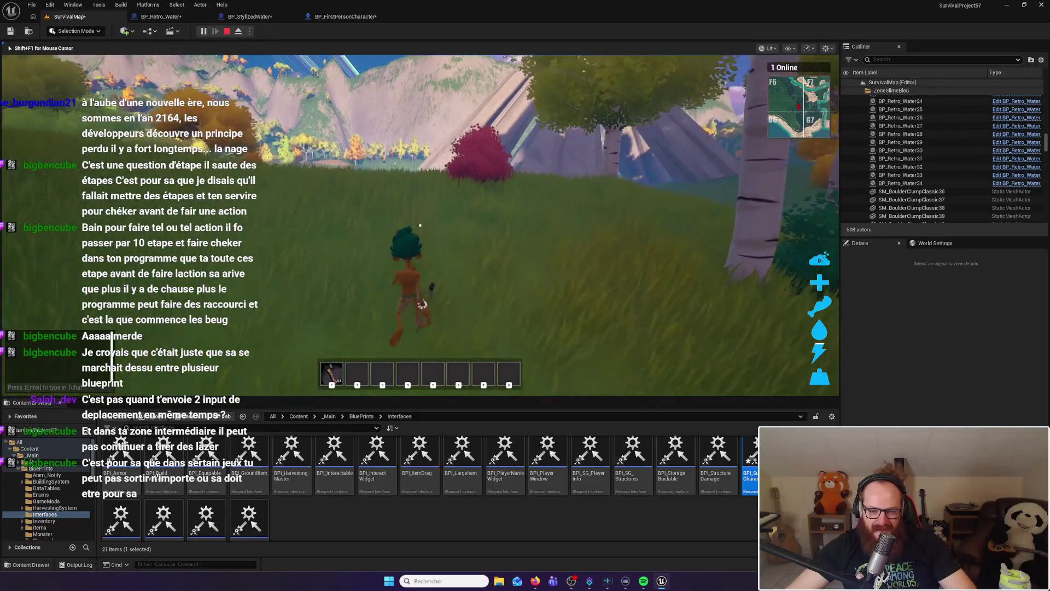
key("w")
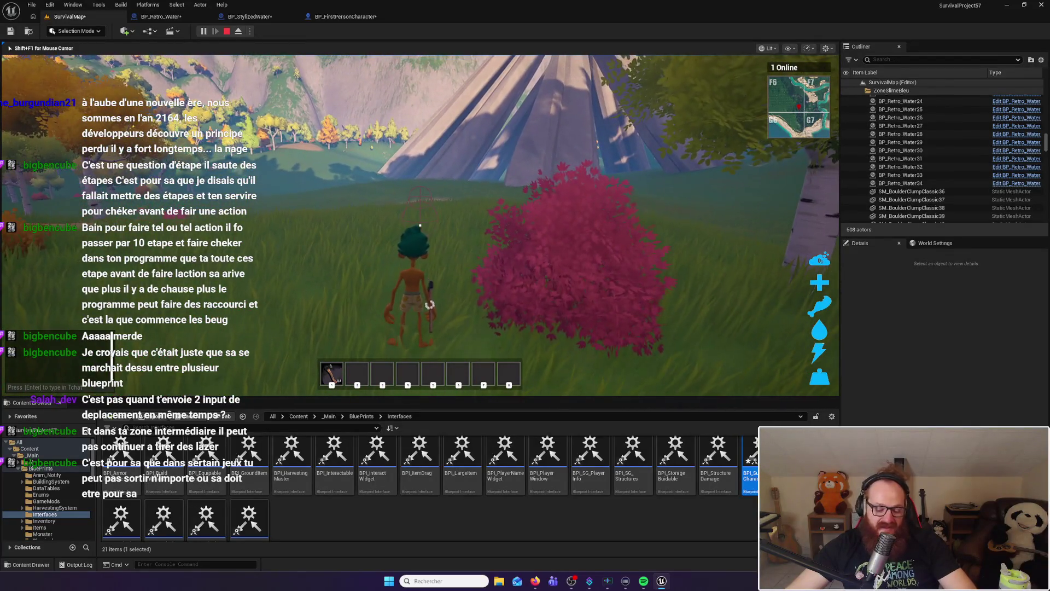
key("i")
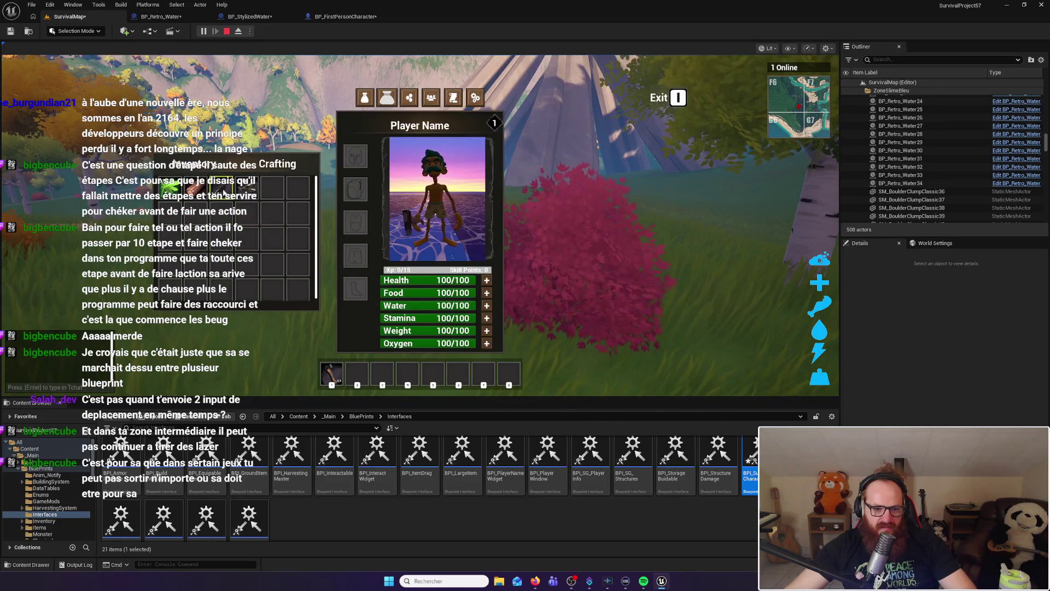
key("i")
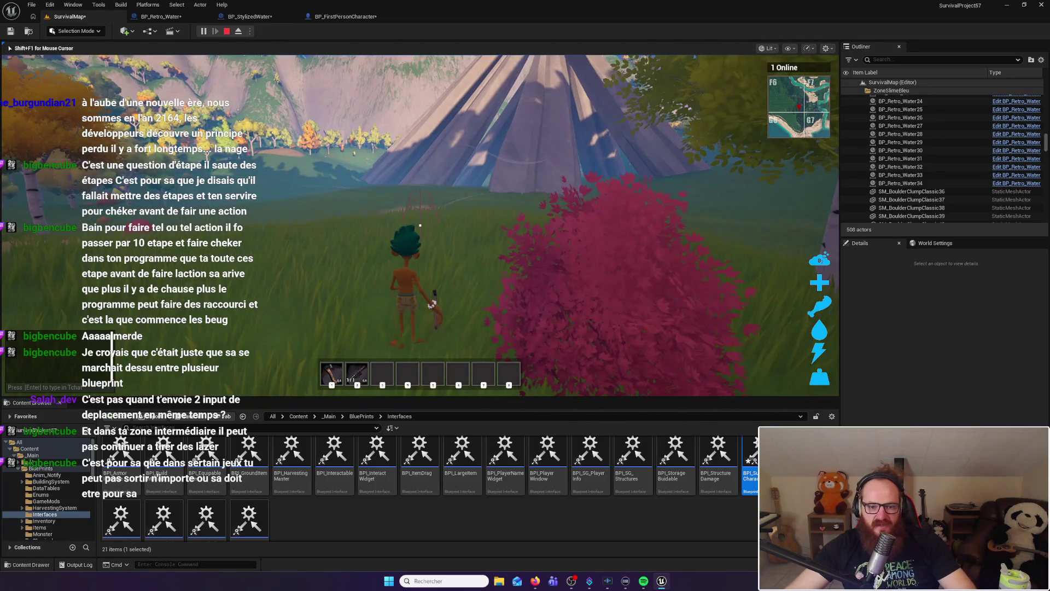
Walk to the teepee, test-fire and reload the launcher, then stop playing
key("w")
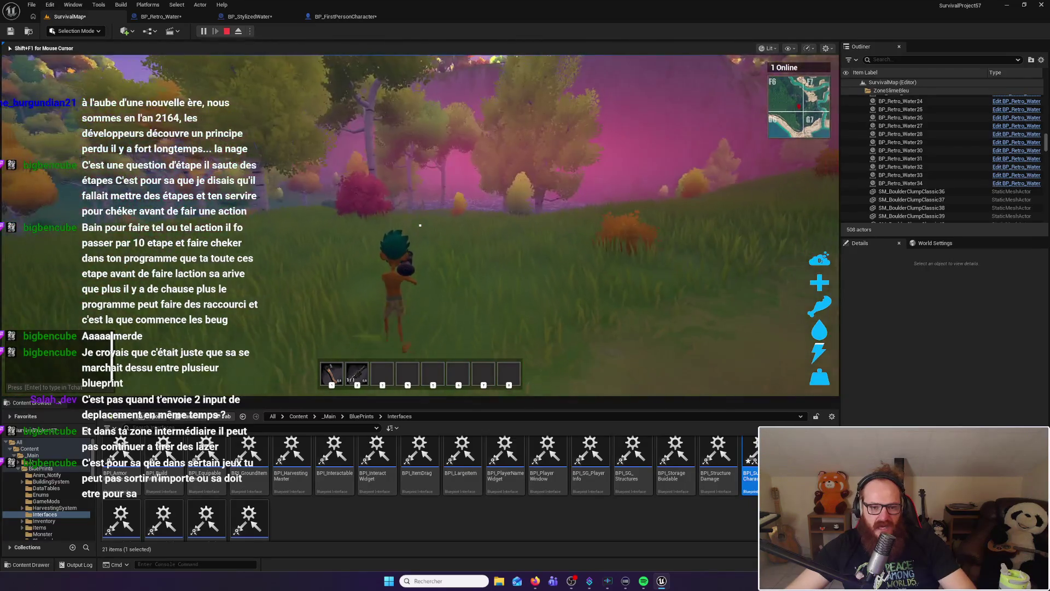
key("w")
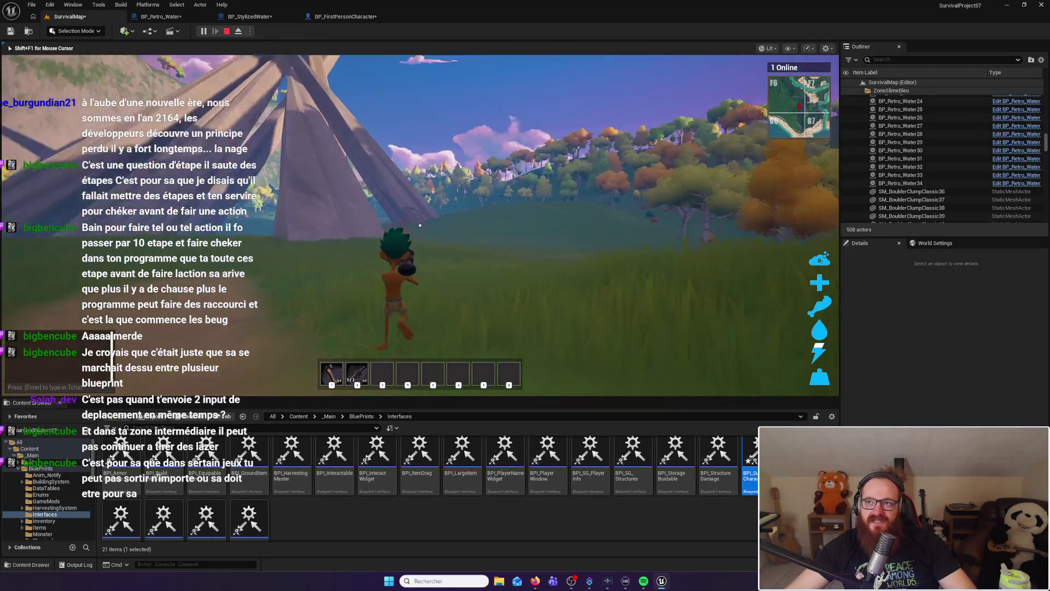
left_click(421, 225)
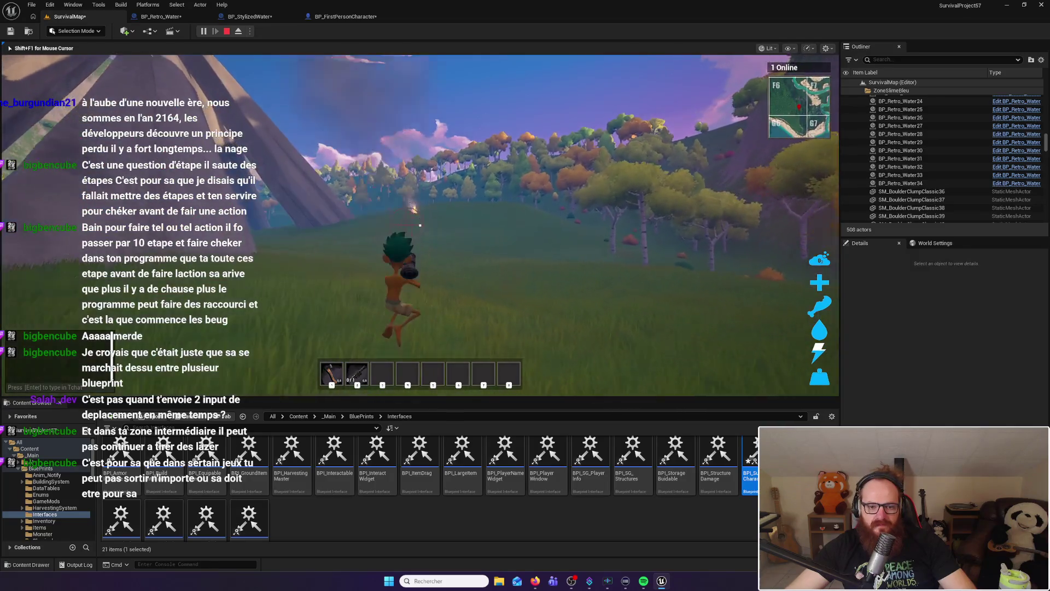
key("r")
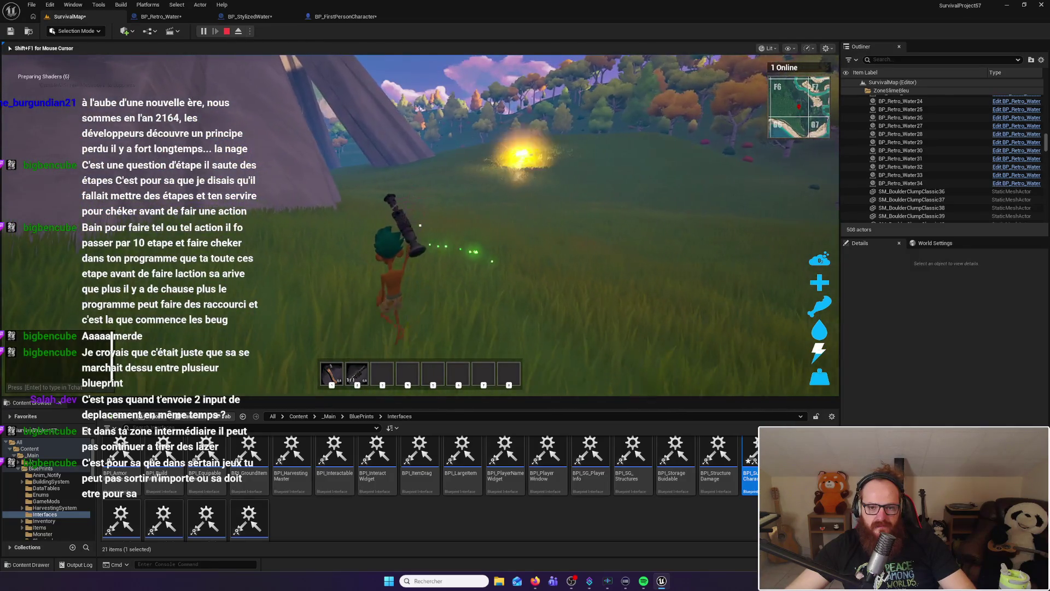
key("w")
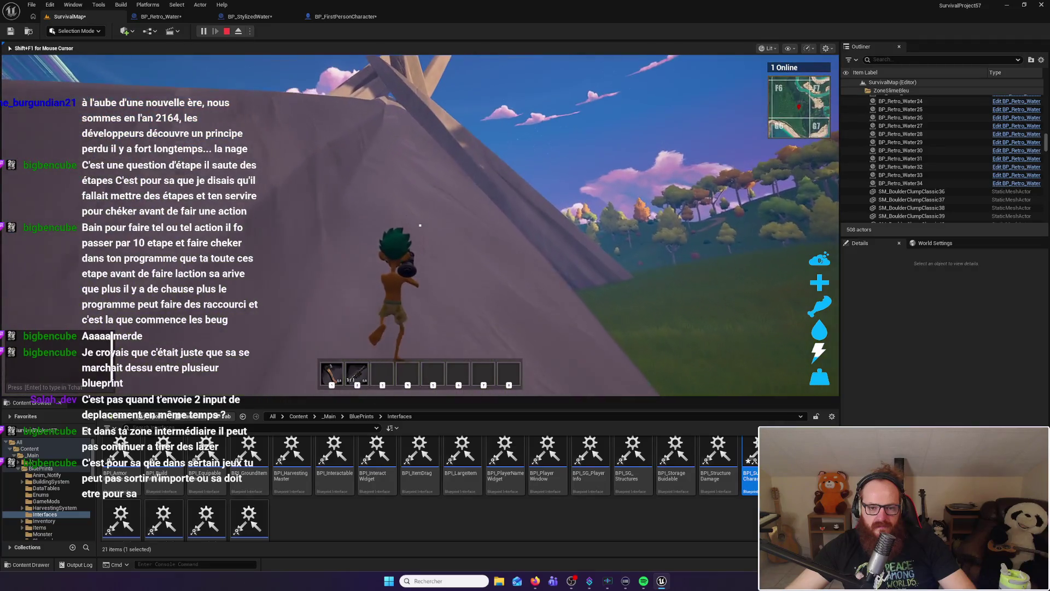
key("Escape")
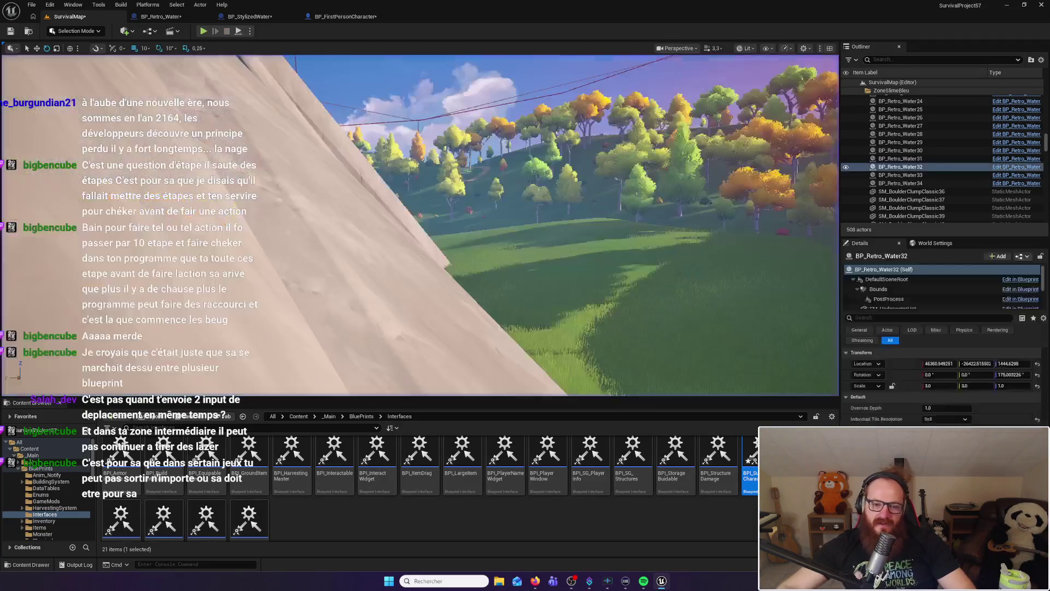
Frame BP_Retro_Water32, fly the view over to the teepee, then run a brief play test
key("f")
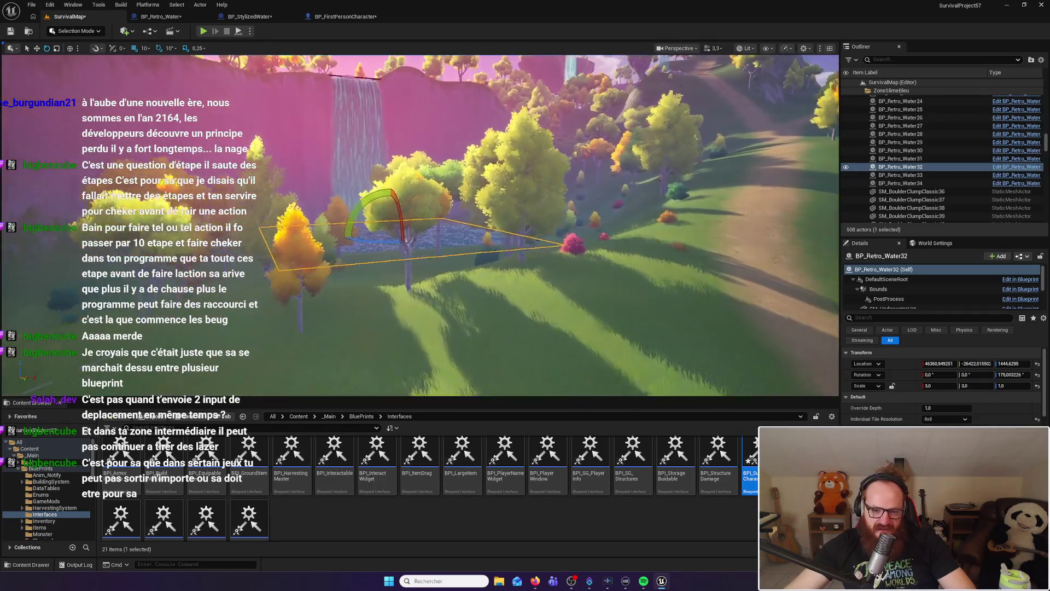
key("w")
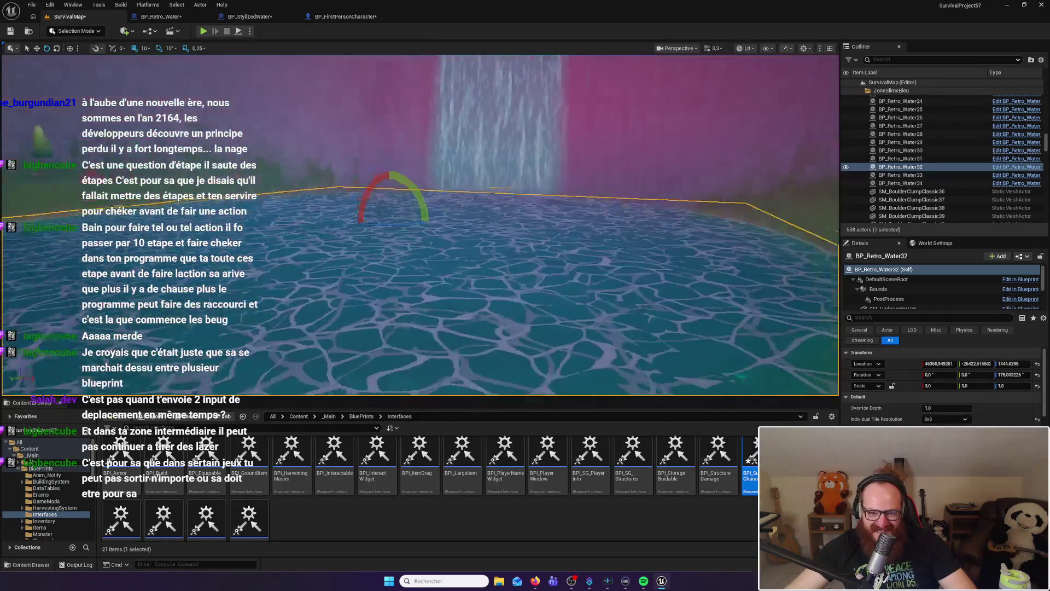
key("s")
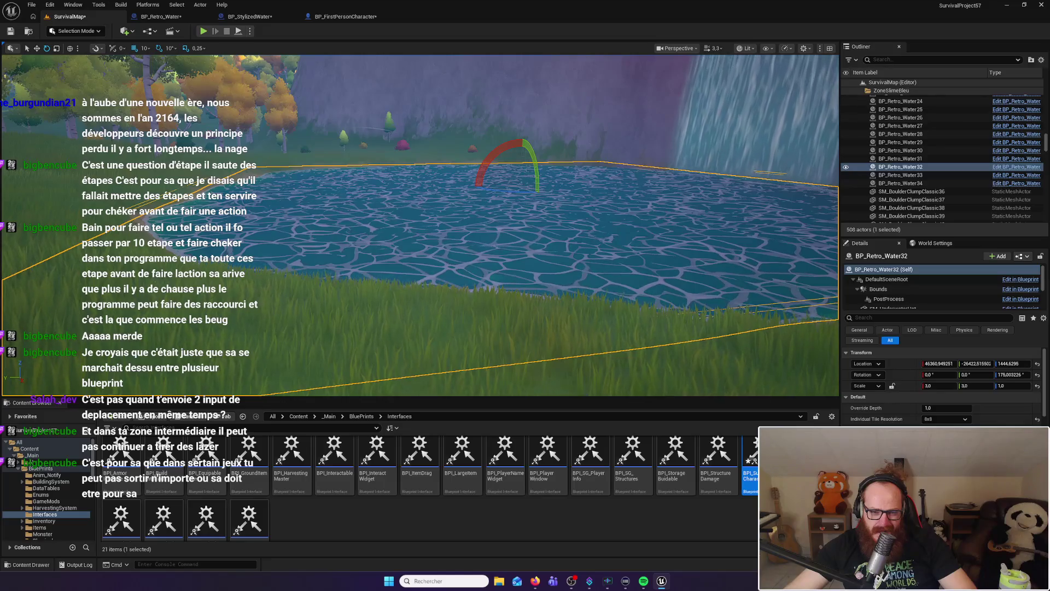
key("s")
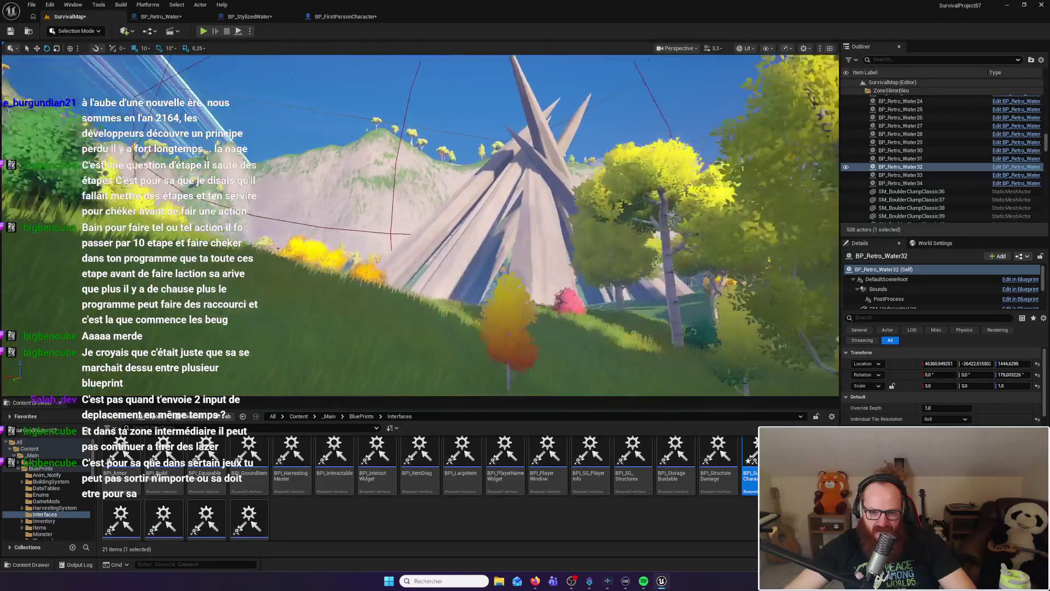
key("w")
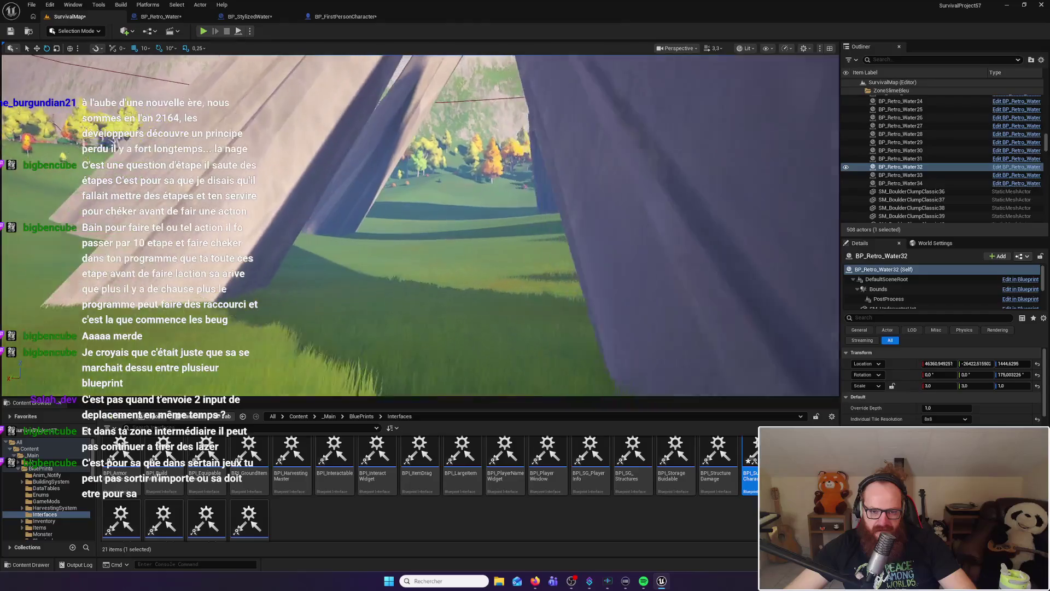
left_click(204, 31)
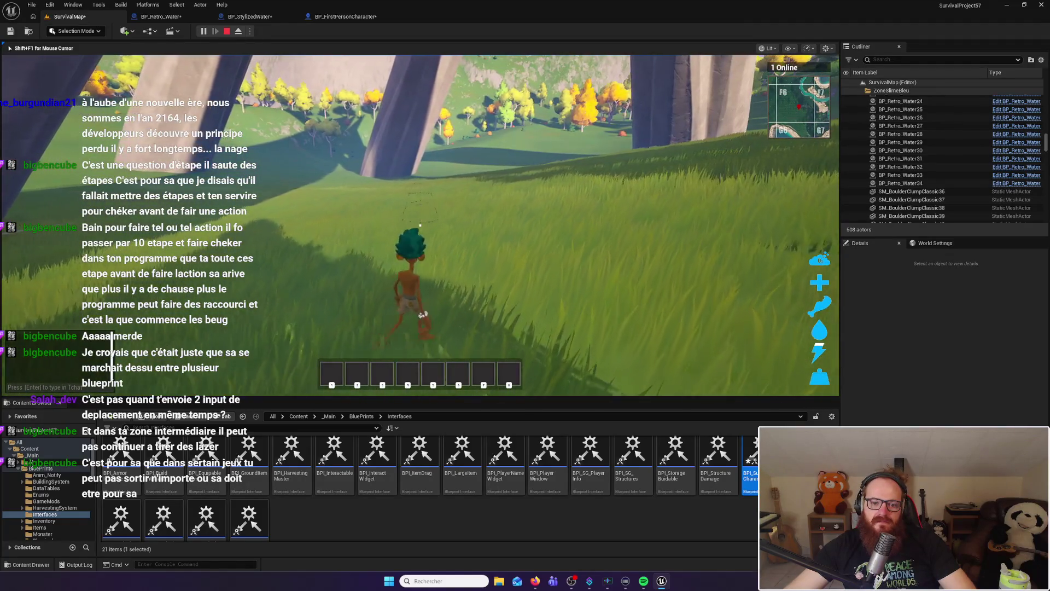
key("Escape")
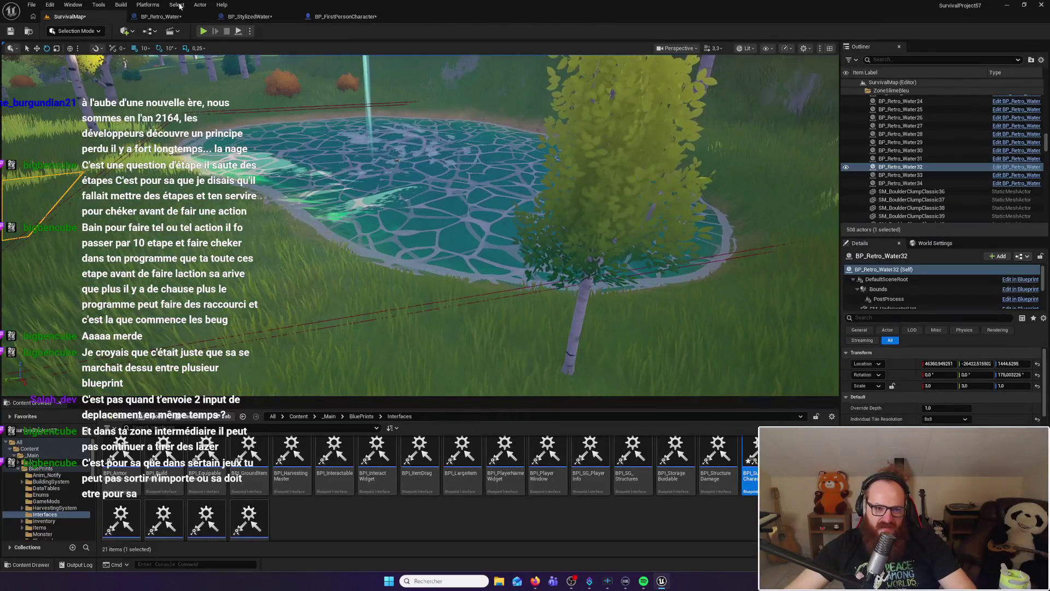
Run a short play test, fly the view toward the cliff lake, then restart play with Alt+P
left_click(203, 31)
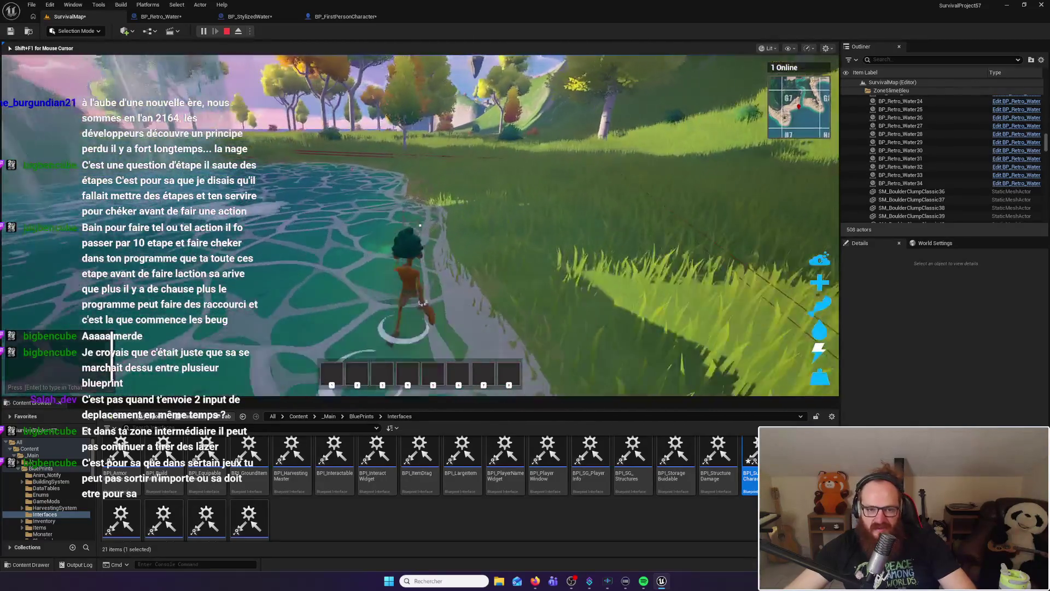
key("Escape")
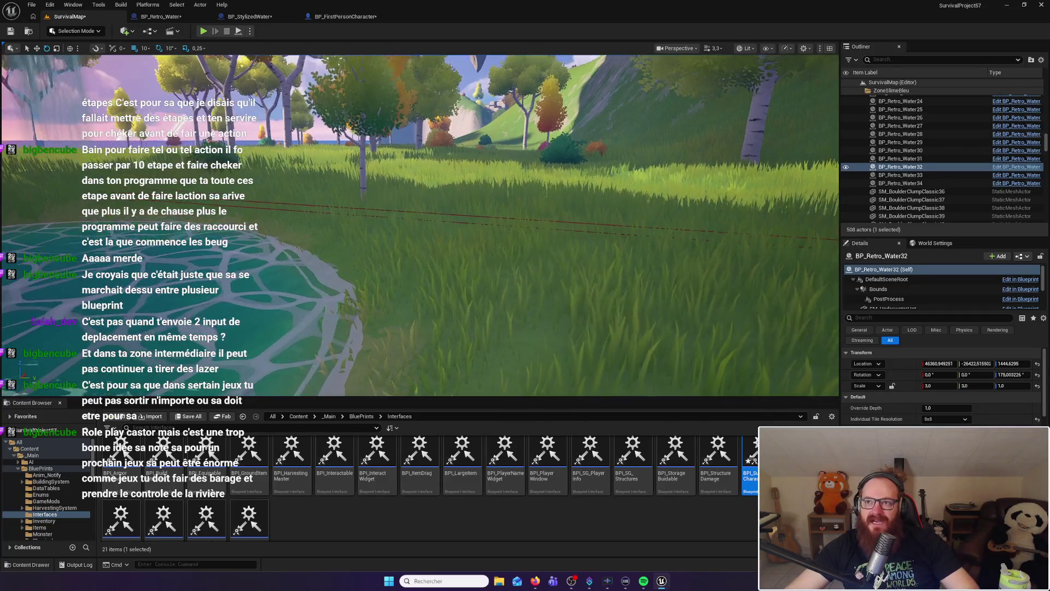
key("w")
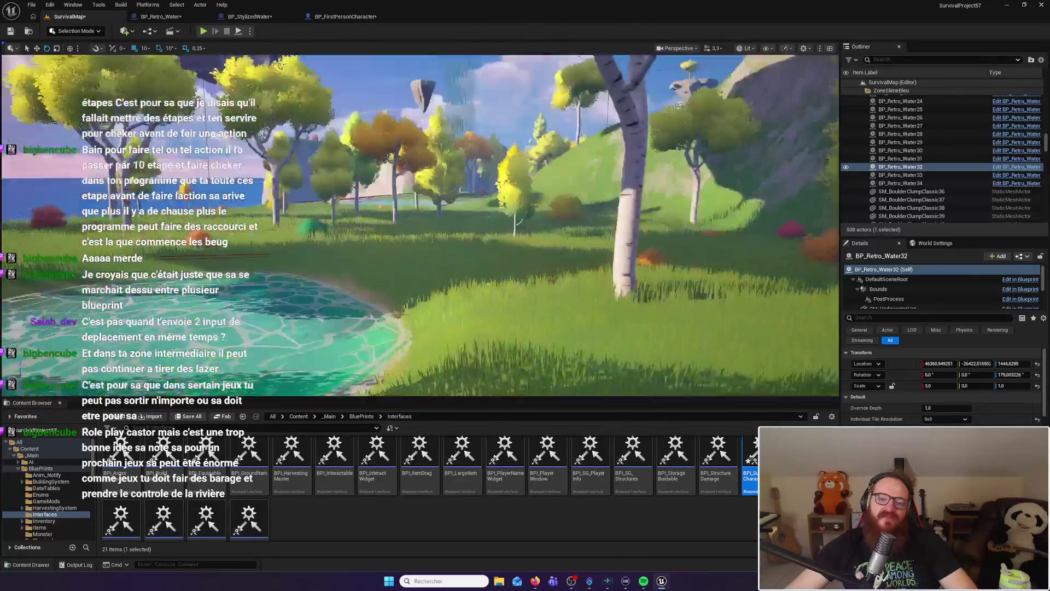
key("f")
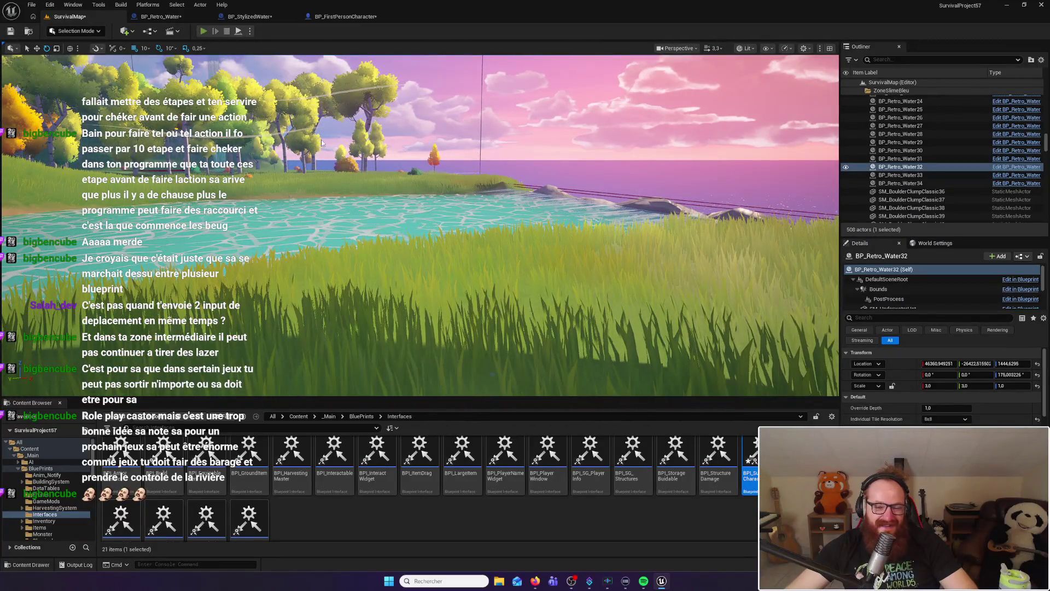
key("alt+p")
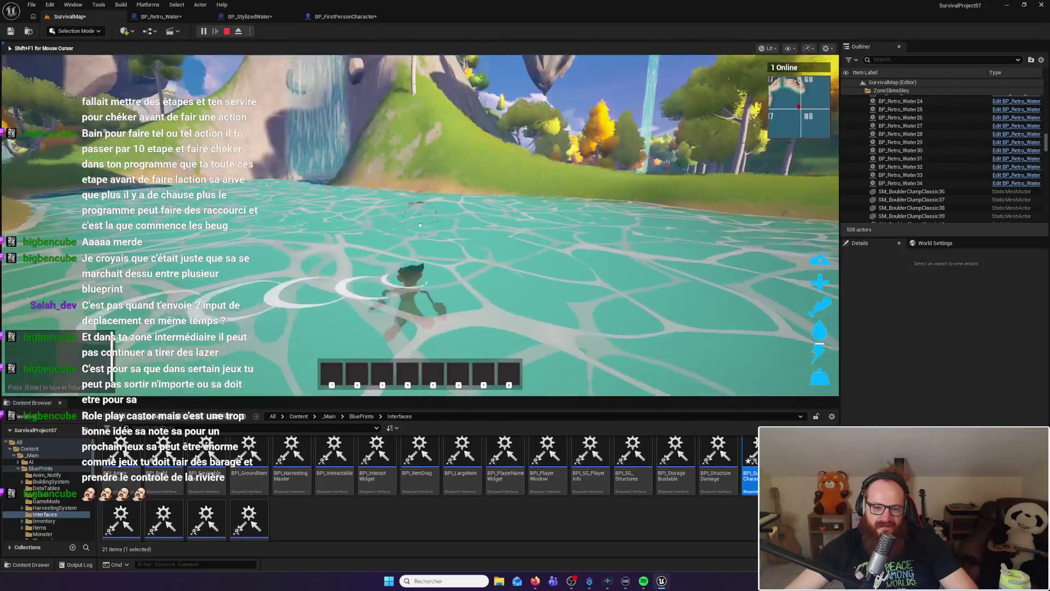
Swim across the lake and climb the cliff up into the icy cave
key("w")
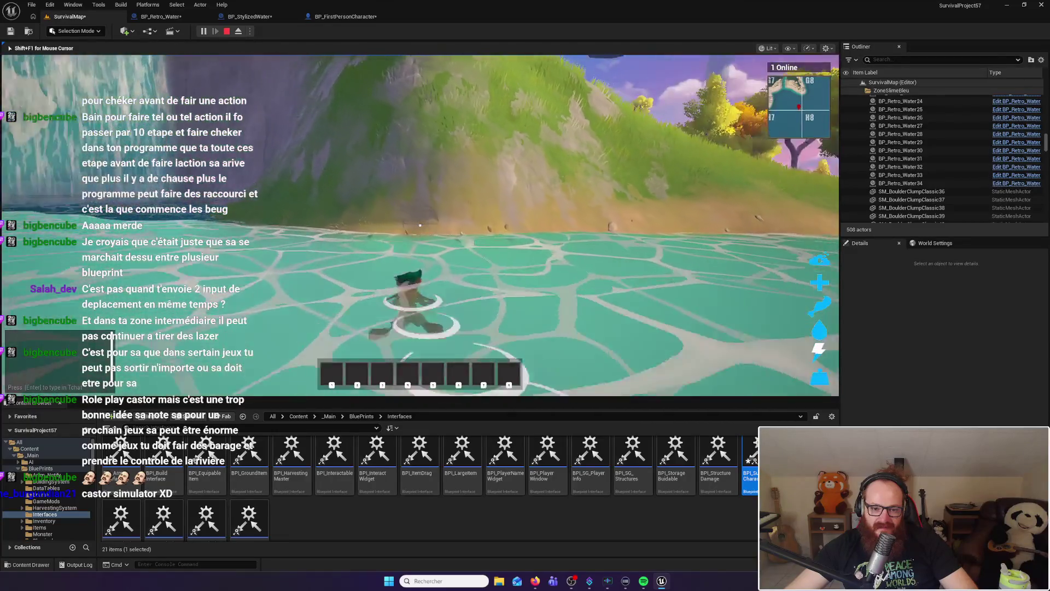
key("w")
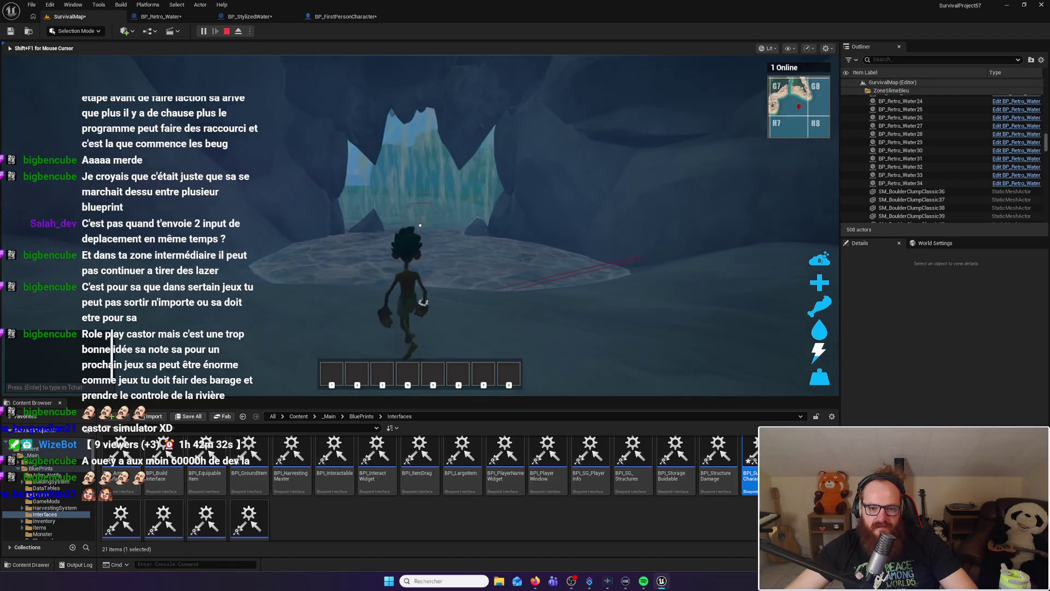
Walk off the ice, swim past the waterfall and climb out into the tall grass
key("w")
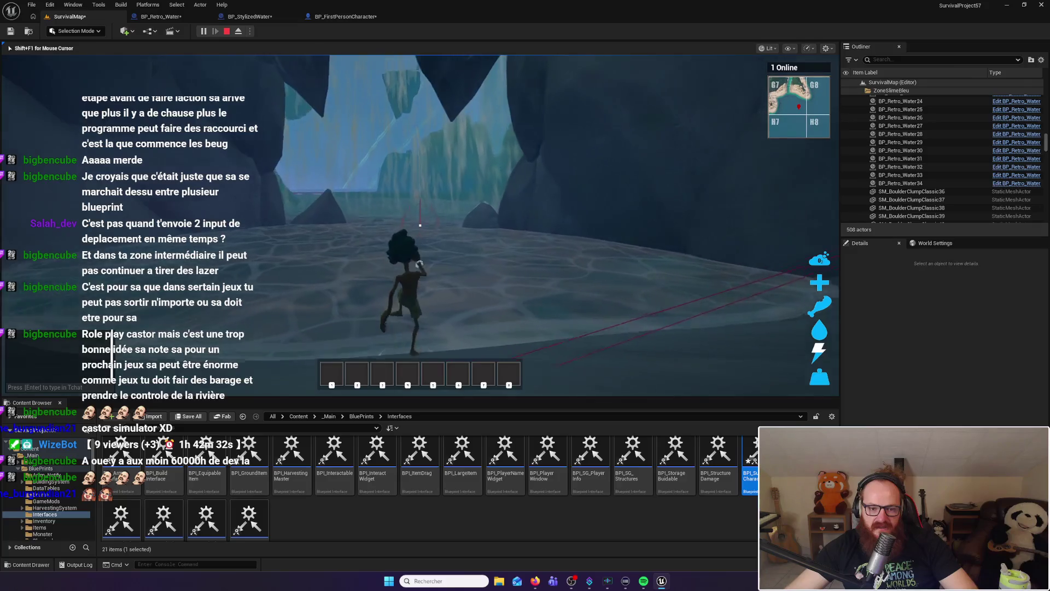
key("w")
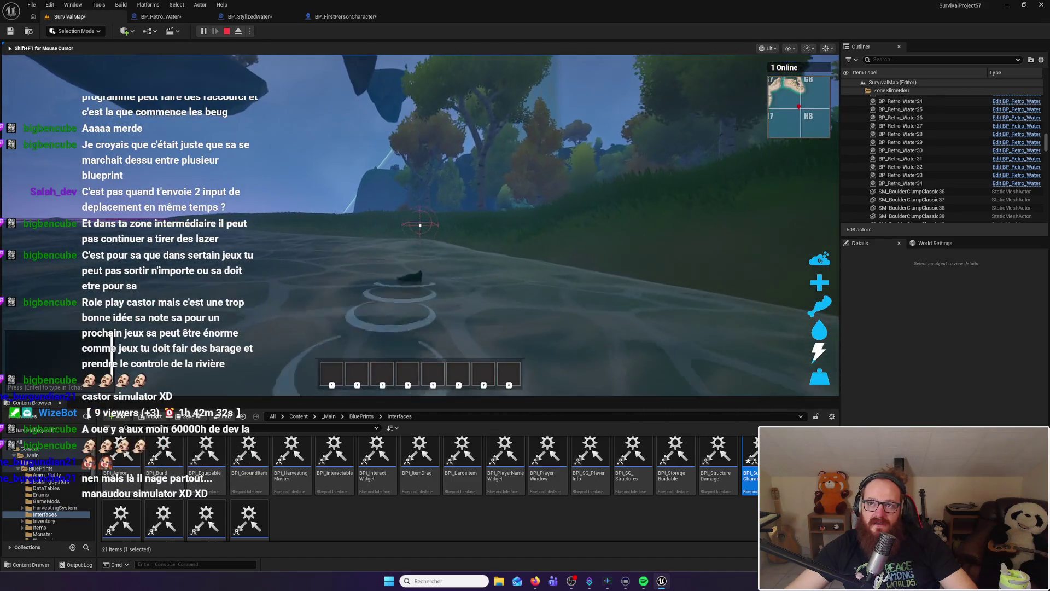
key("w")
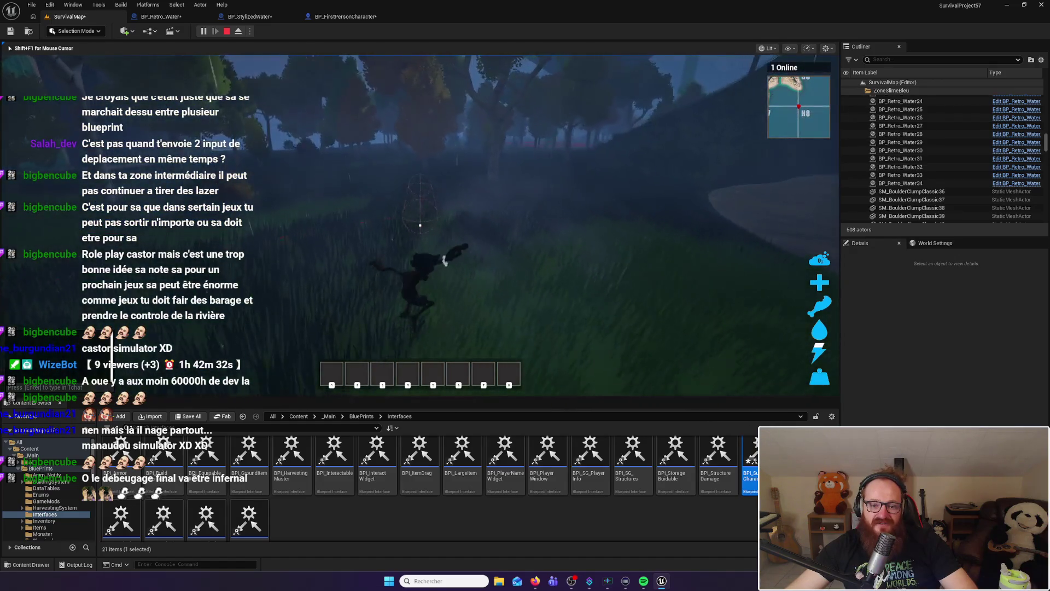
Harvest a BeechLeaf with E, then wade across the stream and walk on through the grass
key("e")
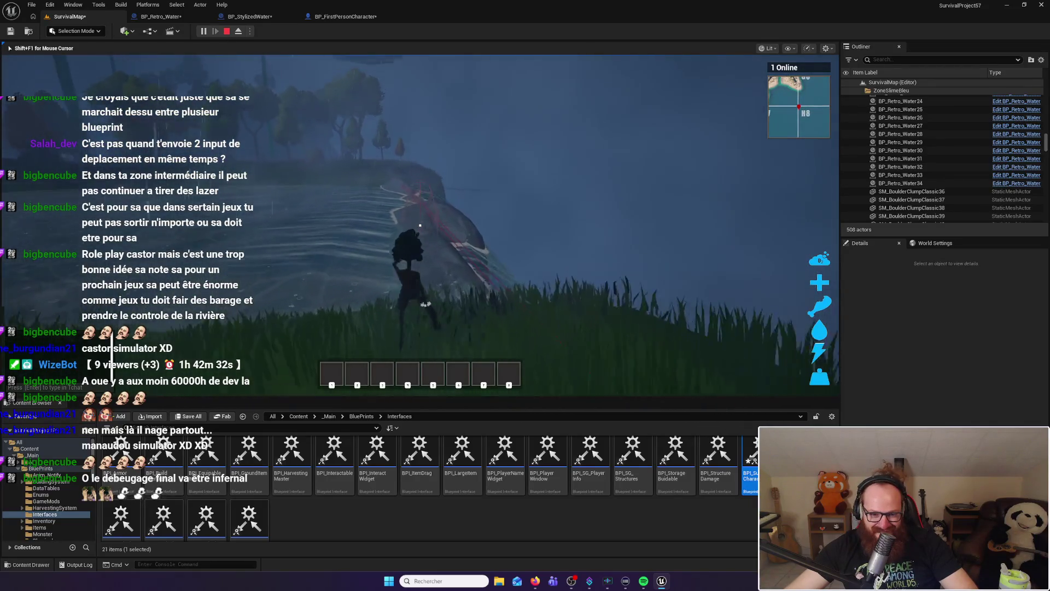
key("w")
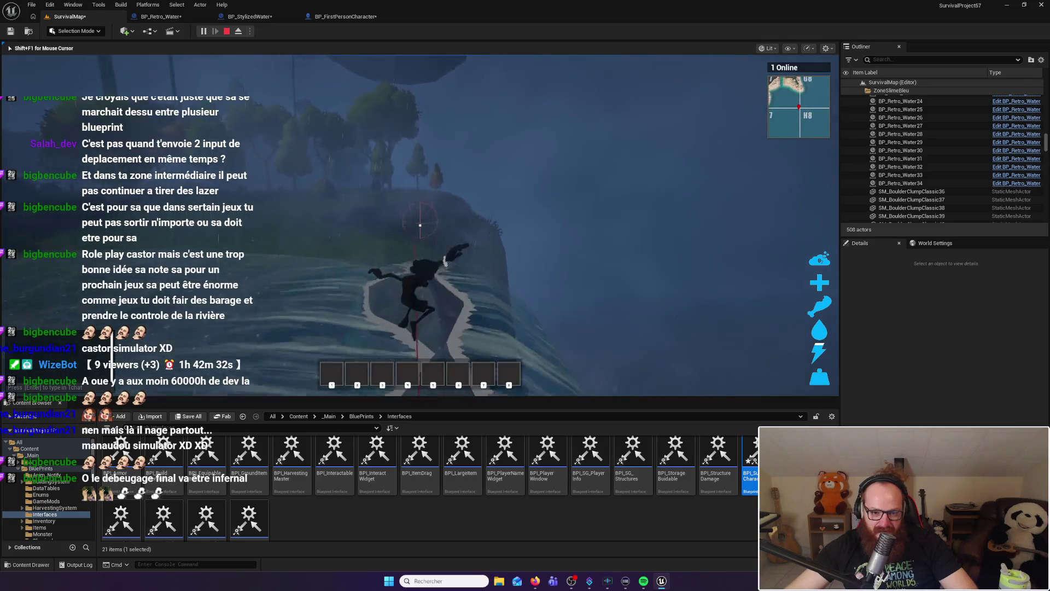
key("w")
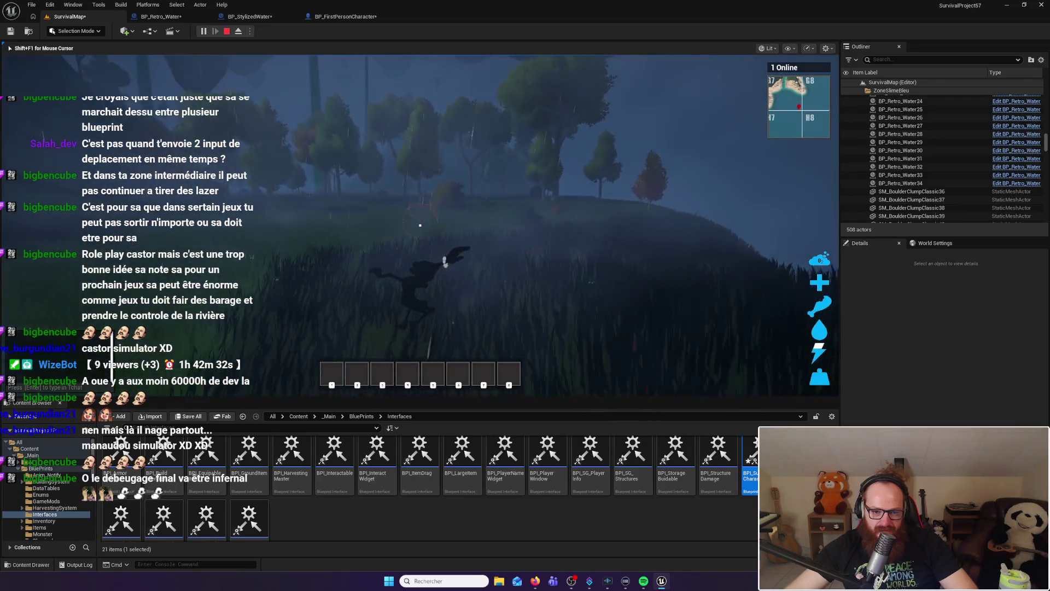
key("w")
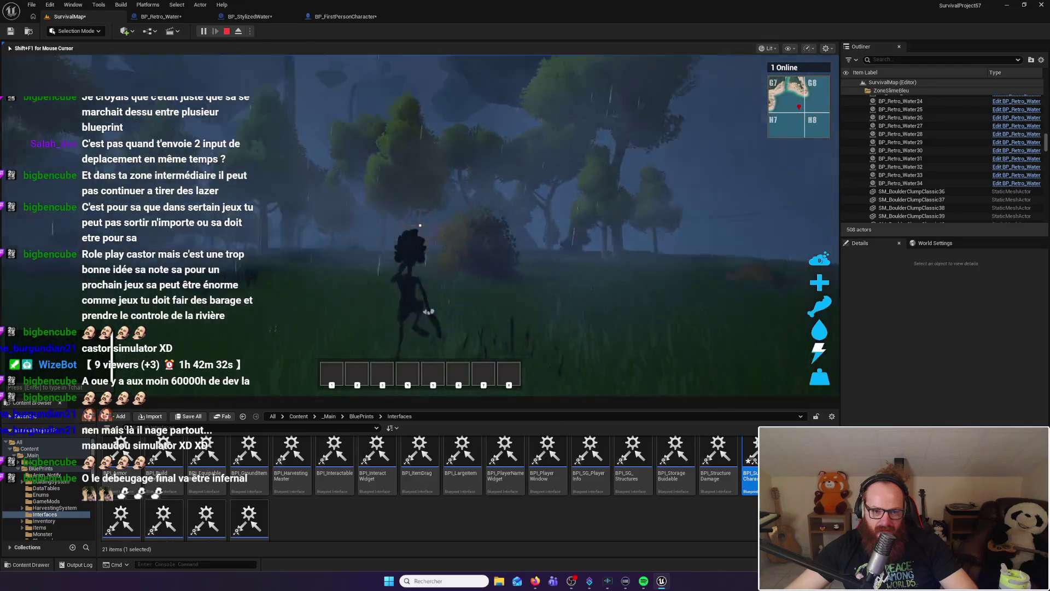